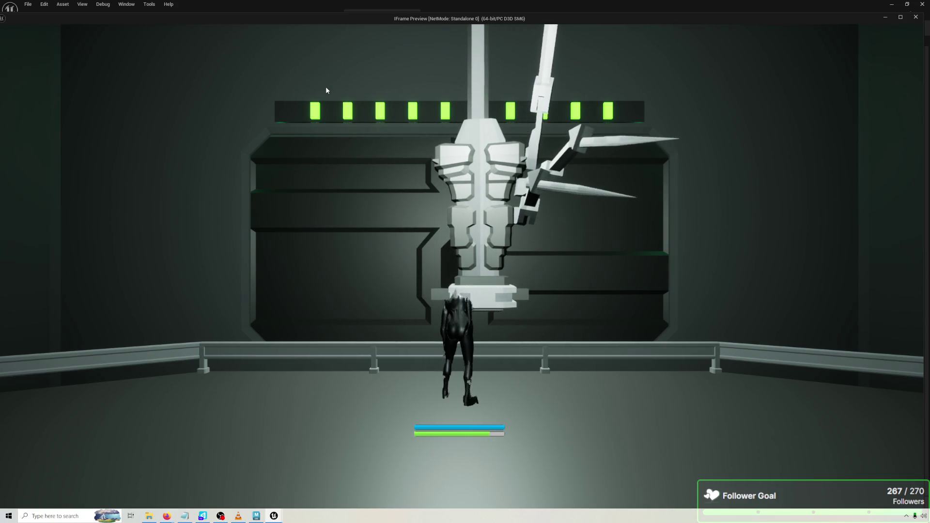
Stop the preview and replay briefly, walking toward the robot, then go back to editing.
key("Escape")
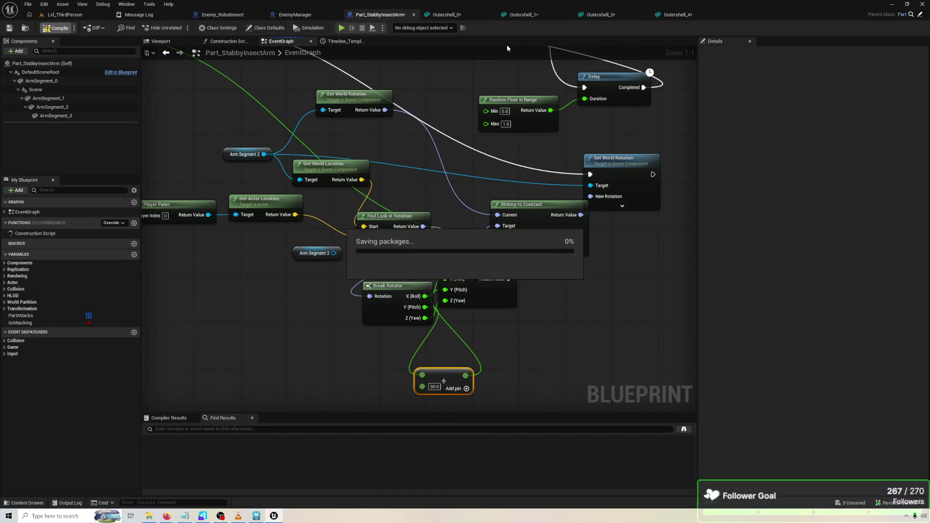
key("alt+p")
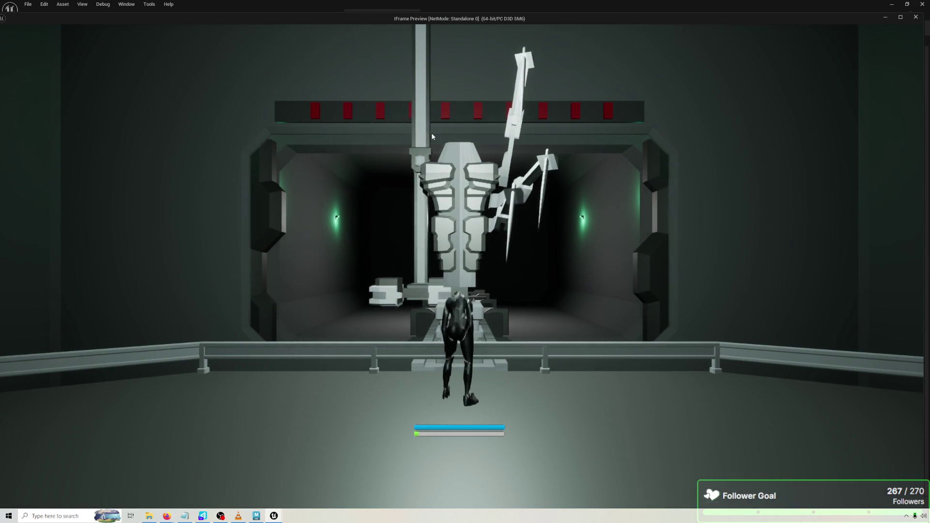
key("w")
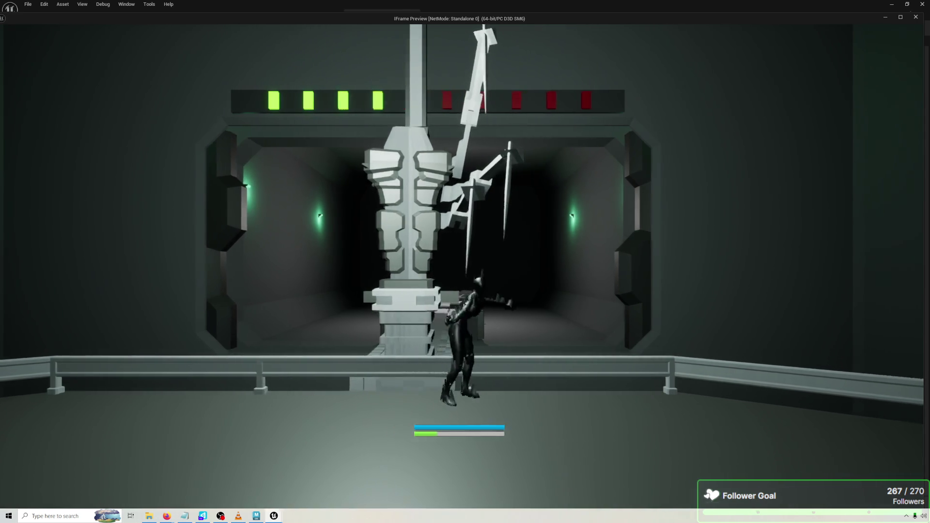
key("Escape")
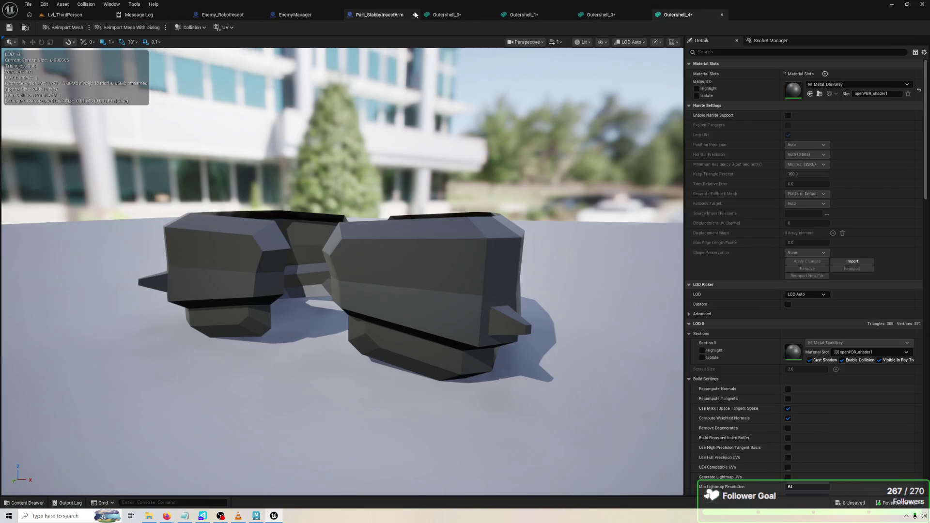
left_click(376, 15)
Select the ArmSegment_3 blade in Part_StabbyInsectArm's 3D viewport, comparing against the Maya scene.
left_click(288, 16)
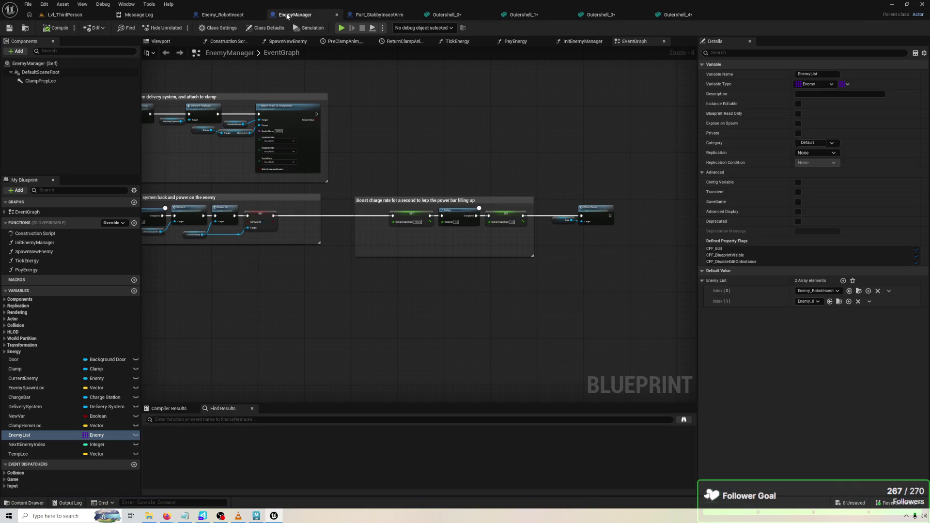
left_click(383, 15)
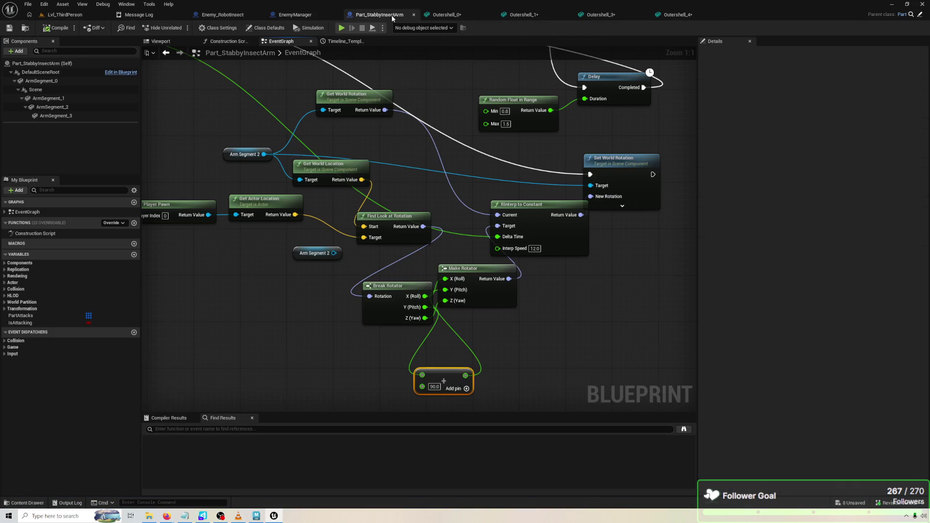
left_click(161, 41)
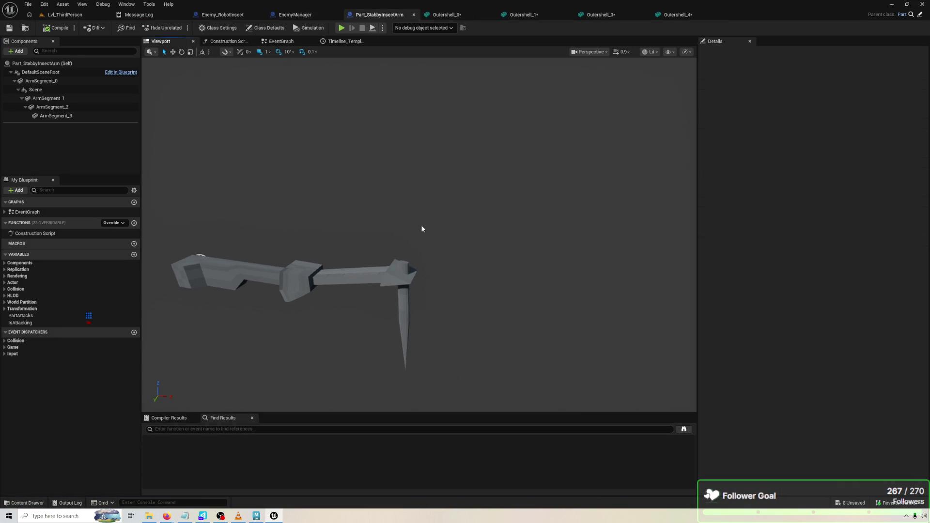
left_click(405, 271)
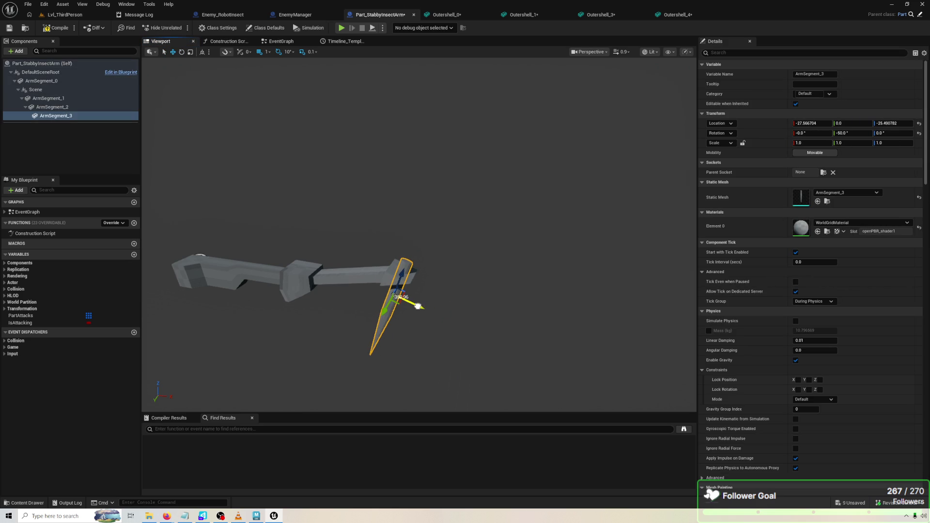
key("alt+Tab")
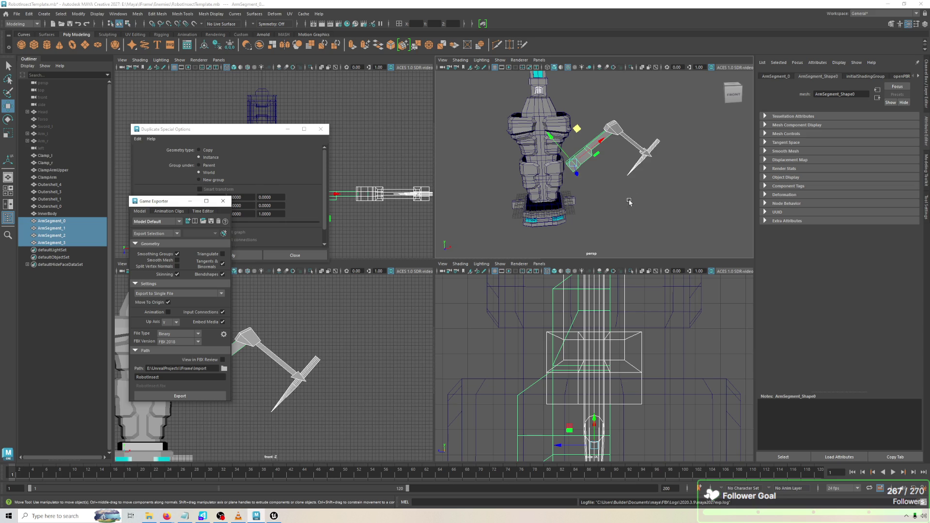
scroll(625, 207, "up", 3)
key("alt+Tab")
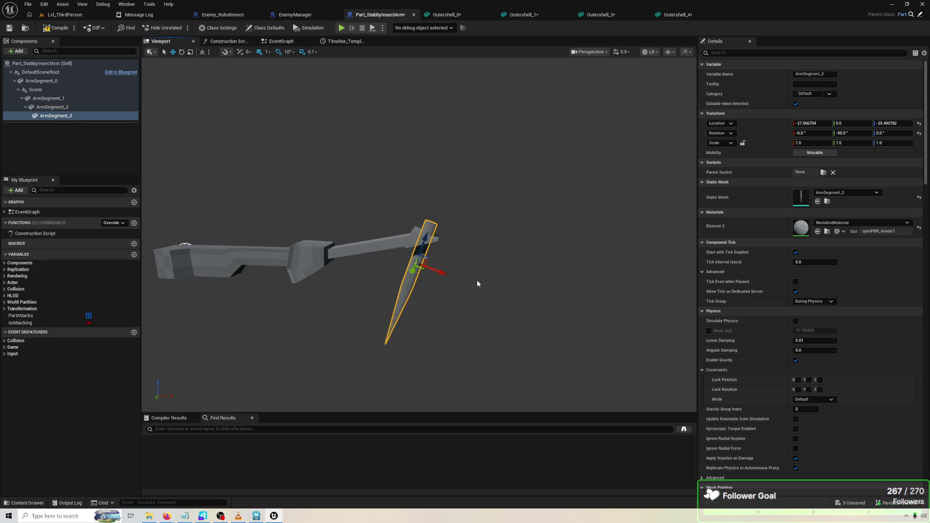
scroll(451, 258, "up", 5)
Pitch ArmSegment_3 by -10°, compile the arm blueprint, and launch a game preview.
key("e")
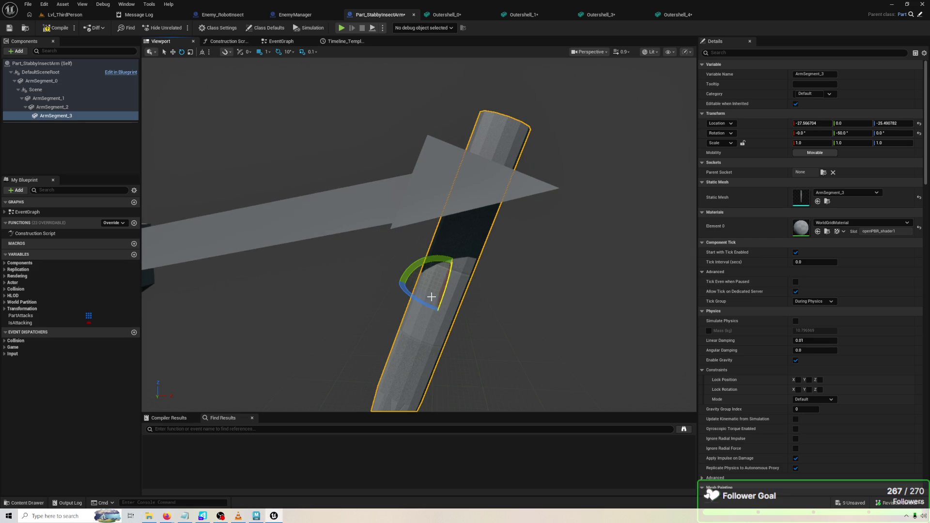
mouse_move(414, 269)
left_mouse_down()
mouse_move(479, 306)
mouse_move(480, 280)
mouse_move(374, 319)
mouse_move(465, 277)
left_mouse_up()
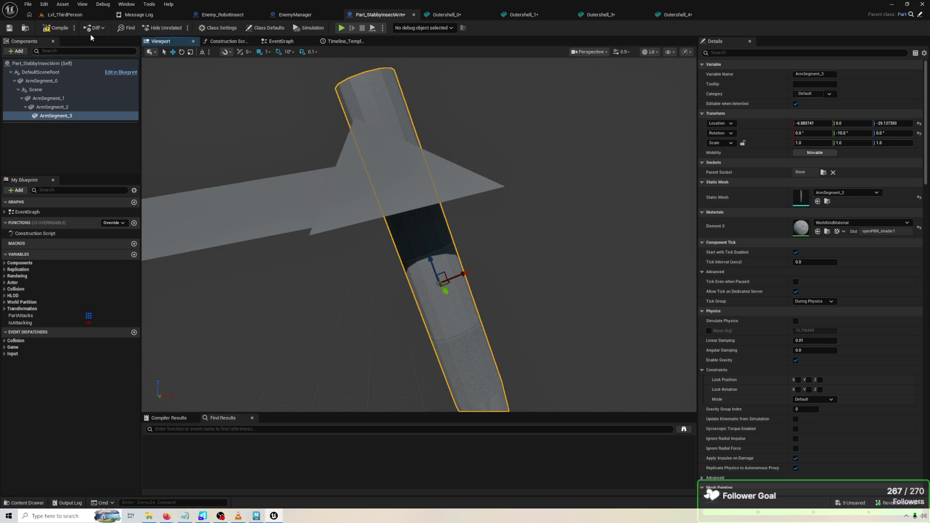
left_click(71, 27)
key("alt+p")
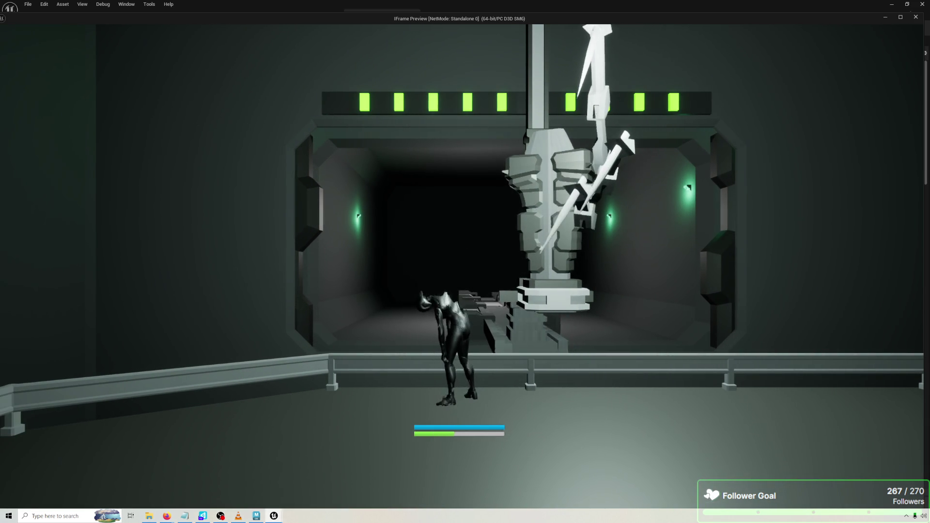
Run and dash the character around the robot with A, Space, S, W, D, then end the preview.
key("a")
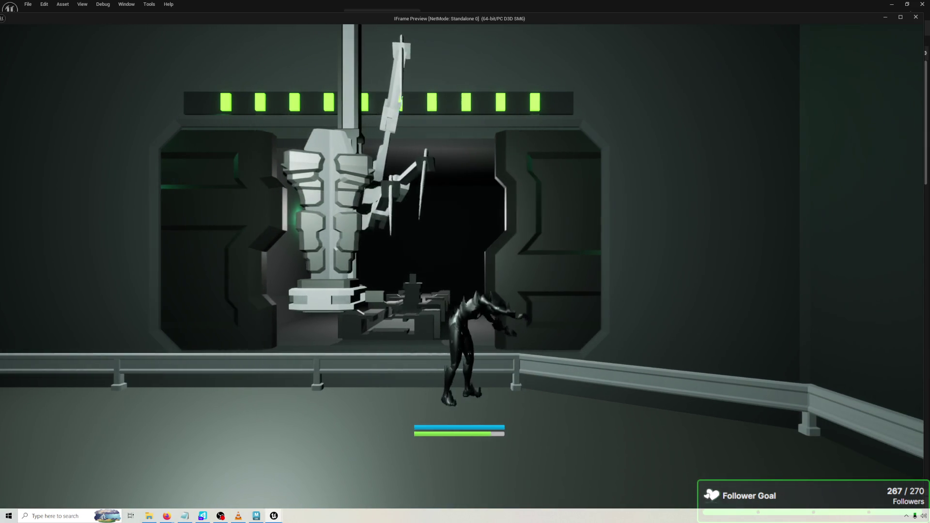
key("space")
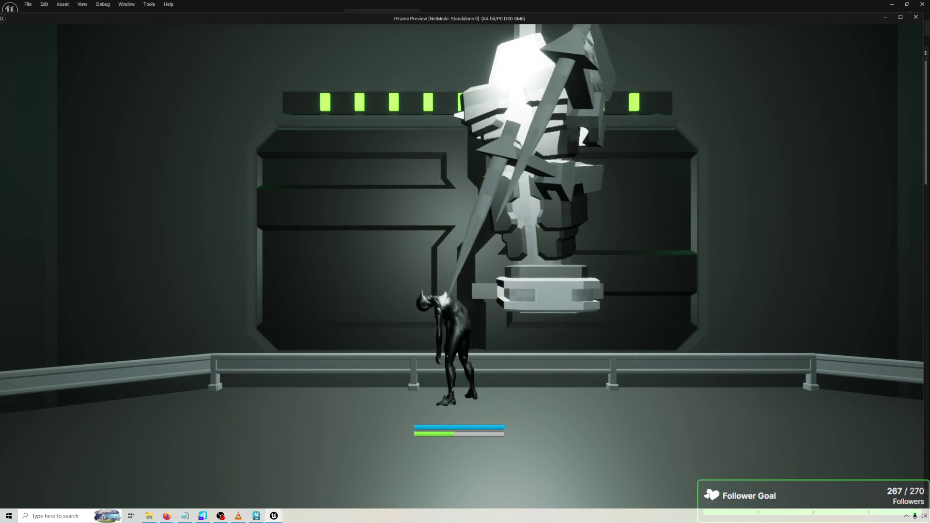
key("s")
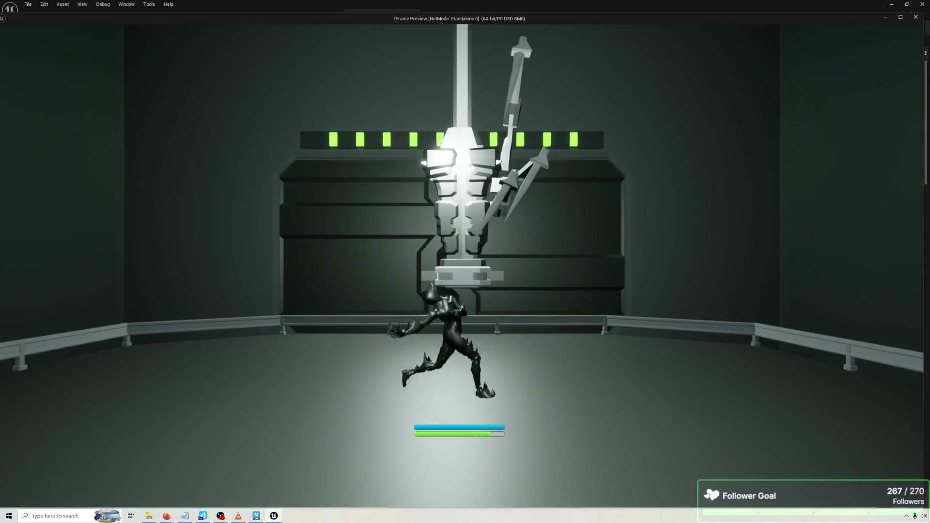
key("space")
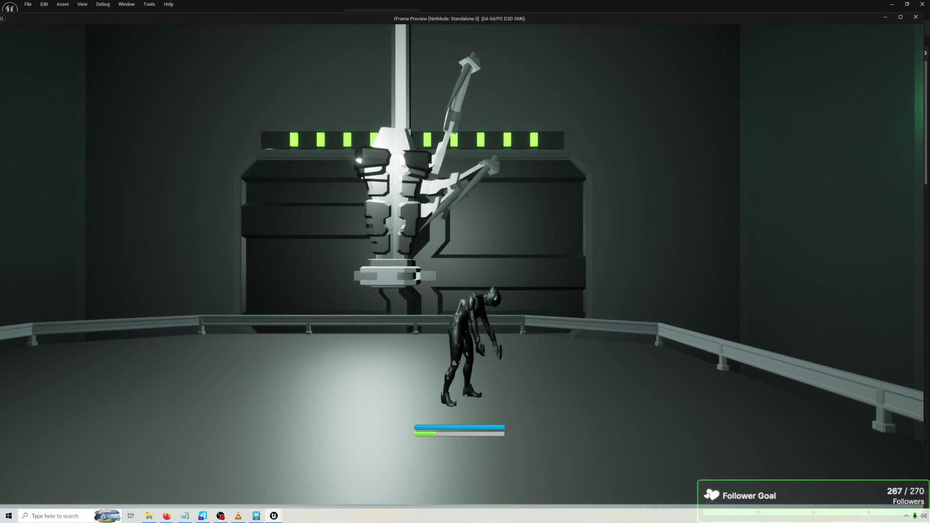
key("w")
key("d")
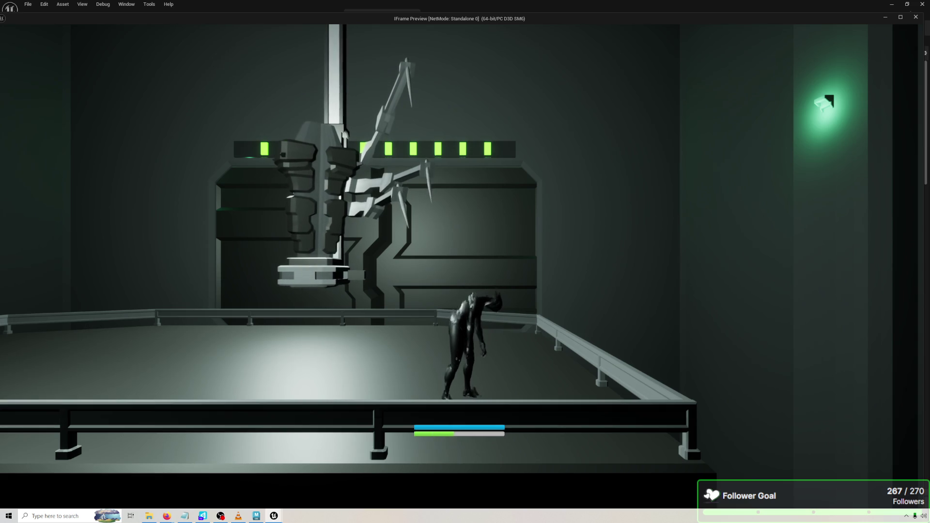
key("Escape")
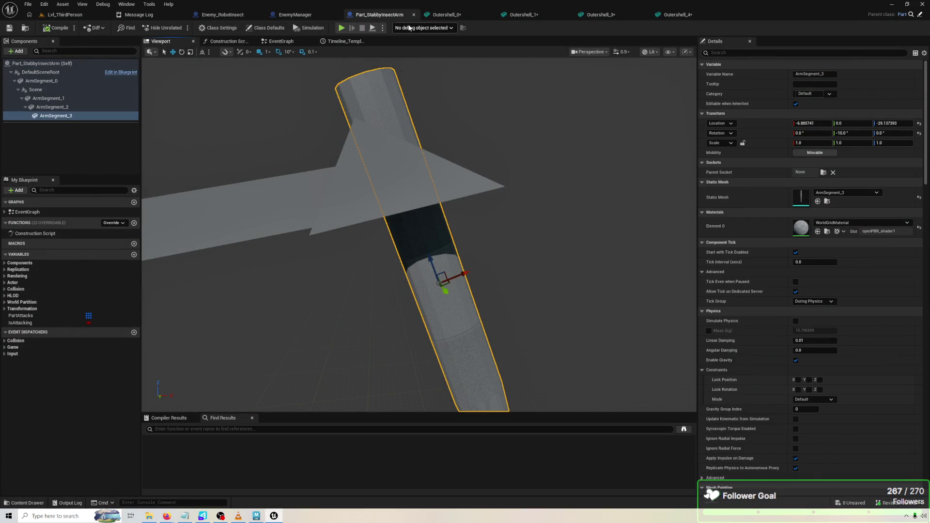
left_click(307, 18)
Bring up Part_StabbyInsectArm's EventGraph and start a new game preview of the level.
left_click(233, 14)
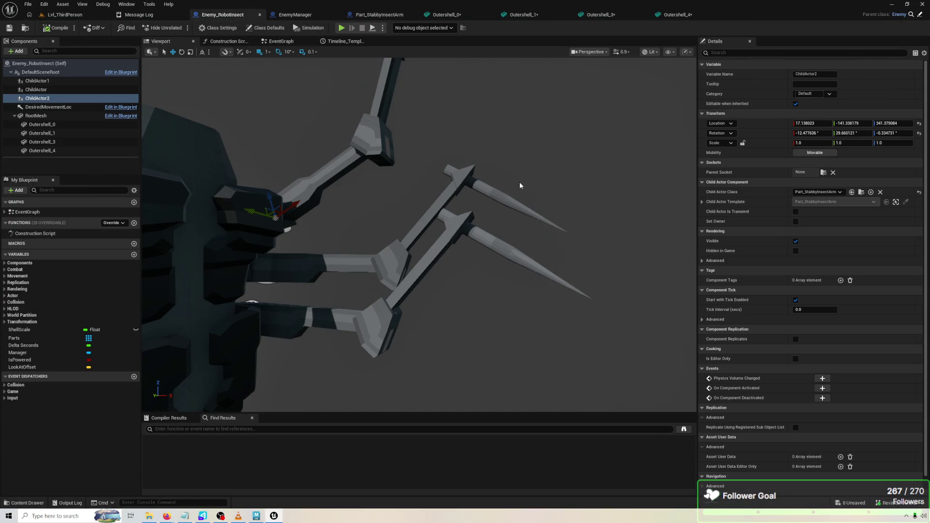
left_click(378, 15)
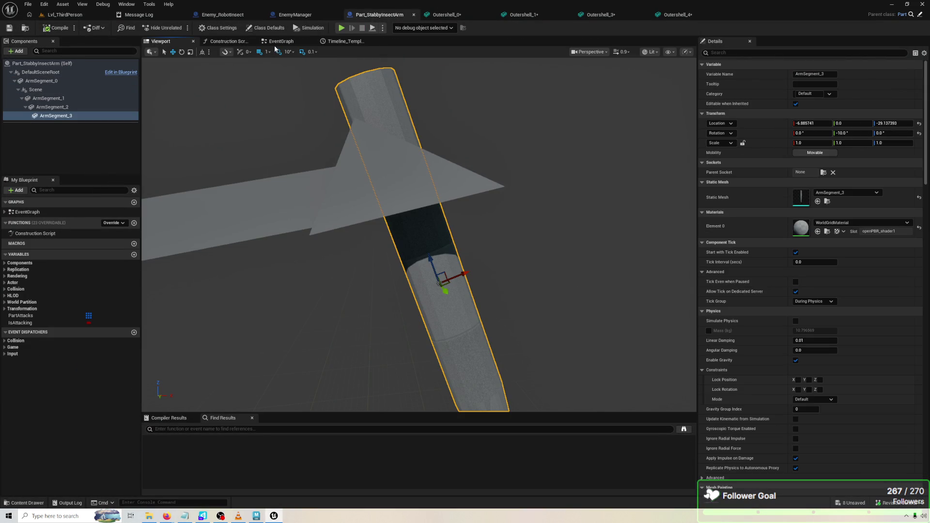
left_click(278, 42)
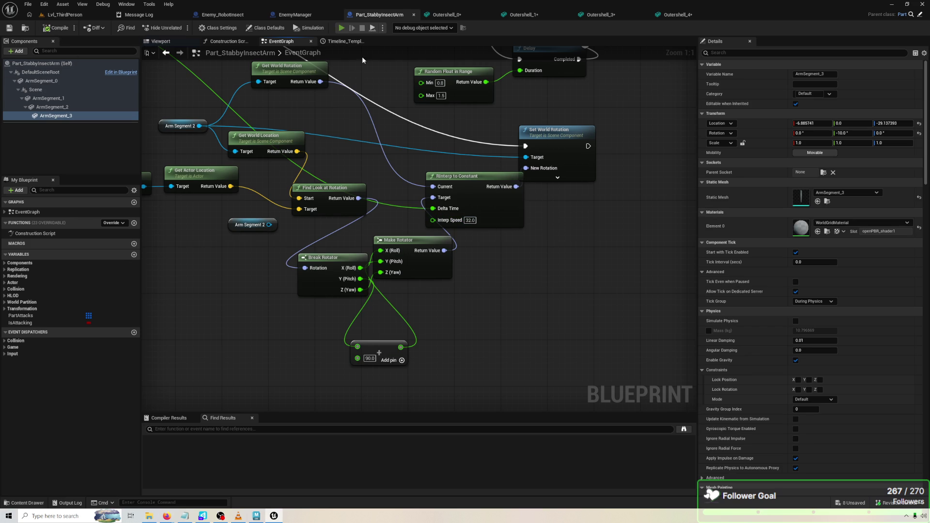
left_click(342, 28)
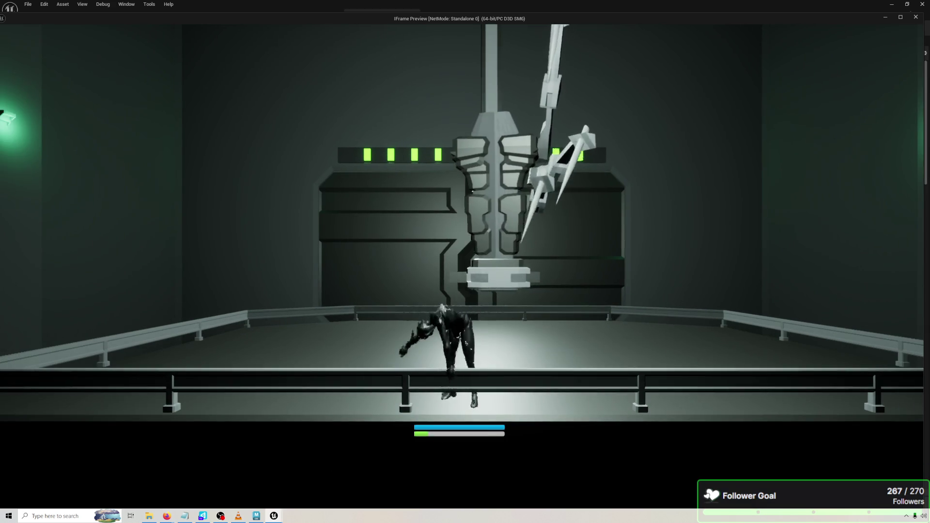
Reset time dilation to 1.0, test the arms in play, then stop the preview.
key("1")
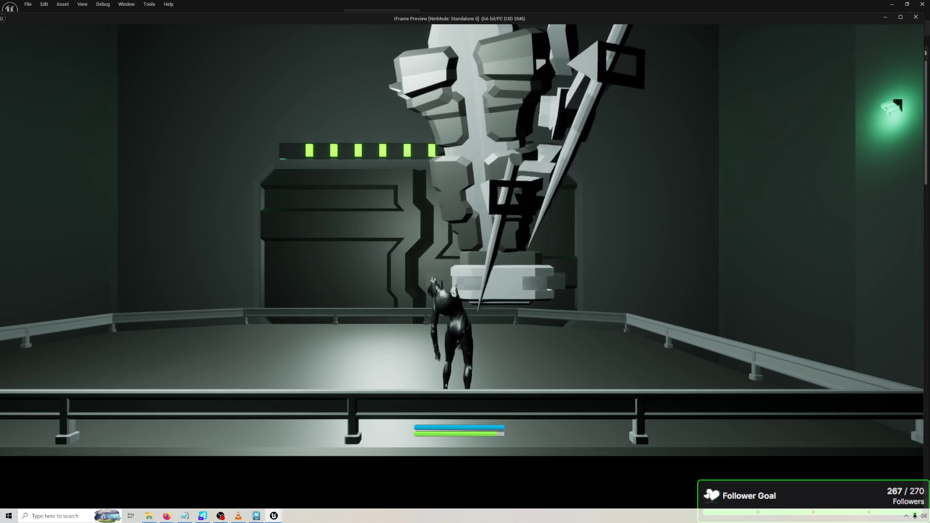
key("Escape")
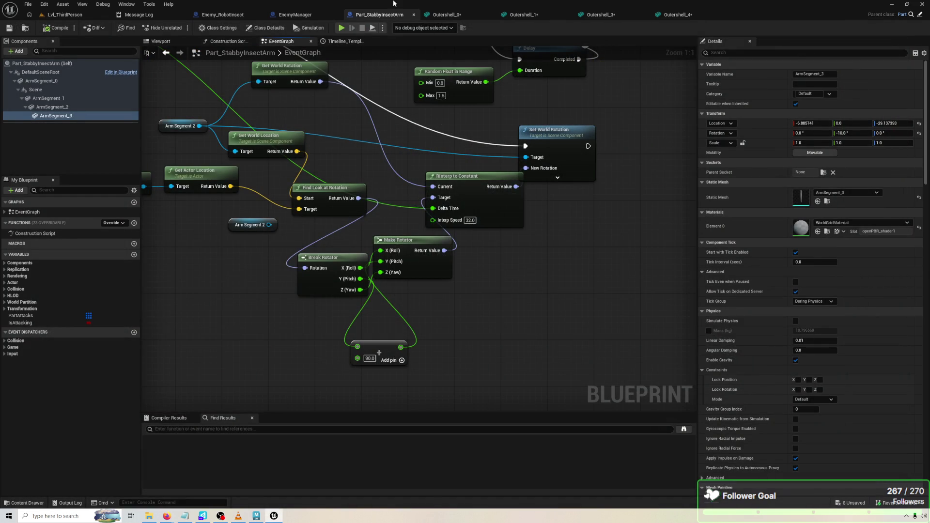
Reset the arm's Scene component Y rotation from 50° to 0°, compile, and launch a preview.
left_click(292, 18)
left_click(239, 15)
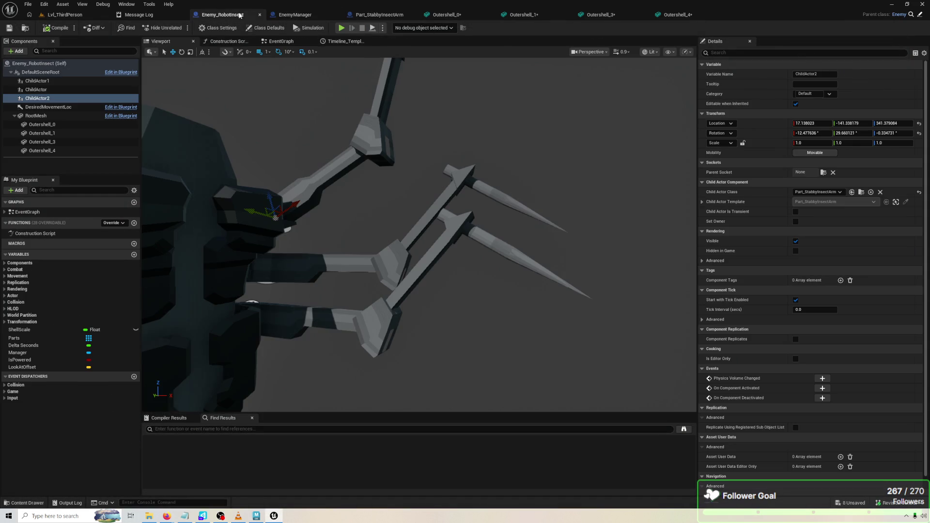
left_click(375, 15)
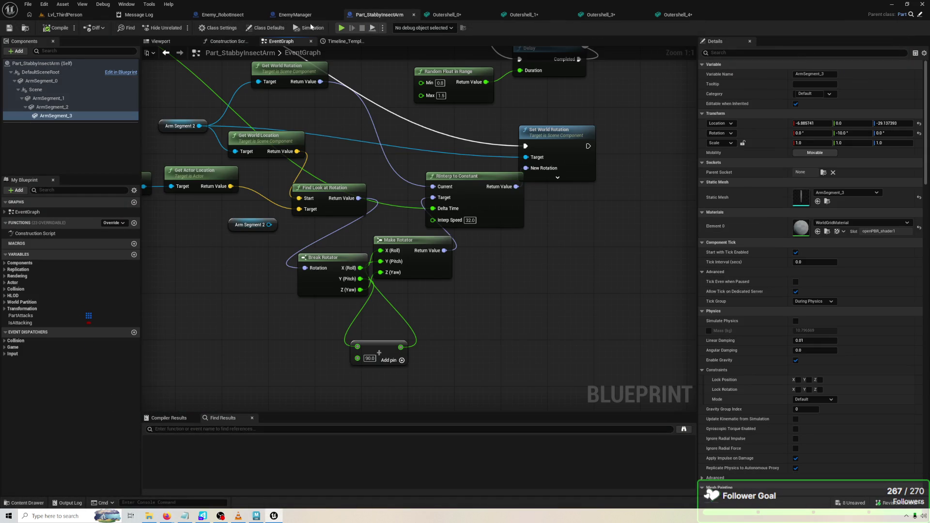
left_click(187, 42)
left_click(68, 90)
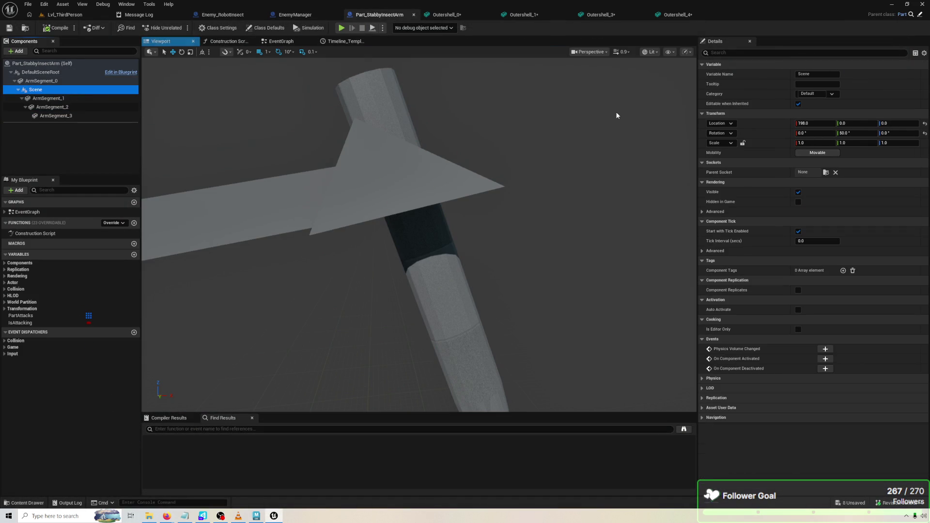
left_click(924, 134)
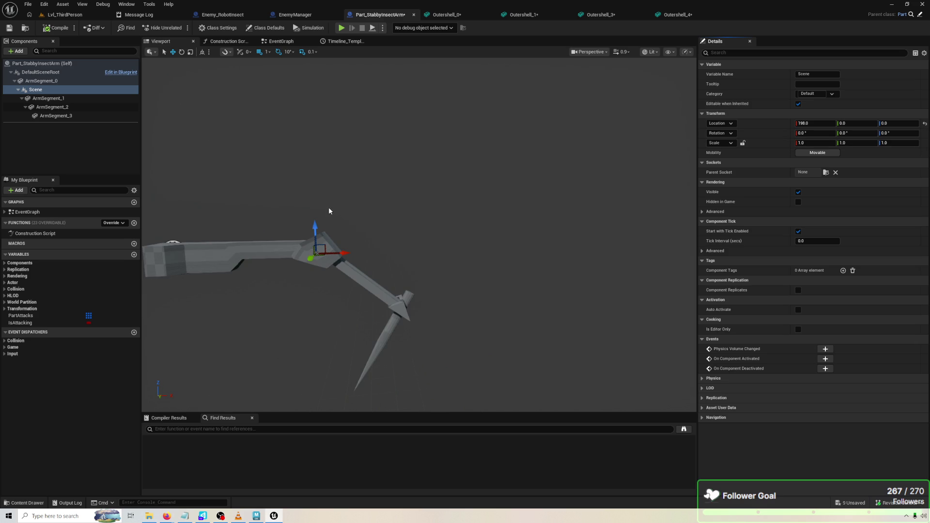
left_click(59, 28)
left_click(341, 28)
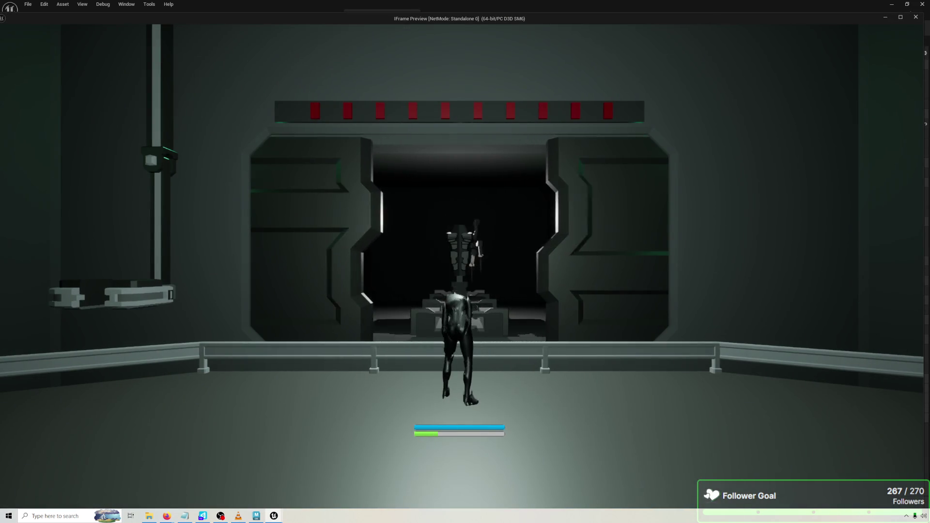
Double time dilation, position the player in front of the robot, then stop and show EnemyManager.
key("2")
key("w")
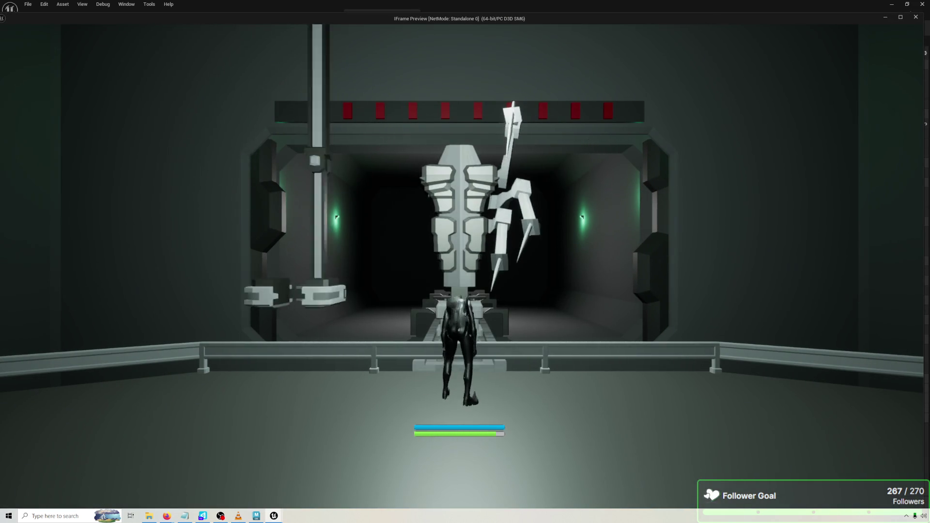
key("d")
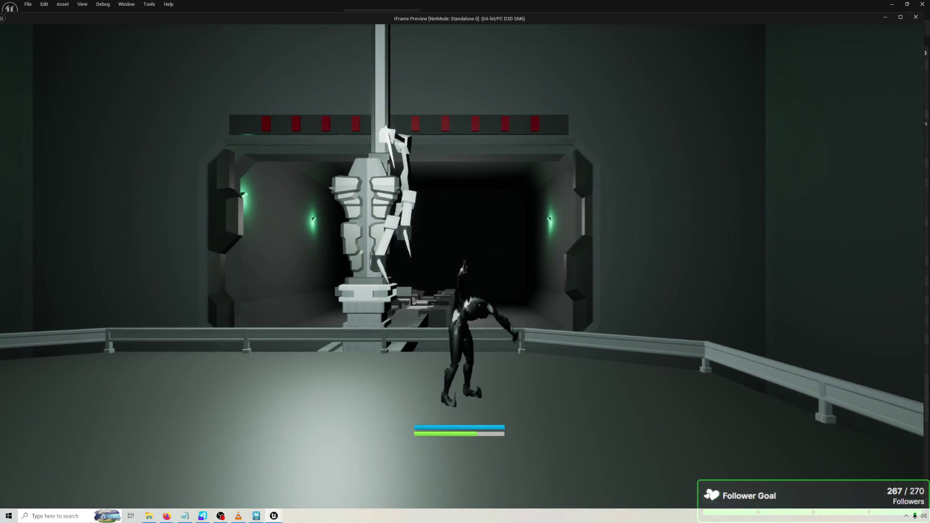
key("a")
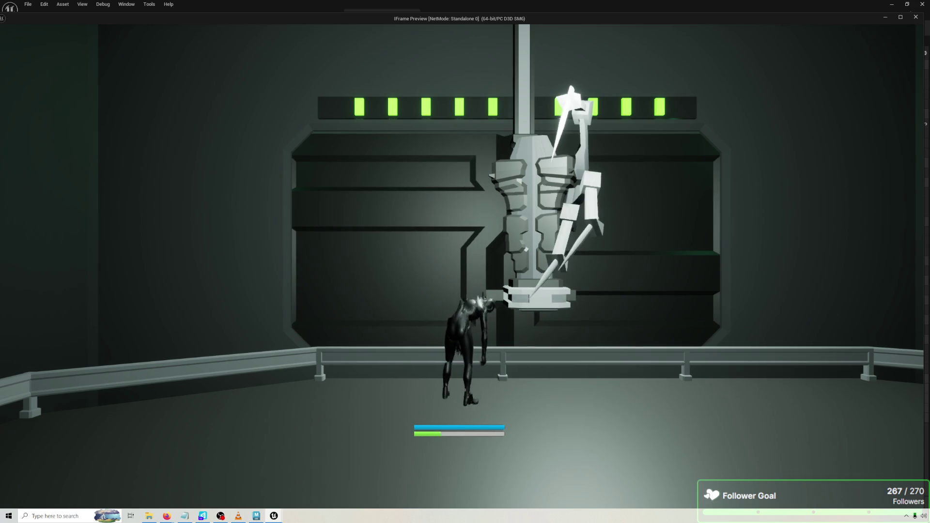
key("Escape")
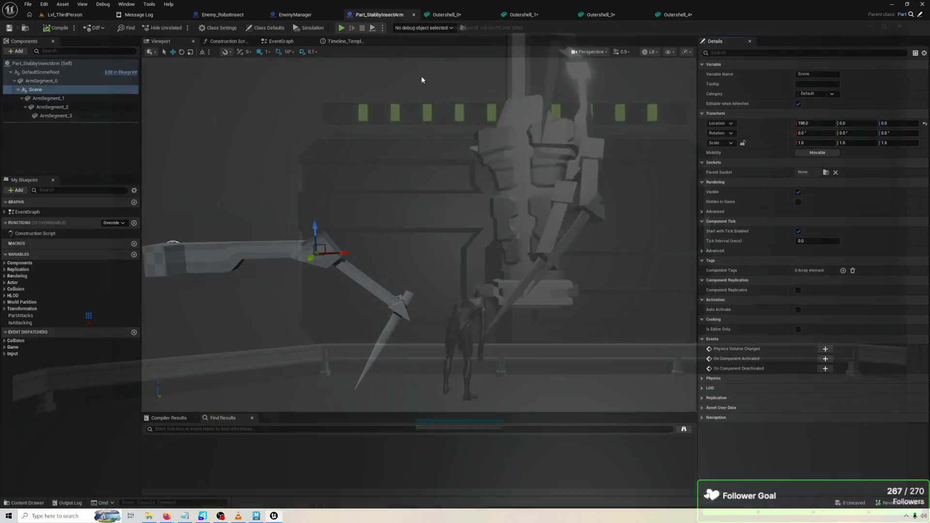
left_click(295, 15)
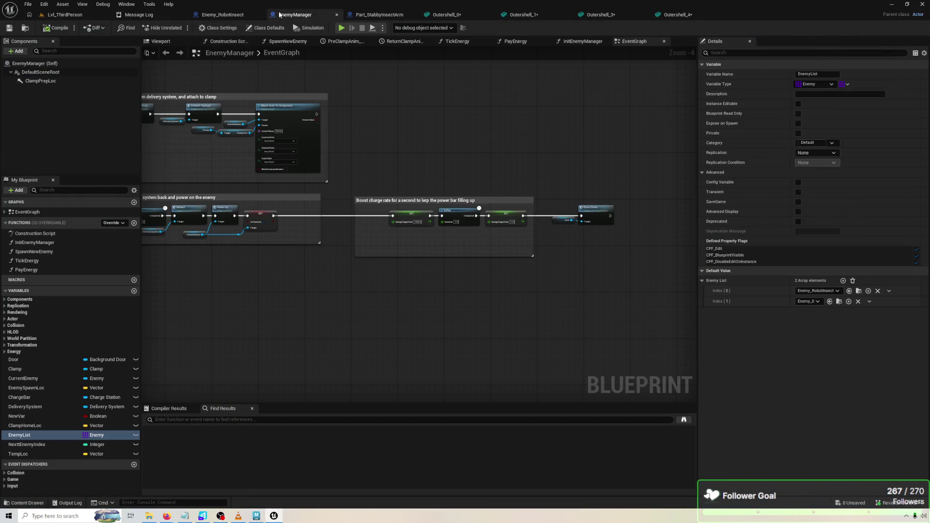
Tilt Enemy_RobotInsect's two arm child actors down to -10° and -20° roll, save, and playtest.
left_click(250, 16)
mouse_move(362, 230)
left_mouse_down()
mouse_move(339, 227)
mouse_move(362, 230)
left_mouse_up()
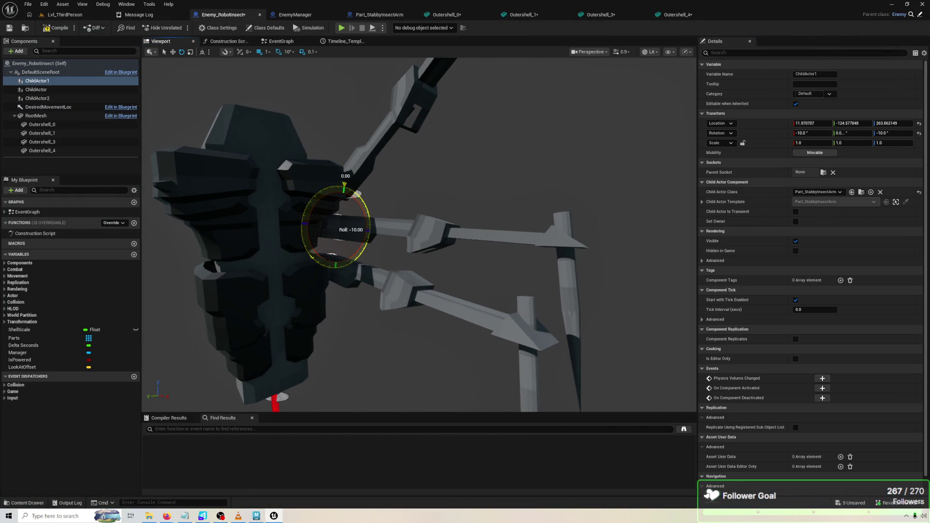
left_click_drag(344, 186, 356, 192)
left_click(341, 280)
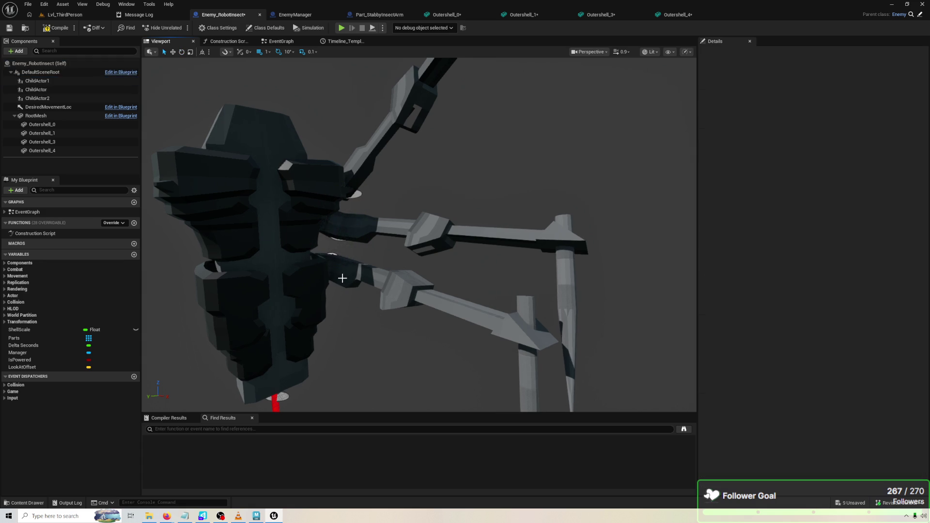
left_click(332, 275)
left_click_drag(332, 275, 343, 227)
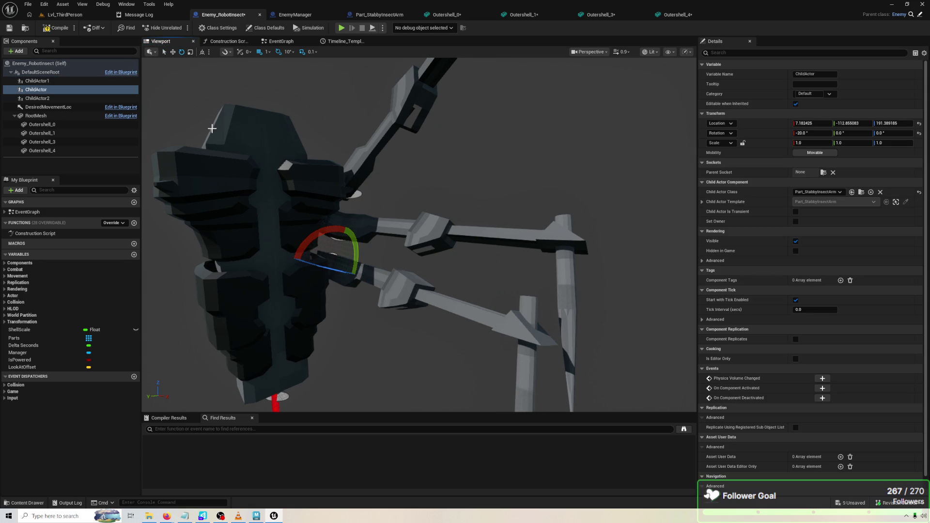
key("ctrl+s")
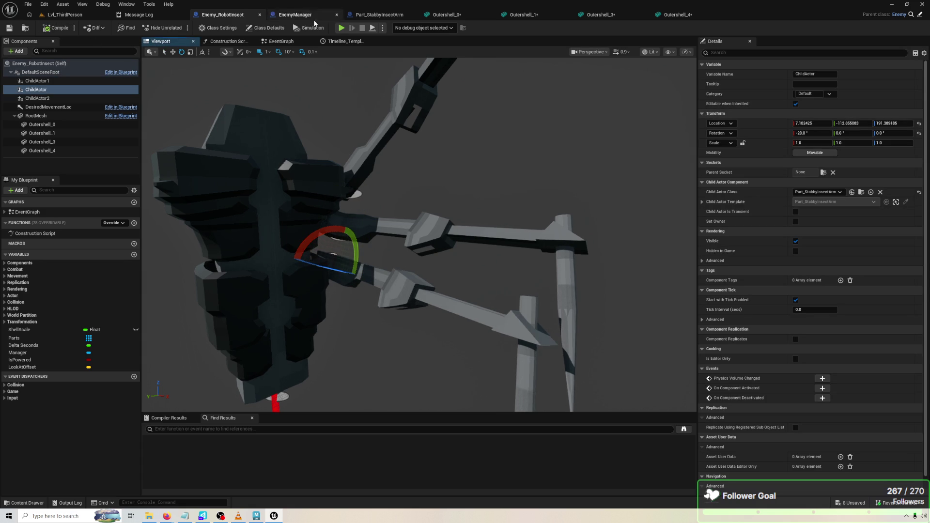
left_click(342, 28)
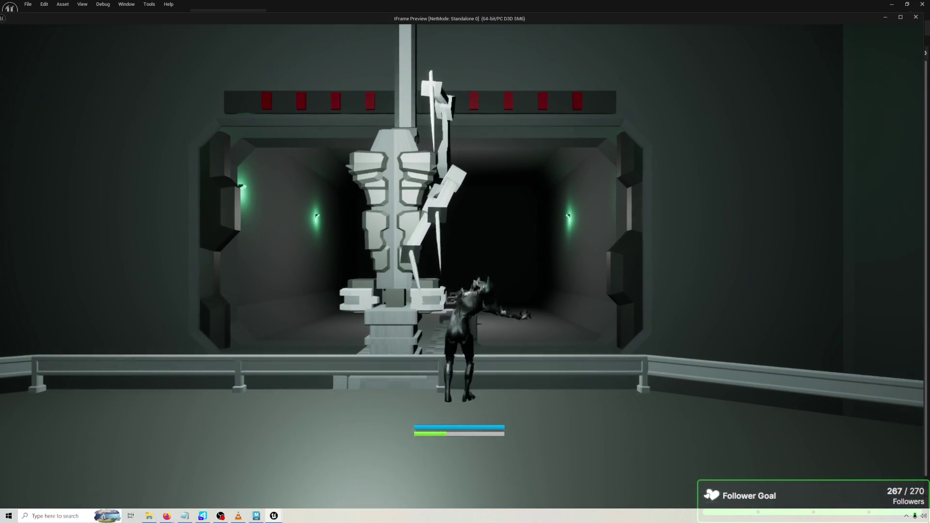
Strafe the player along the walkway, approach the robot, and hold under its stabbing arms before stopping.
key("a")
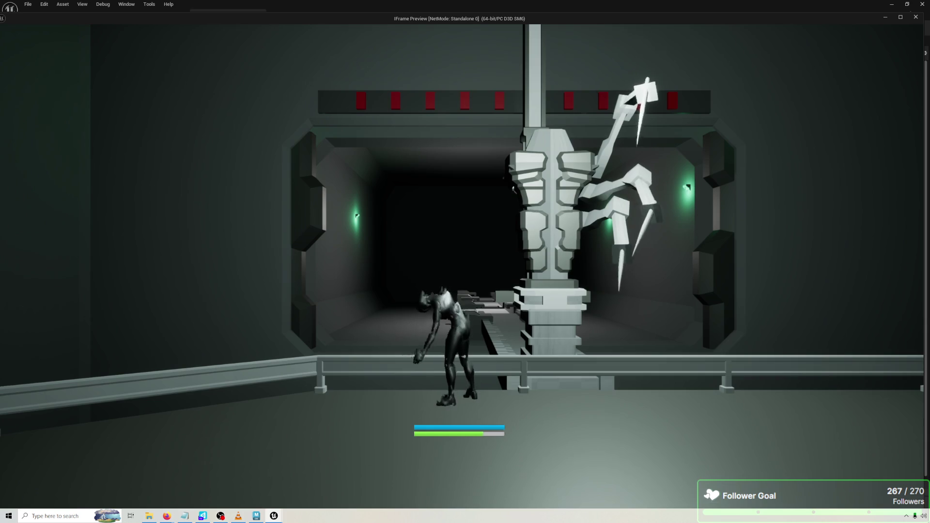
key("d")
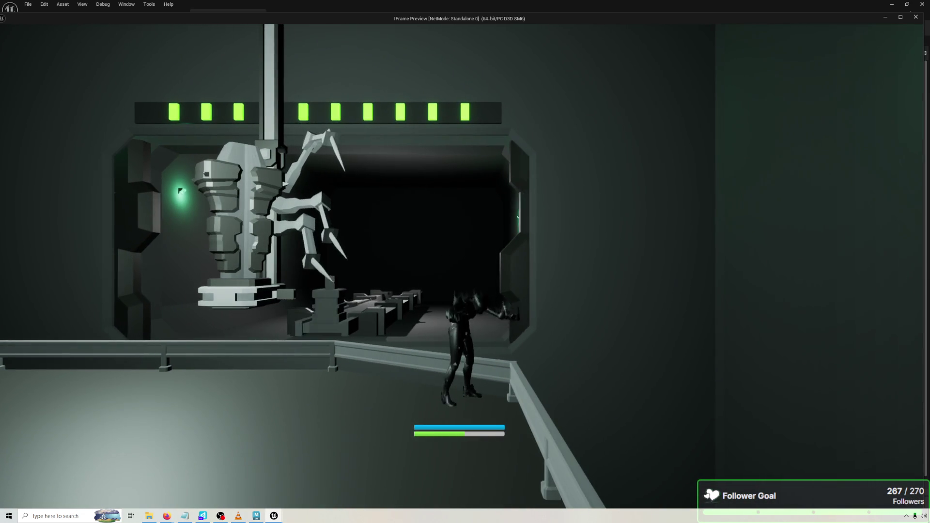
key("a")
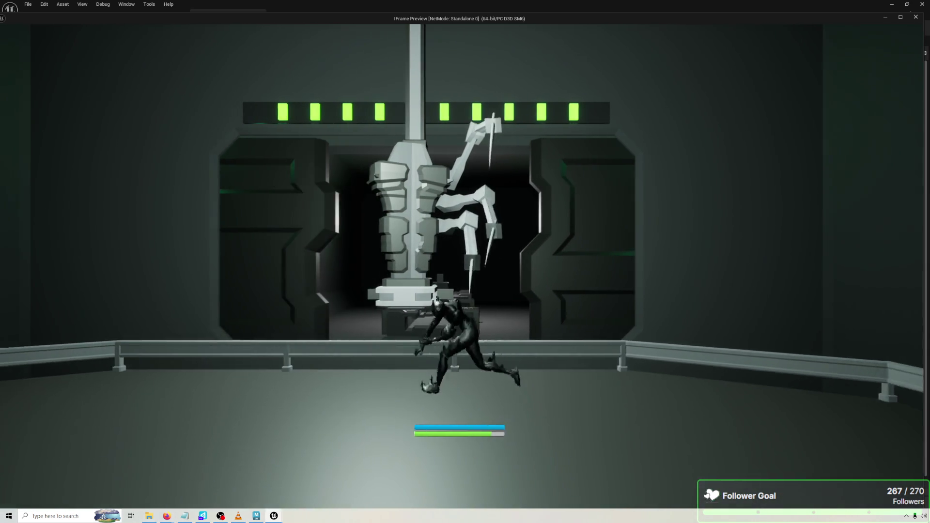
key("a")
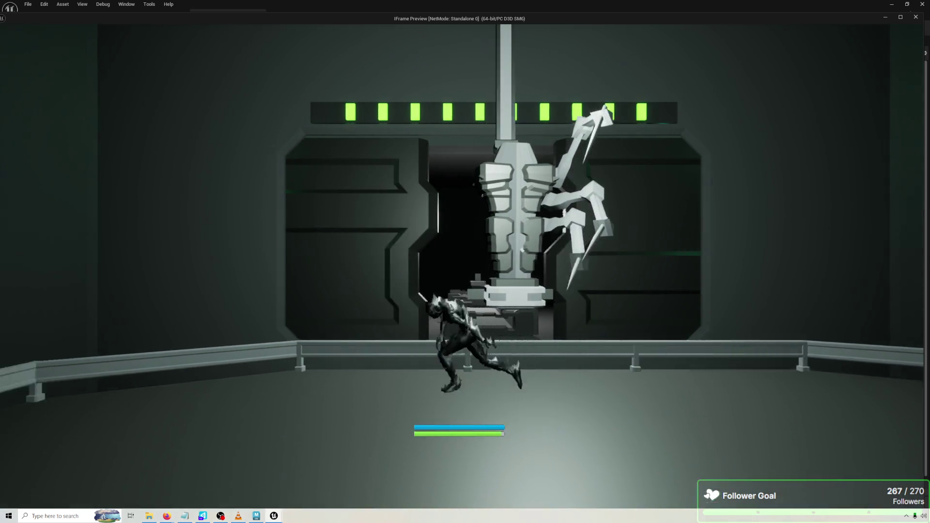
key("d")
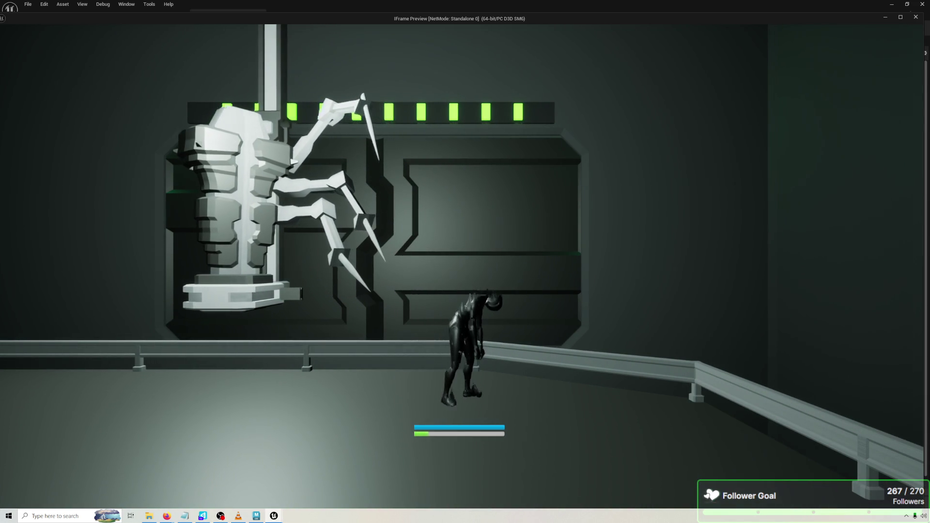
key("w")
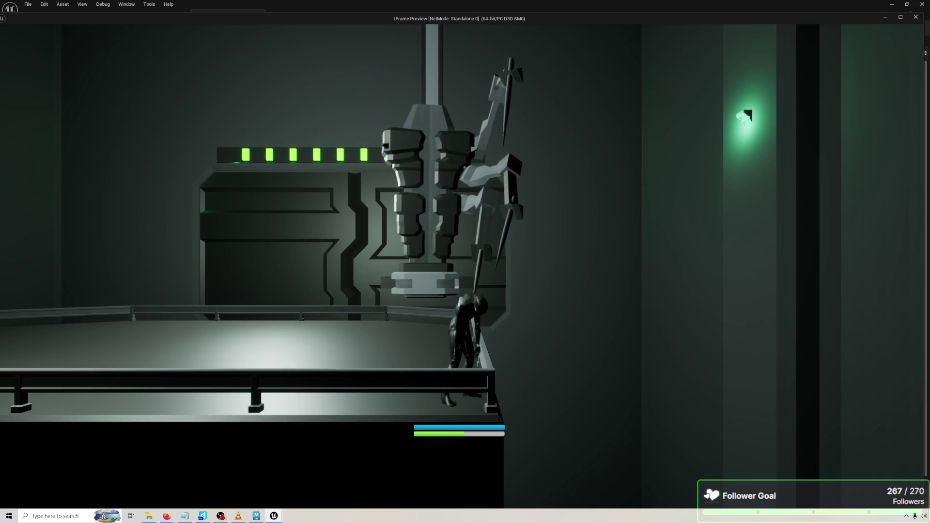
key("space")
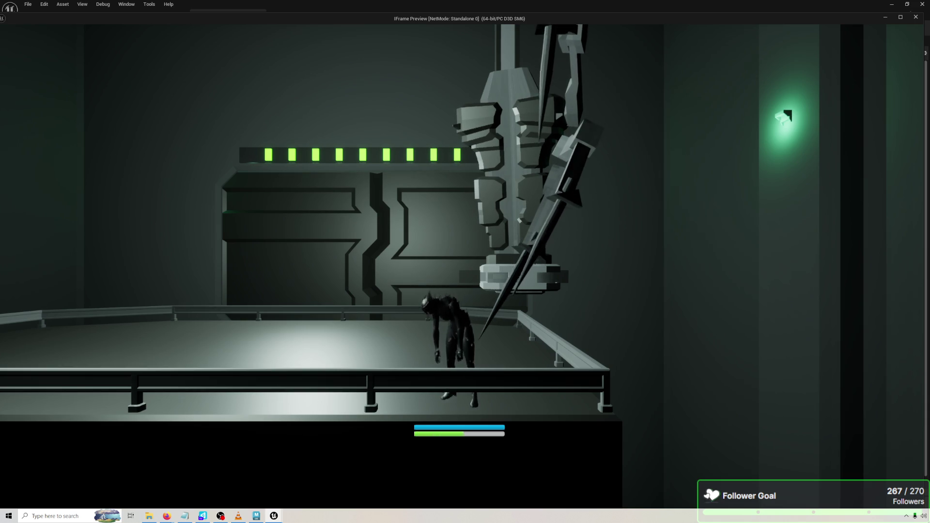
key("d")
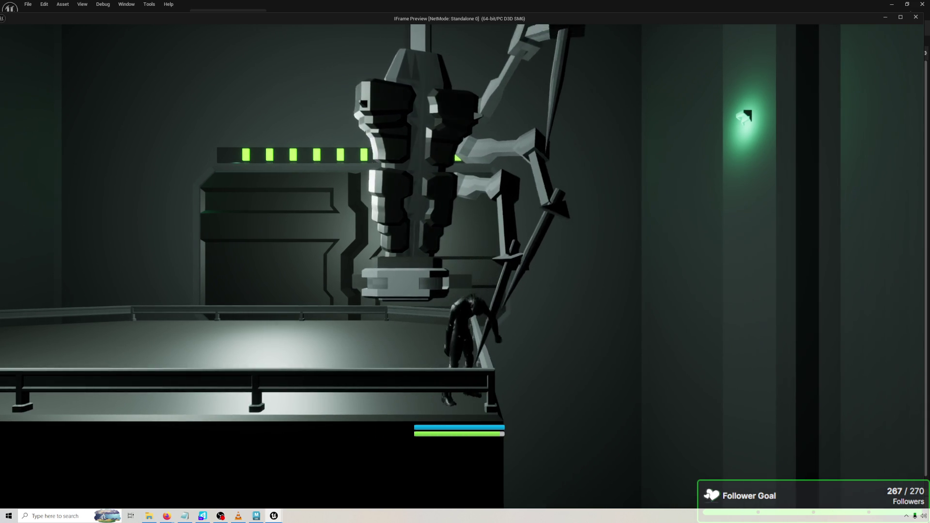
key("space")
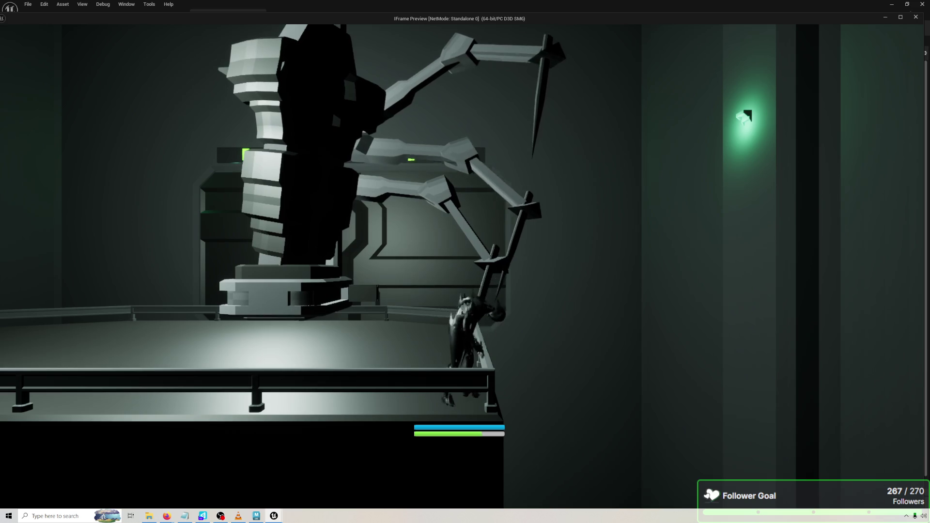
key("space")
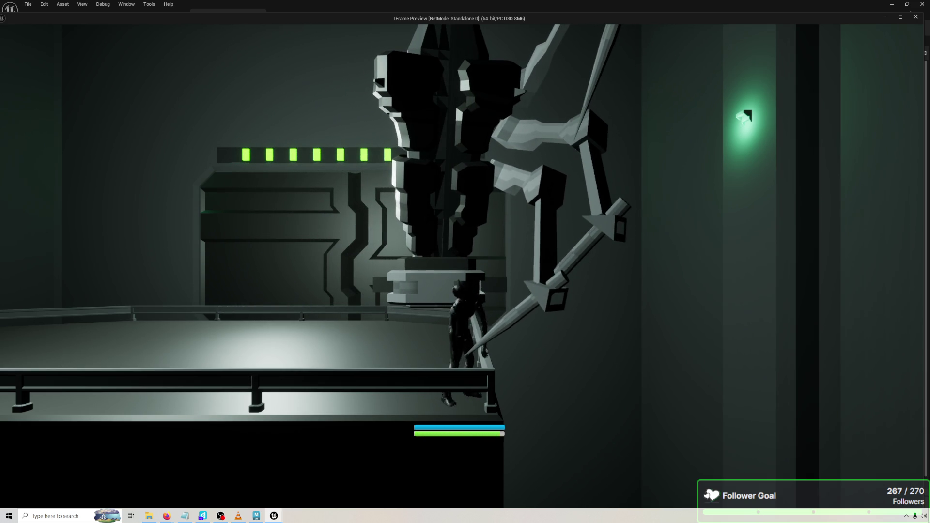
key("space")
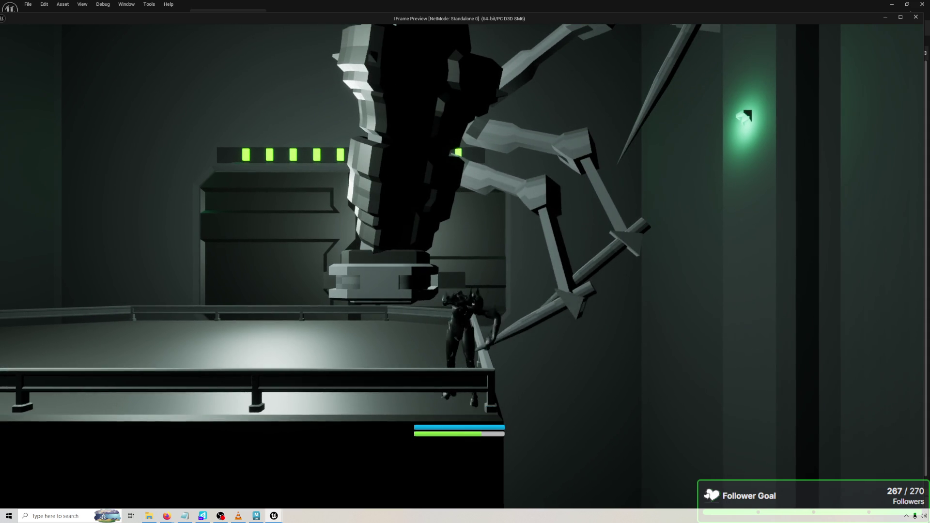
key("space")
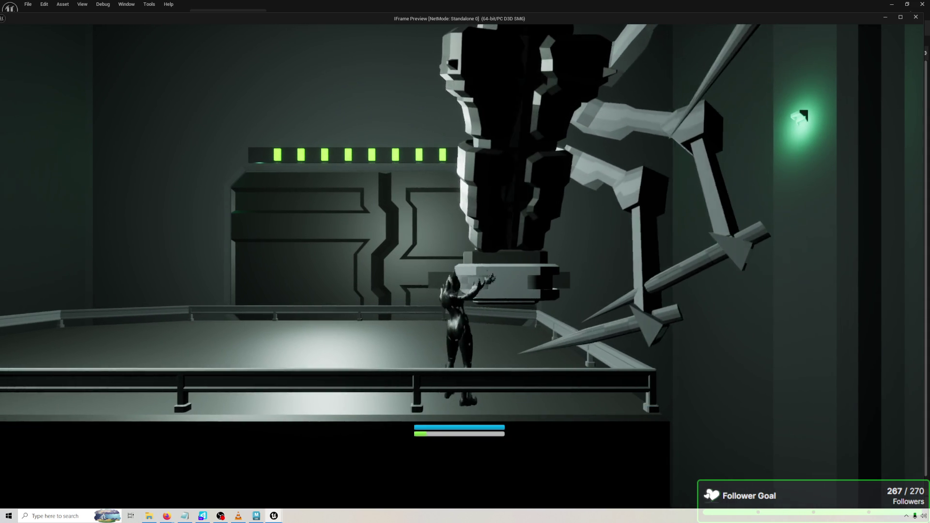
key("Escape")
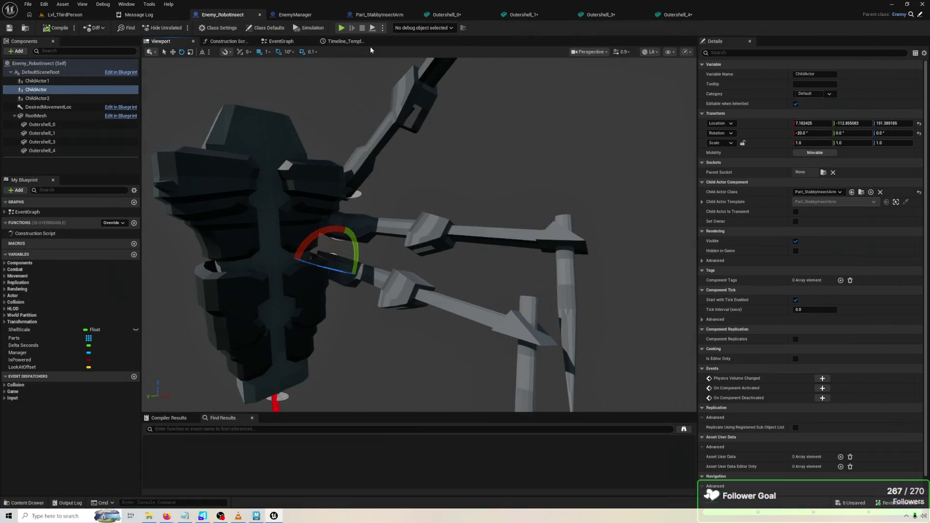
Raise the ArmSegment_3 spike to Location (1.62, 0, 19.12) and playtest the adjusted arm.
left_click(363, 15)
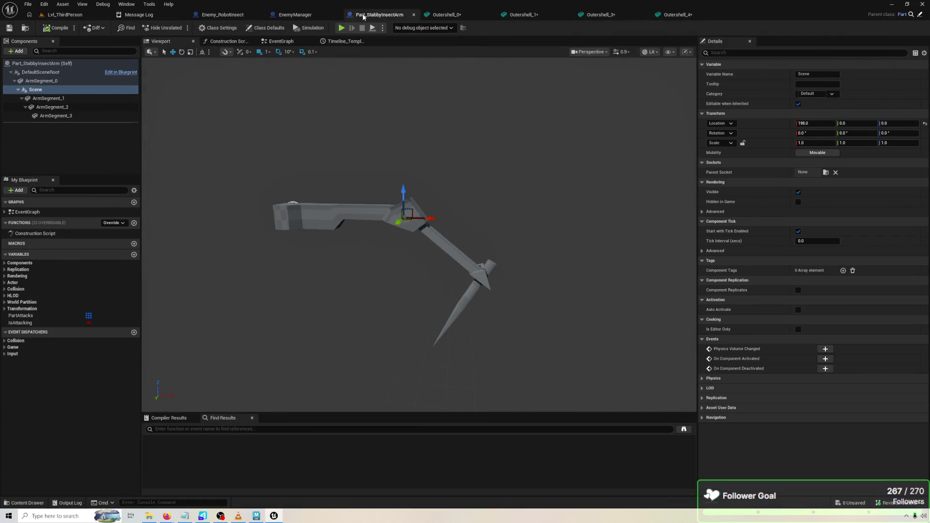
left_click(467, 305)
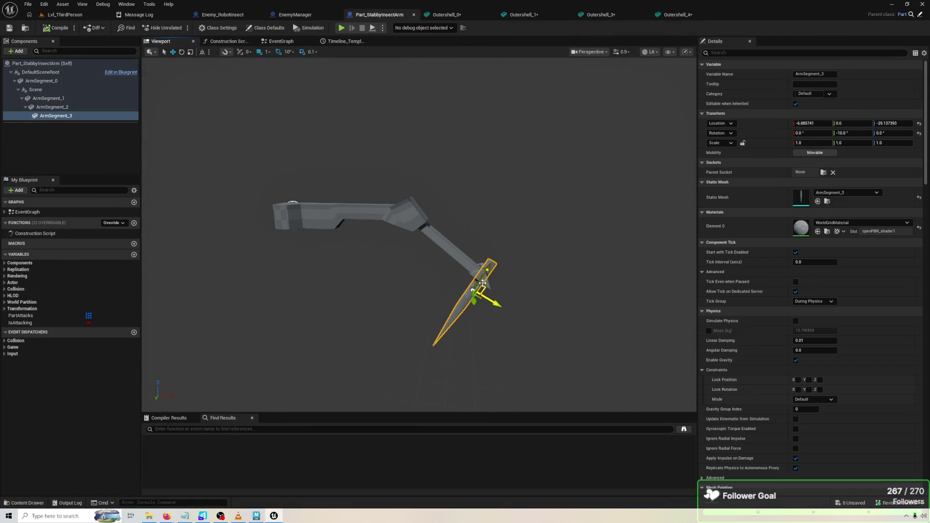
scroll(482, 284, "up", 2)
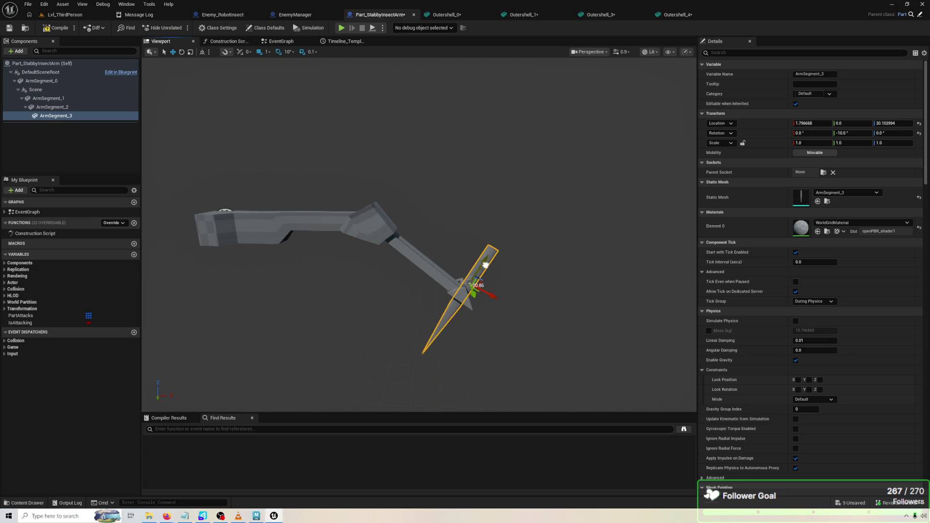
left_click(342, 28)
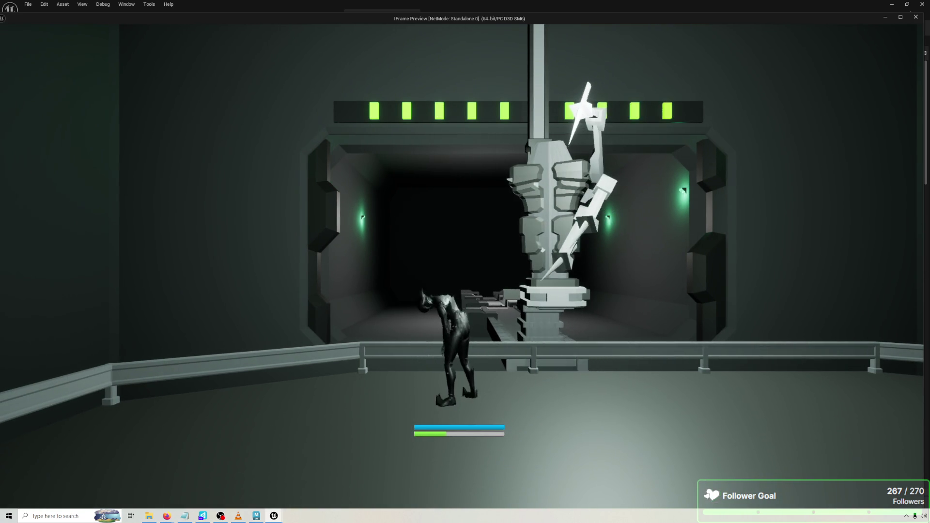
key("Escape")
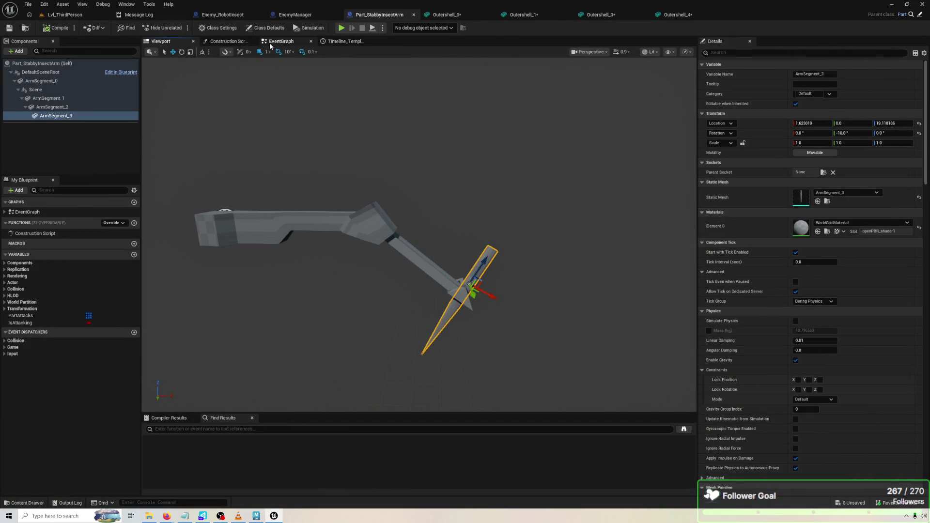
Review the arm's event graph tick logic, recompile the blueprint, and launch a new playtest.
left_click(271, 46)
scroll(502, 307, "down", 2)
left_click_drag(226, 195, 287, 203)
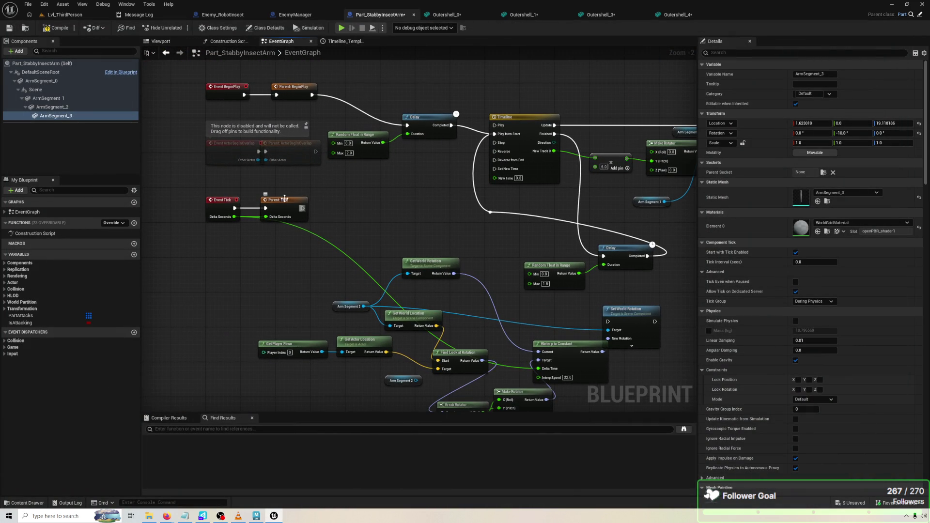
left_click(67, 29)
key("alt+p")
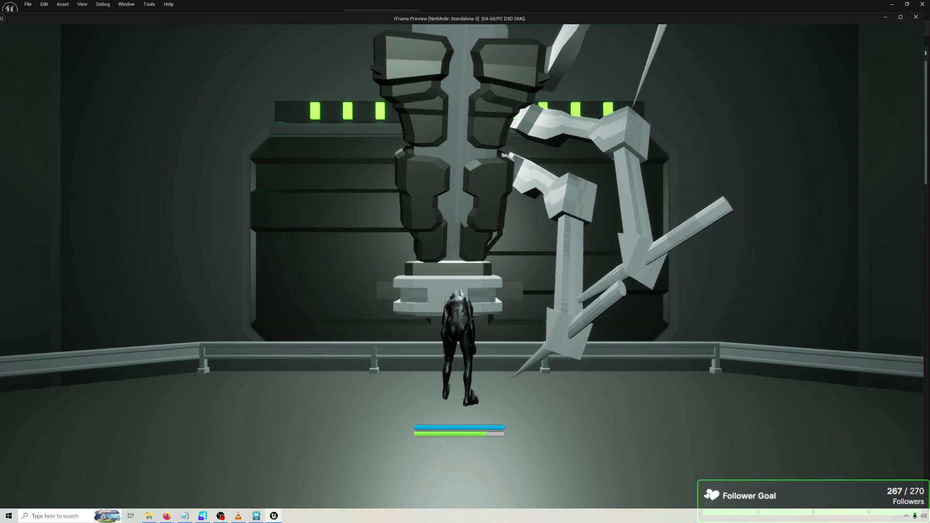
Keep the player under the stabbing arms to watch the attack, then stop Play-in-Editor.
key("space")
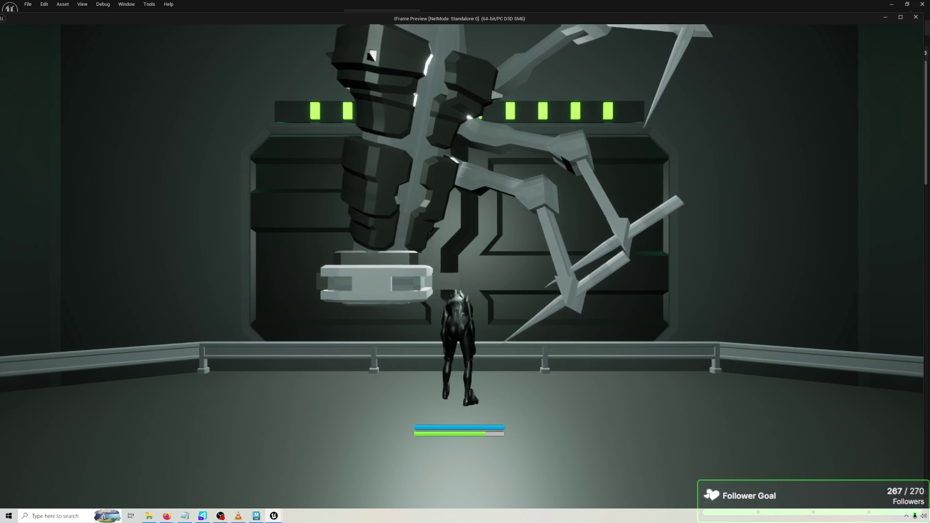
key("space")
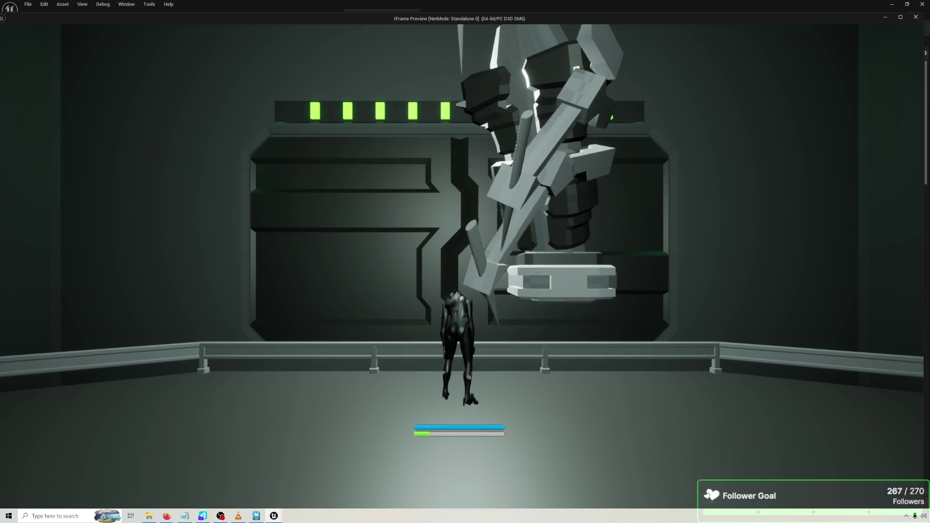
key("Escape")
Add a To Quaternion (Rotator) node and place it beside the Make Rotator node.
right_click(504, 216)
type("quater")
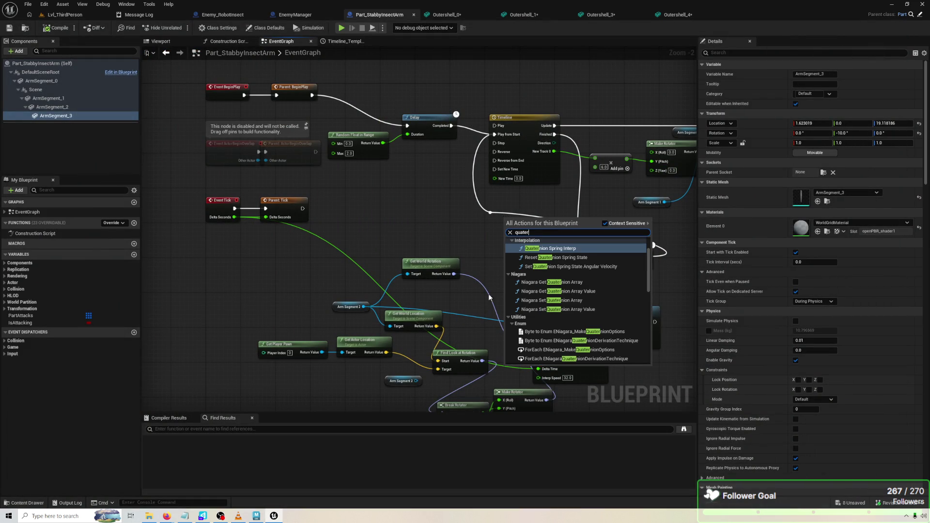
scroll(579, 298, "down", 5)
scroll(579, 298, "down", 5)
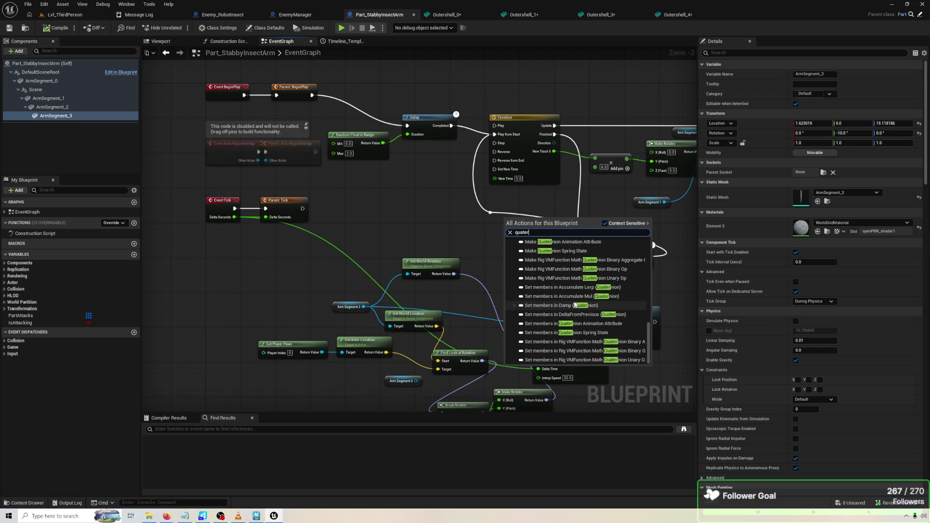
scroll(577, 304, "up", 10)
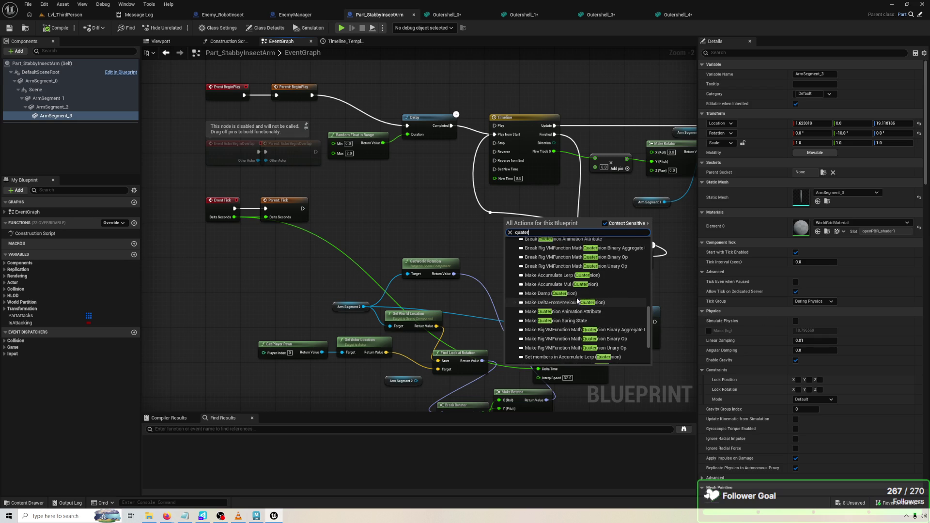
scroll(579, 298, "up", 5)
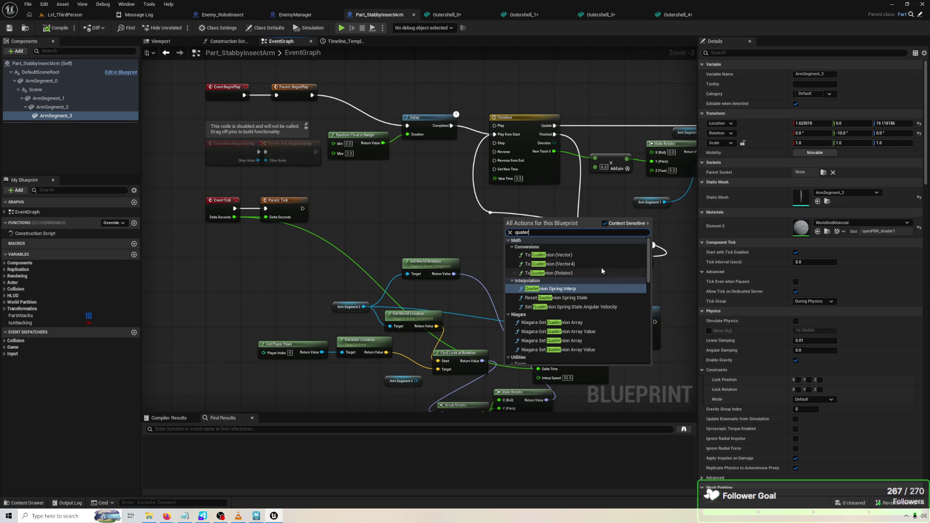
left_click(583, 268)
mouse_move(563, 222)
left_mouse_down()
mouse_move(540, 190)
mouse_move(530, 256)
mouse_move(558, 409)
mouse_move(543, 338)
mouse_move(560, 331)
mouse_move(555, 340)
mouse_move(581, 345)
mouse_move(600, 315)
left_mouse_up()
scroll(667, 364, "down", 2)
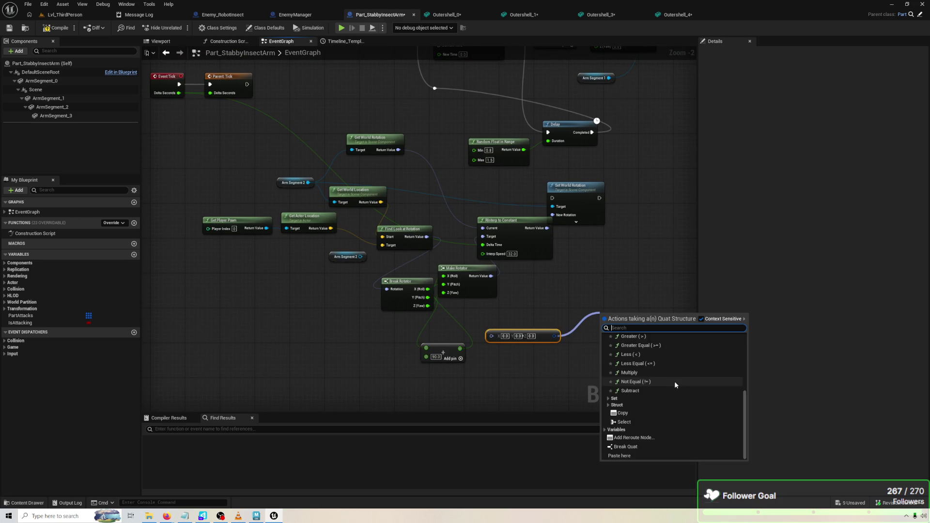
Try a Rotate Vector (Quat) node, then delete it.
scroll(677, 371, "up", 2)
type("rotat")
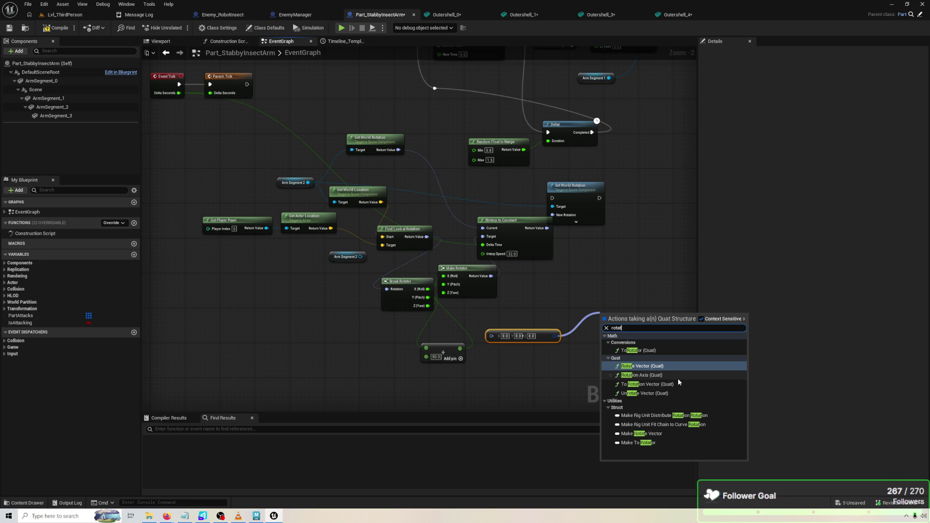
left_click(673, 367)
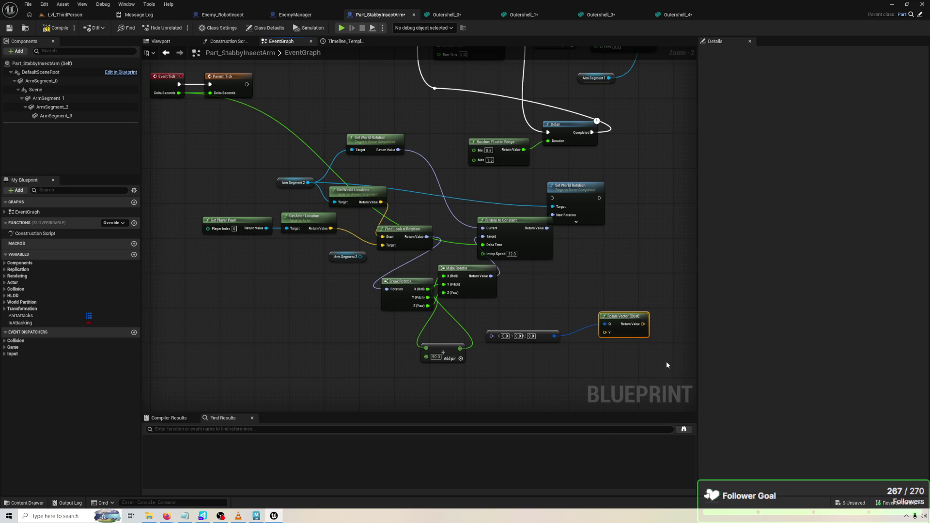
scroll(671, 363, "up", 2)
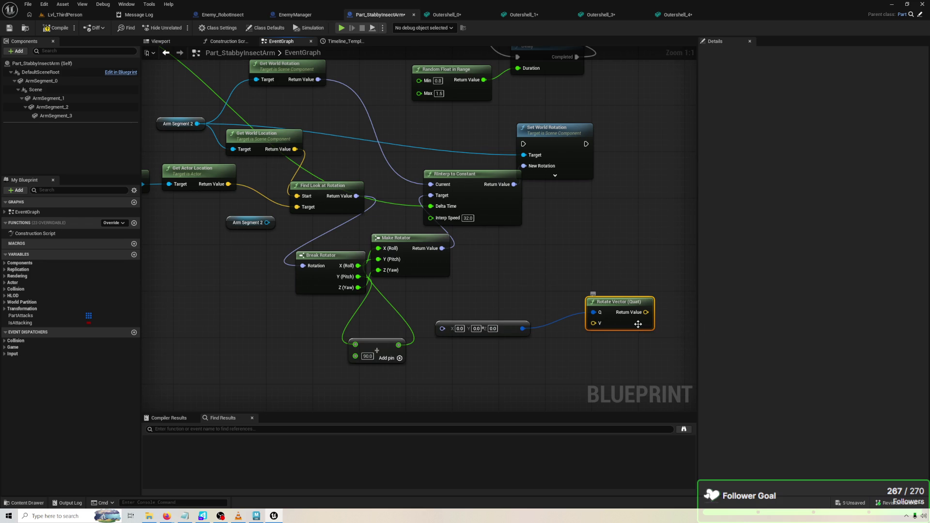
key("Delete")
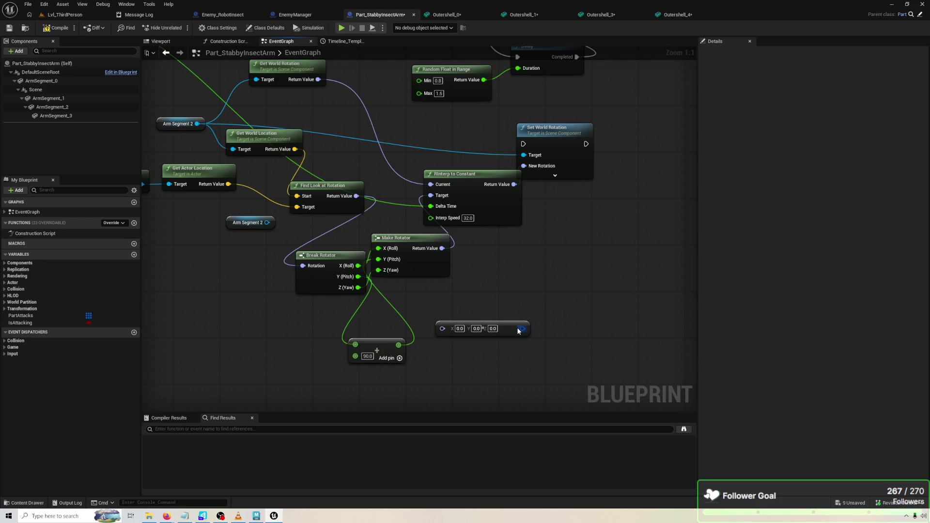
Add a Damp Quat node, Smoothing Time 0.2, fed by the quaternion output.
left_click_drag(523, 328, 557, 327)
type("quat")
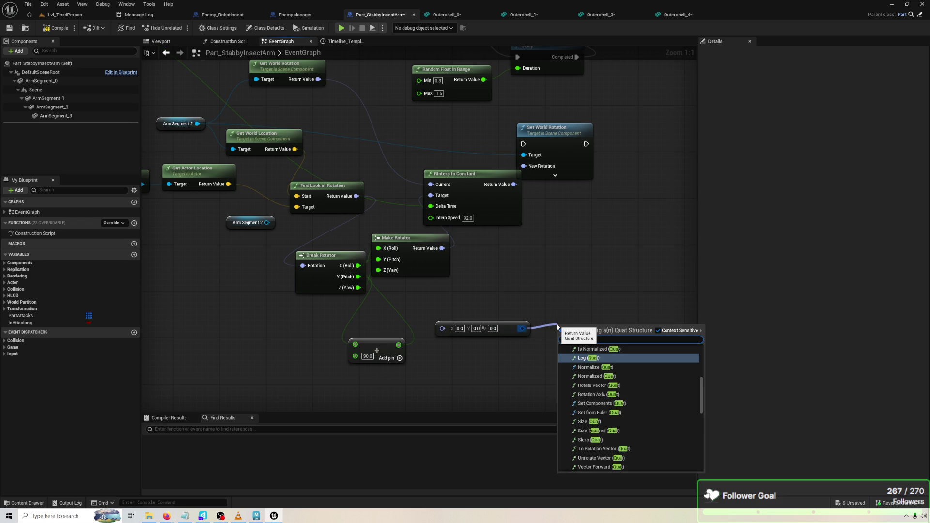
scroll(638, 432, "down", 3)
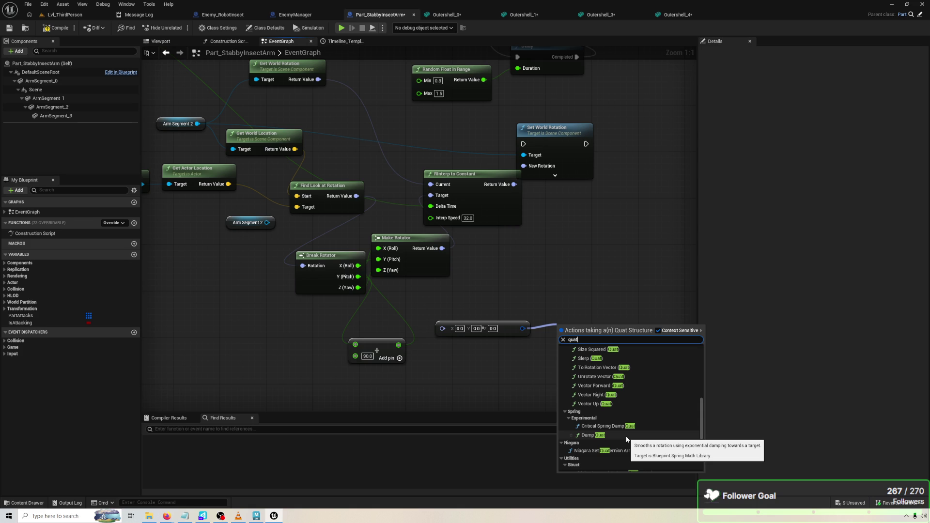
left_click(626, 438)
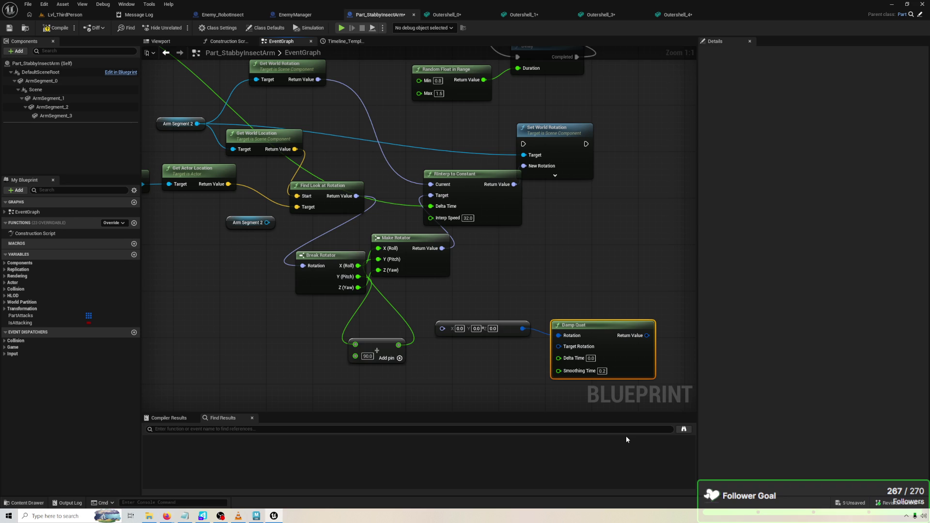
Try a Critical Spring Damp Quat node from the quaternion output, then delete it.
left_click_drag(522, 328, 538, 293)
type("quat")
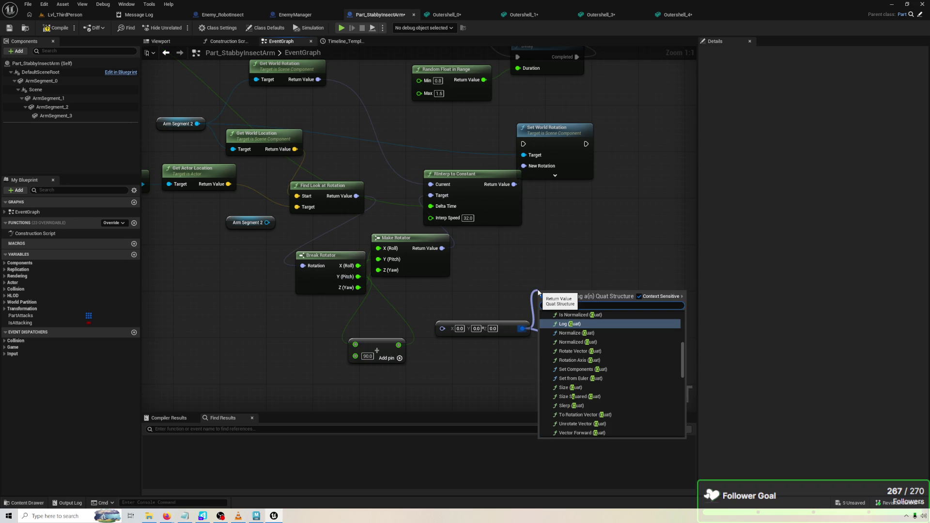
scroll(588, 358, "down", 5)
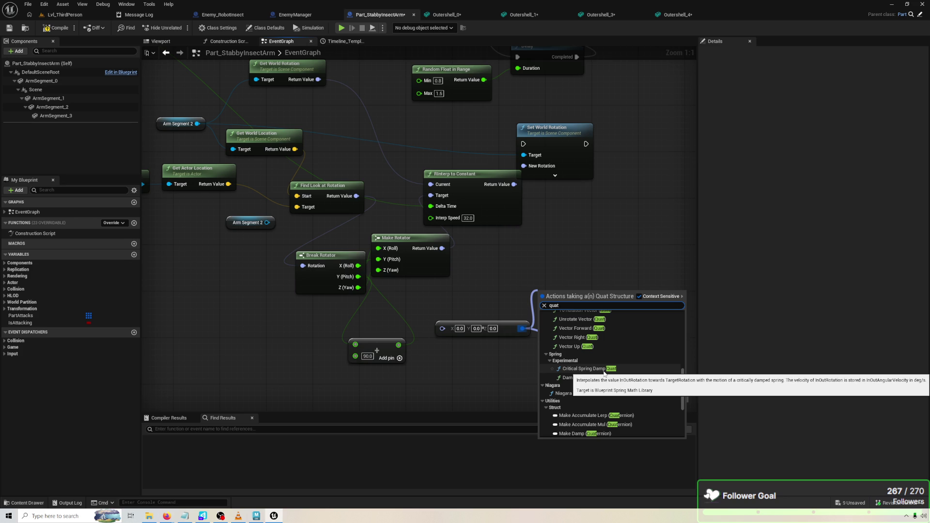
left_click(604, 373)
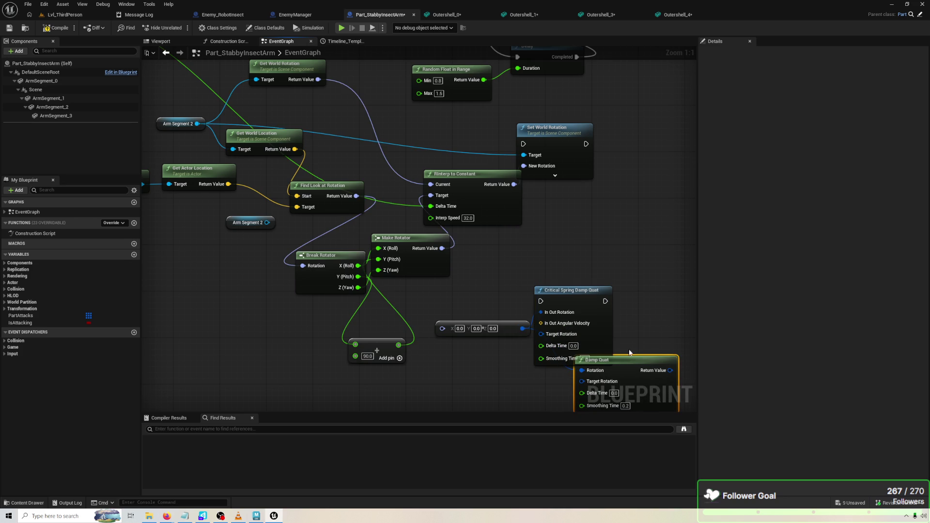
mouse_move(601, 326)
left_mouse_down()
mouse_move(600, 297)
mouse_move(613, 294)
left_mouse_up()
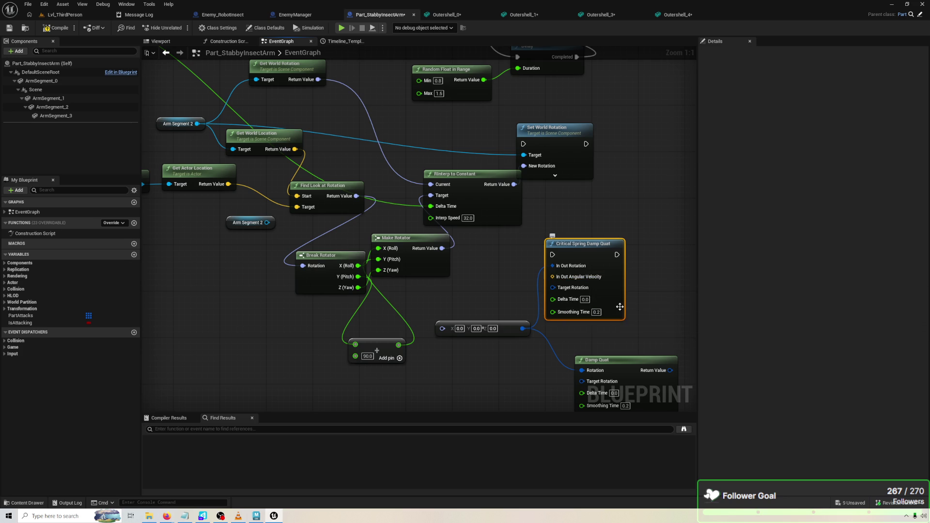
key("Delete")
Add a Slerp (Quat) node wired to the quaternion output.
mouse_move(522, 329)
left_mouse_down()
mouse_move(533, 330)
mouse_move(535, 314)
left_mouse_up()
type("quat")
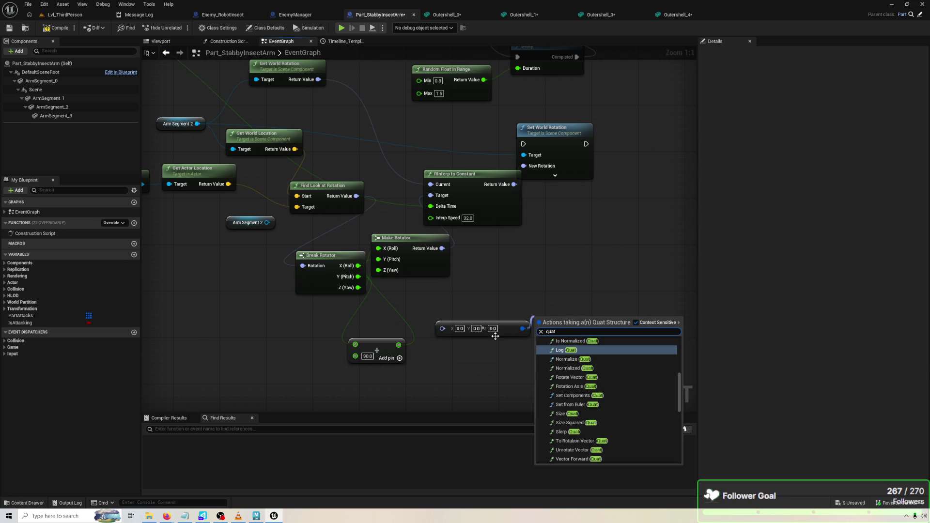
scroll(609, 385, "down", 3)
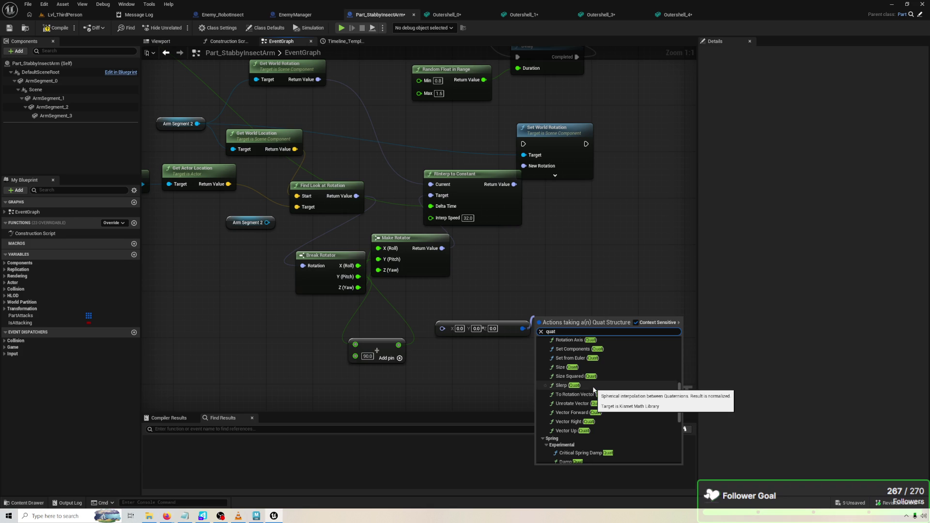
left_click(593, 388)
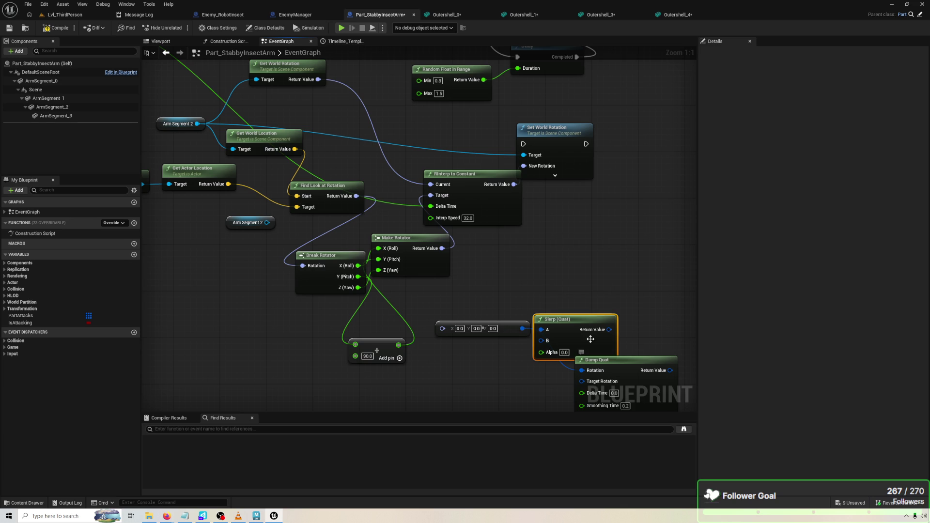
Reposition the Slerp node and add a To Rotation Vector (Quat) node from its output.
left_click_drag(589, 345, 611, 291)
left_click_drag(560, 72, 490, 72)
mouse_move(552, 292)
left_mouse_down()
mouse_move(565, 275)
mouse_move(581, 281)
mouse_move(553, 305)
mouse_move(585, 275)
left_mouse_up()
type("set")
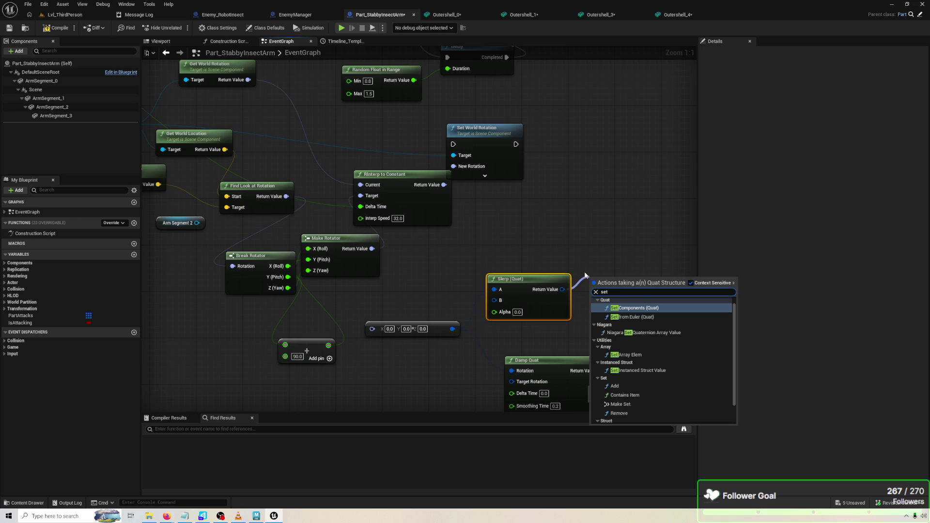
key("BackSpace")
key("BackSpace")
key("BackSpace")
type("to roat")
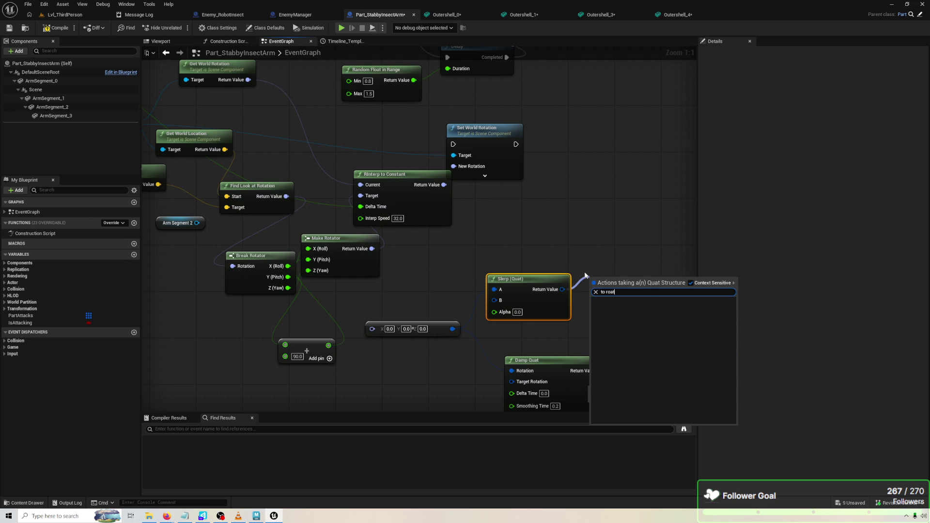
key("BackSpace")
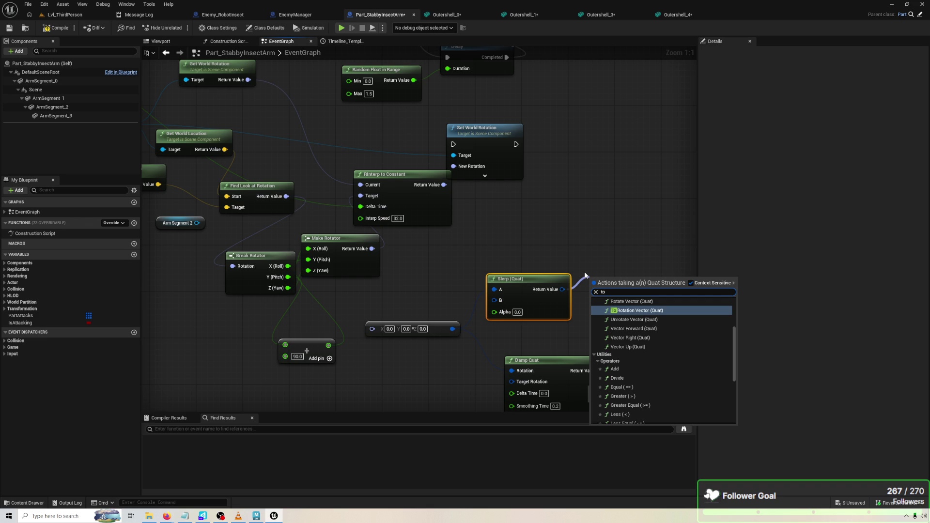
type(" vector")
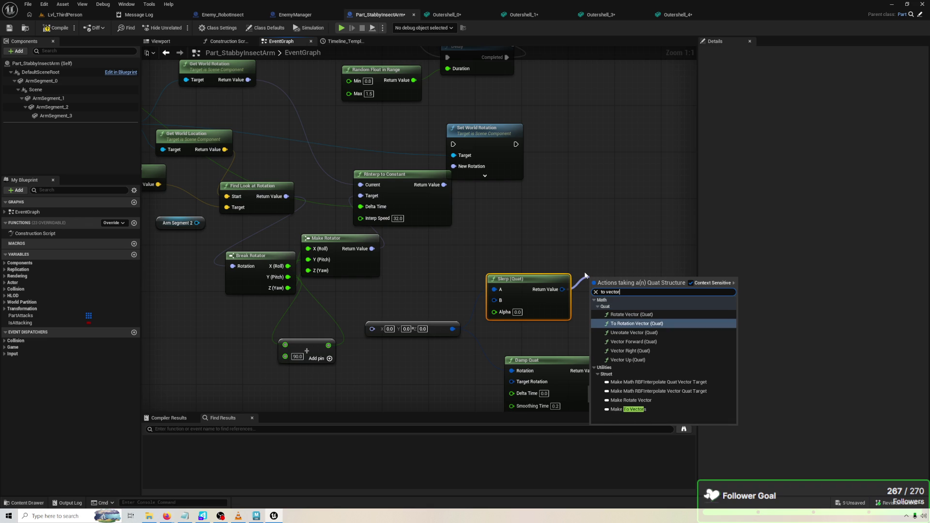
key("Up")
key("Down")
key("Return")
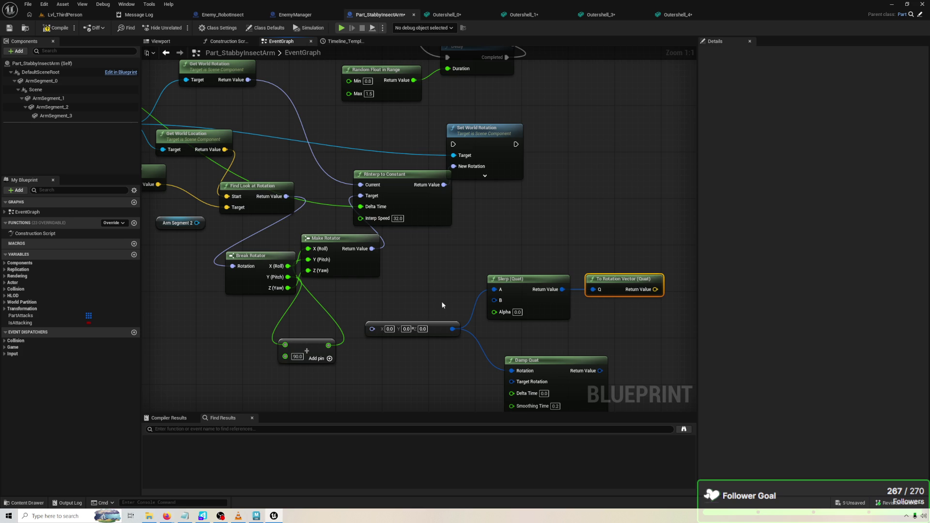
Add Break Quat from Slerp's output, remove To Rotation Vector, and place Break Quat beside Slerp.
left_click_drag(562, 289, 596, 318)
type("brea")
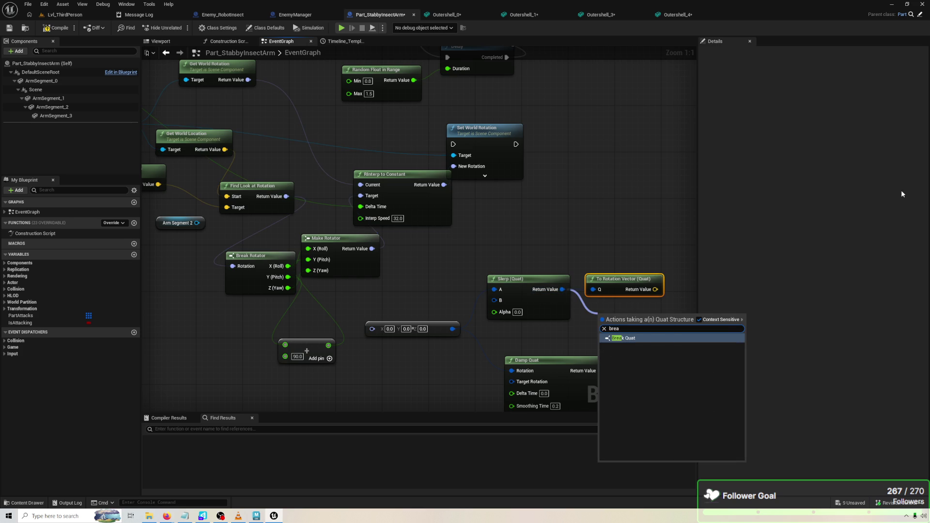
key("Return")
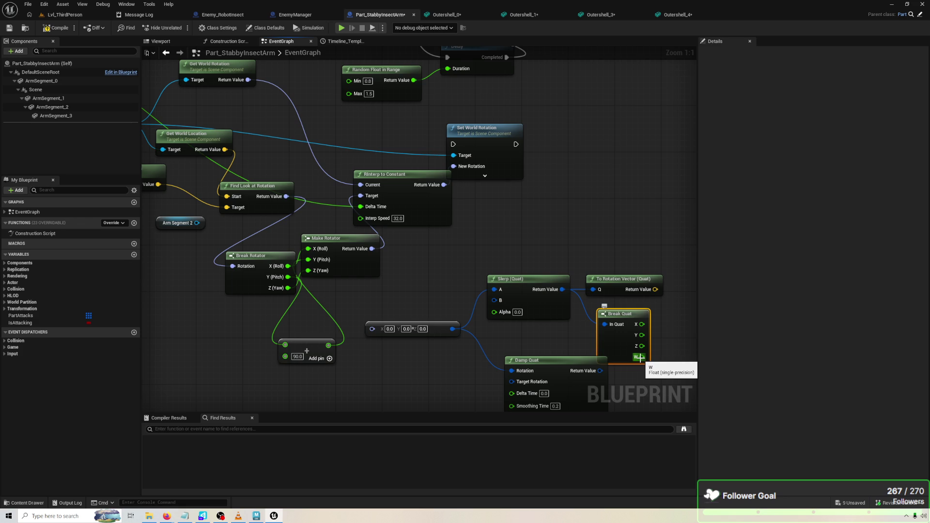
left_click_drag(660, 340, 616, 325)
left_click(583, 277)
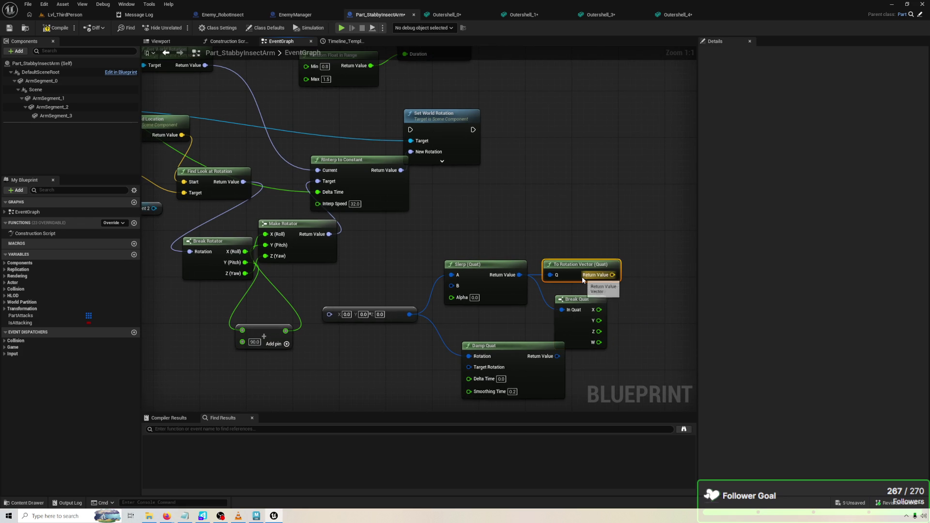
key("Delete")
left_click_drag(571, 334, 554, 298)
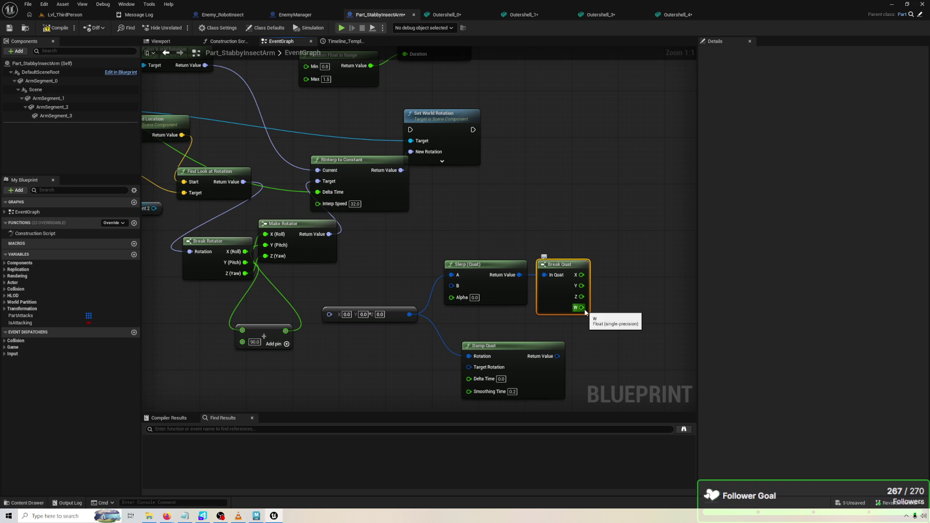
scroll(592, 291, "down", 3)
Delete the Slerp, Break Quat, Damp Quat and vector nodes, save the blueprint, and play the level.
mouse_move(595, 365)
left_mouse_down()
mouse_move(488, 267)
mouse_move(436, 265)
mouse_move(445, 263)
left_mouse_up()
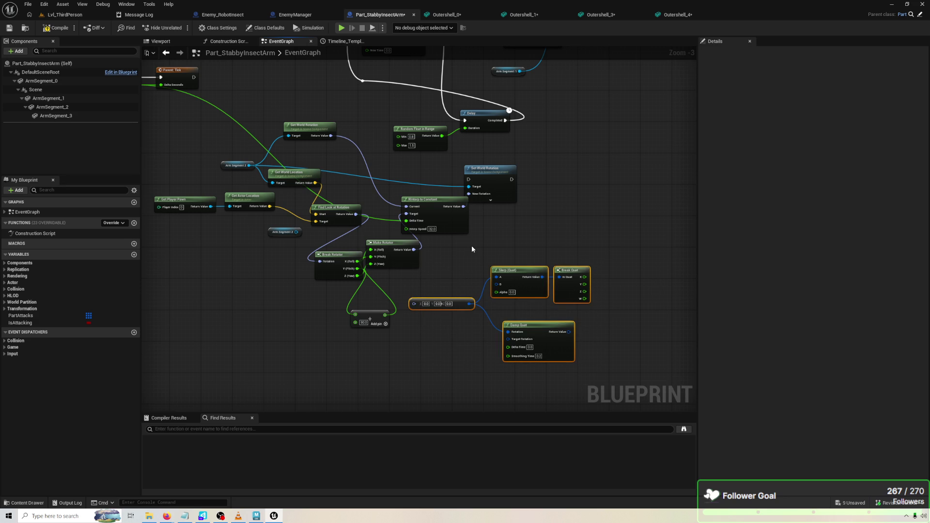
key("Delete")
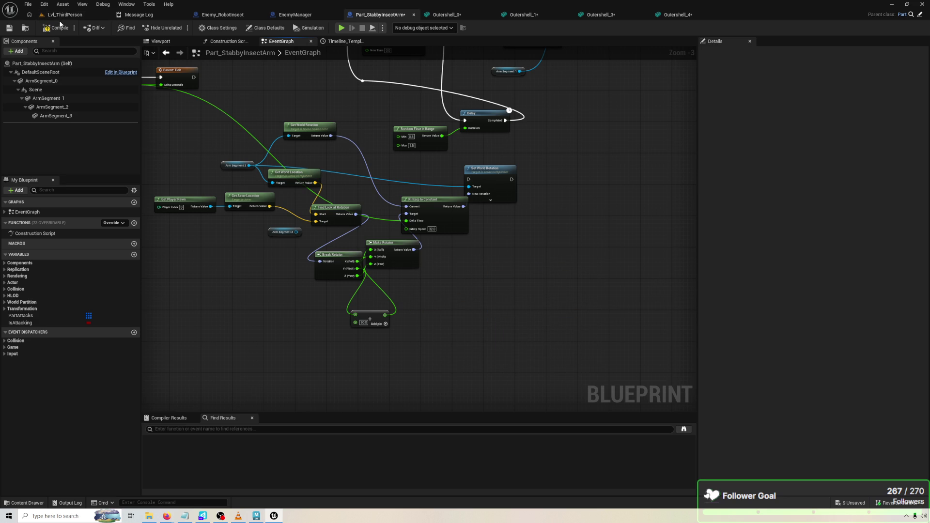
key("ctrl+s")
key("alt+p")
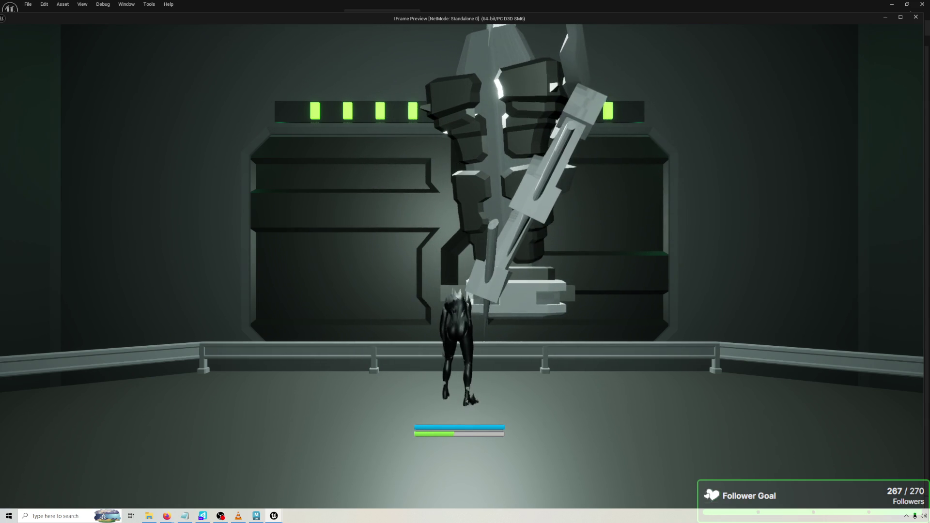
Use an Arm Segment 0 reference instead of Arm Segment 2 and wire Parent Tick into Set World Rotation.
key("Escape")
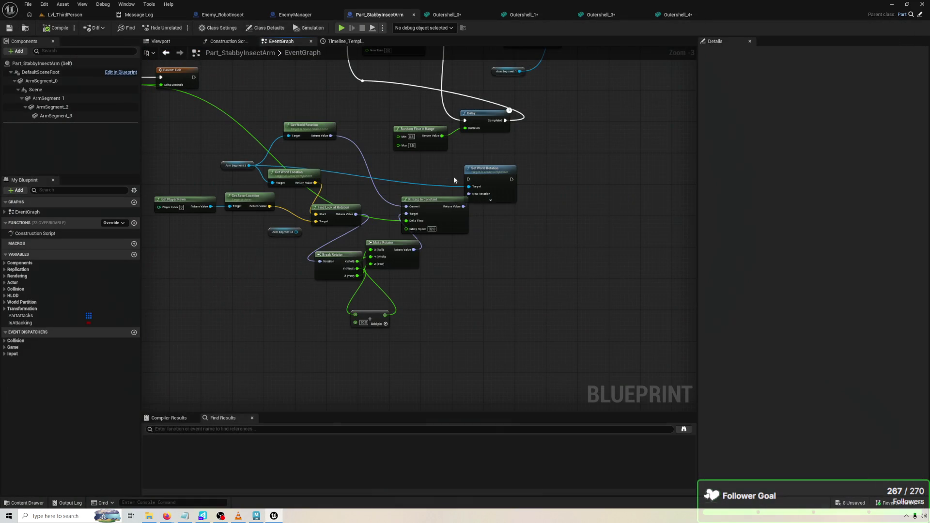
mouse_move(493, 207)
left_mouse_down()
mouse_move(503, 256)
mouse_move(533, 290)
mouse_move(402, 127)
left_mouse_up()
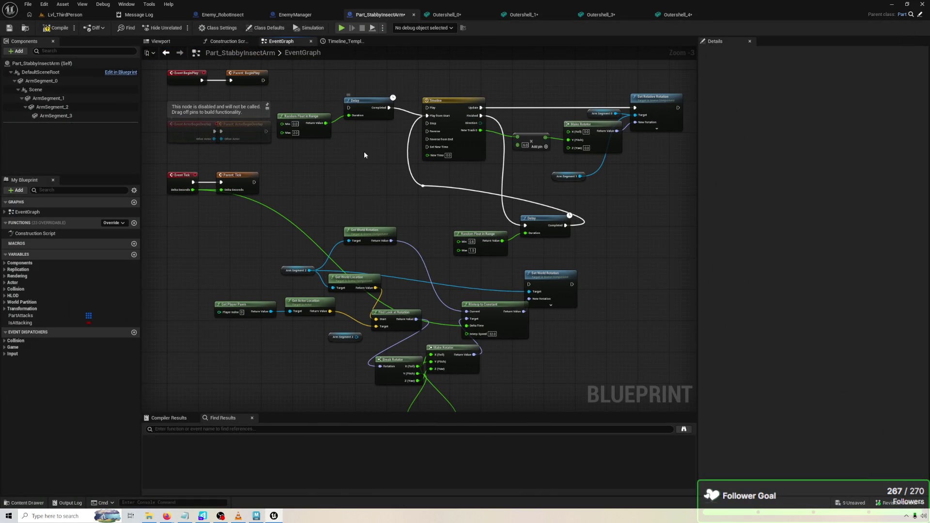
scroll(364, 155, "up", 3)
left_click_drag(41, 80, 176, 136)
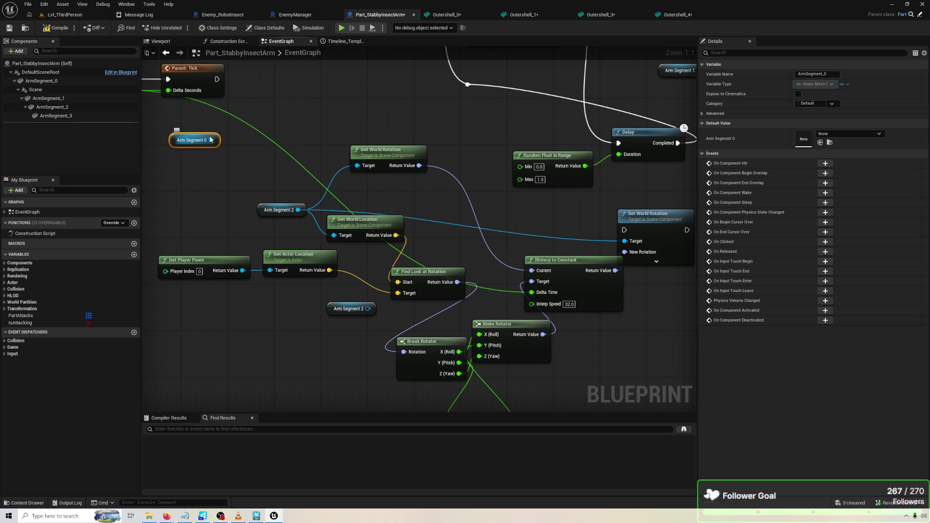
mouse_move(56, 80)
left_mouse_down()
mouse_move(261, 205)
mouse_move(260, 193)
left_mouse_up()
scroll(257, 168, "down", 1)
left_click_drag(224, 91, 579, 227)
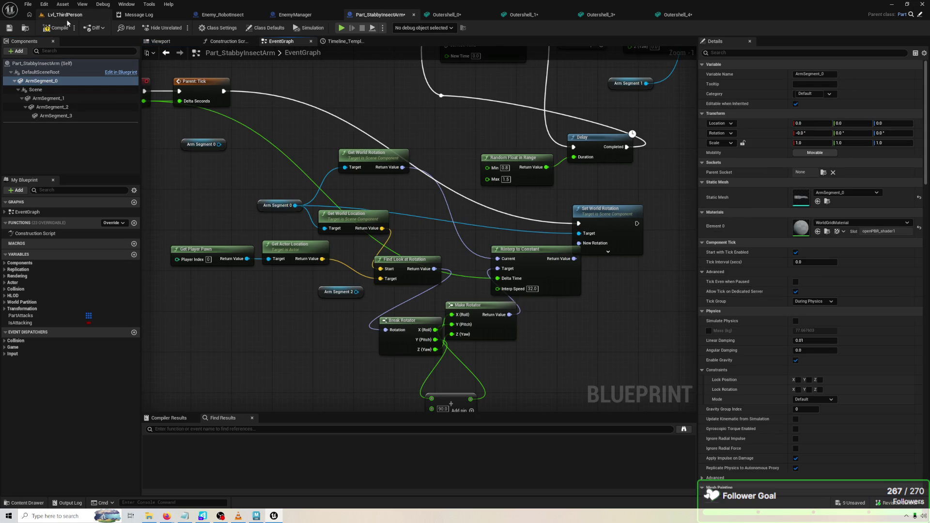
Play-test, then wire Break Rotator's Y (Pitch) into Make Rotator's pitch and play again.
left_click(343, 30)
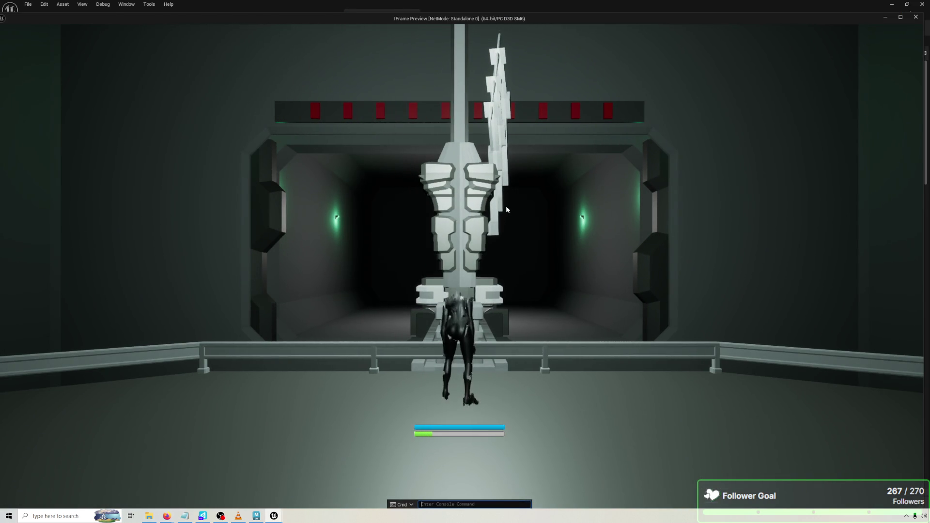
key("Escape")
mouse_move(428, 339)
left_mouse_down()
mouse_move(402, 324)
mouse_move(453, 326)
left_mouse_up()
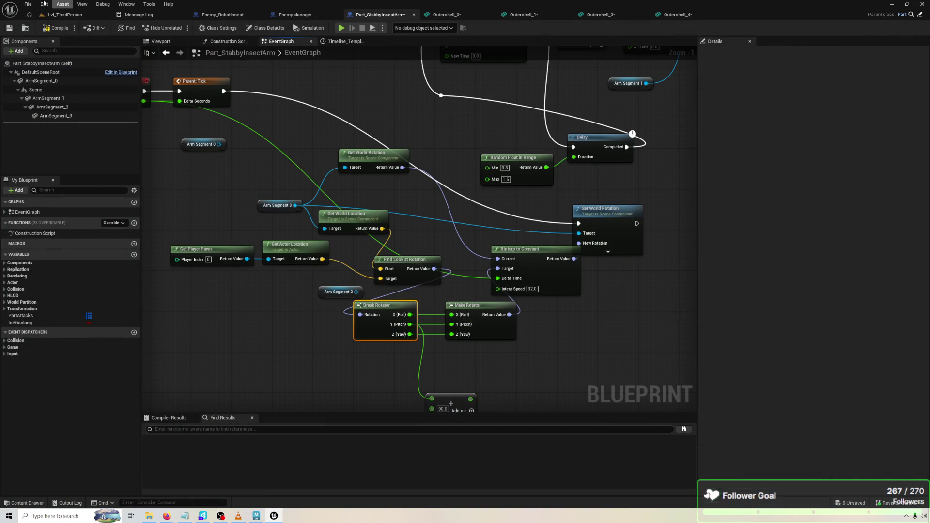
left_click(342, 27)
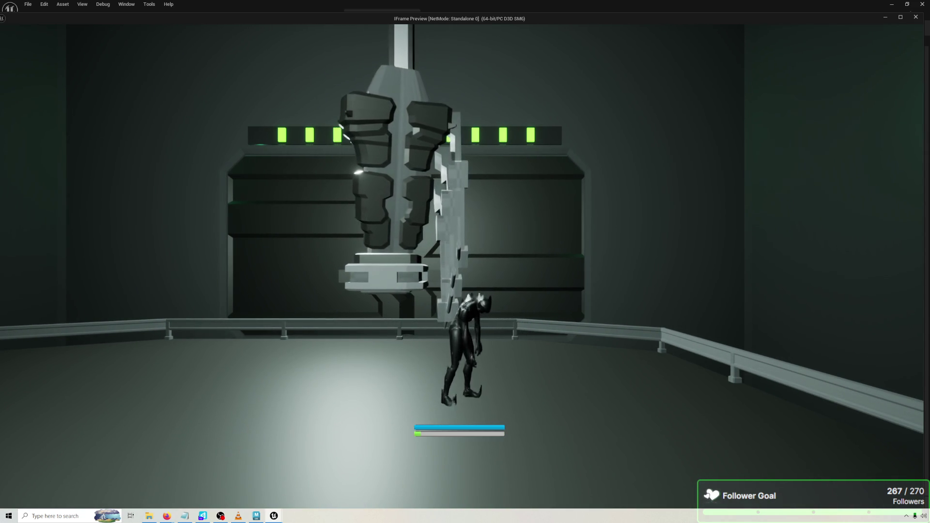
Stop the arm-aiming play test and bring up the Outershell_0 mesh editor.
key("Escape")
left_click(444, 15)
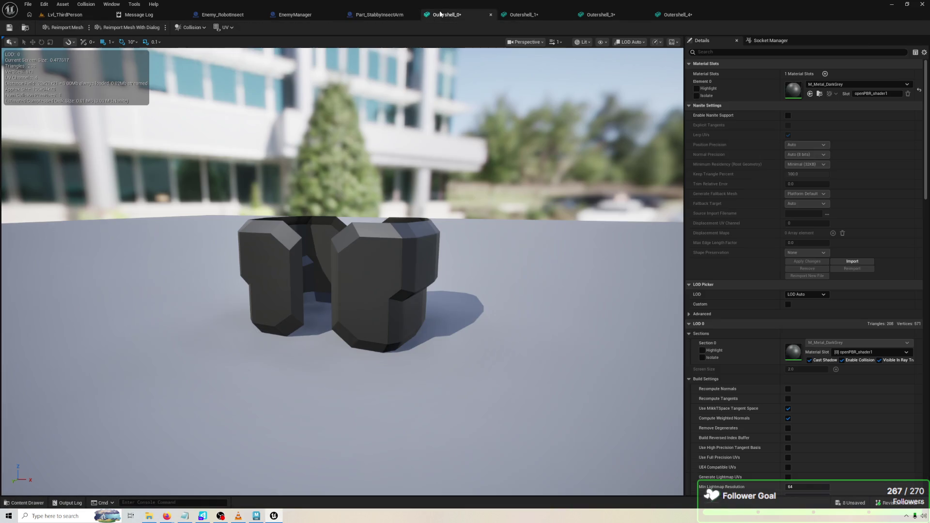
Close the Part_StabbyInsectArm blueprint tab.
left_click(196, 18)
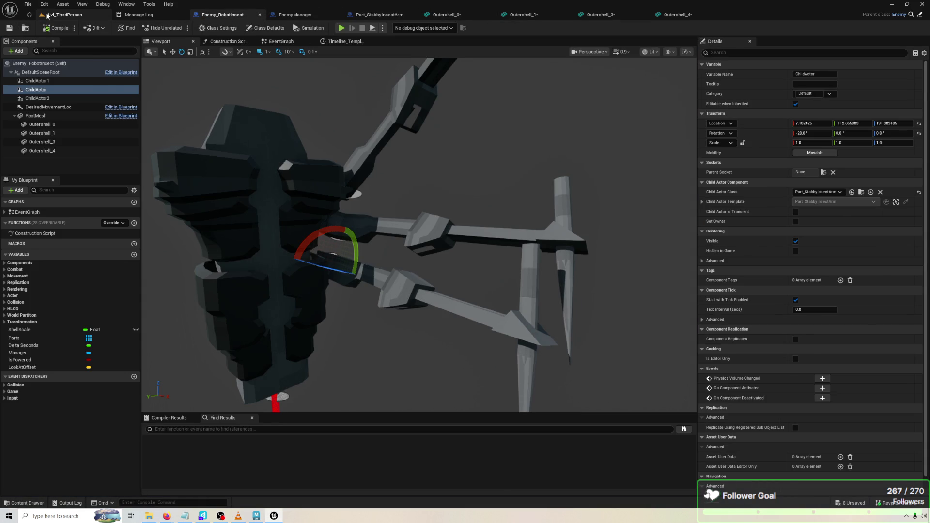
left_click(64, 15)
left_click(416, 15)
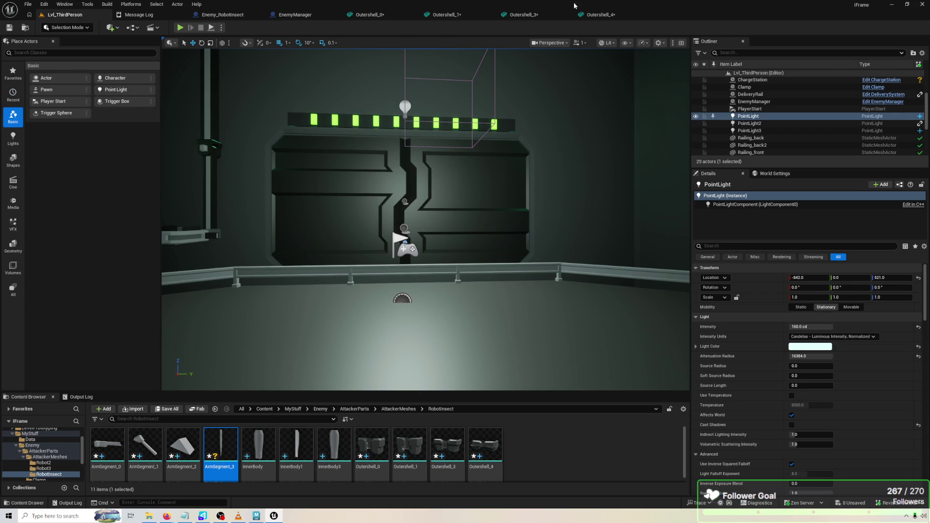
Browse to Content > MyStuff > Enemy > AttackerParts and reopen Part_StabbyInsectArm.
left_click(296, 413)
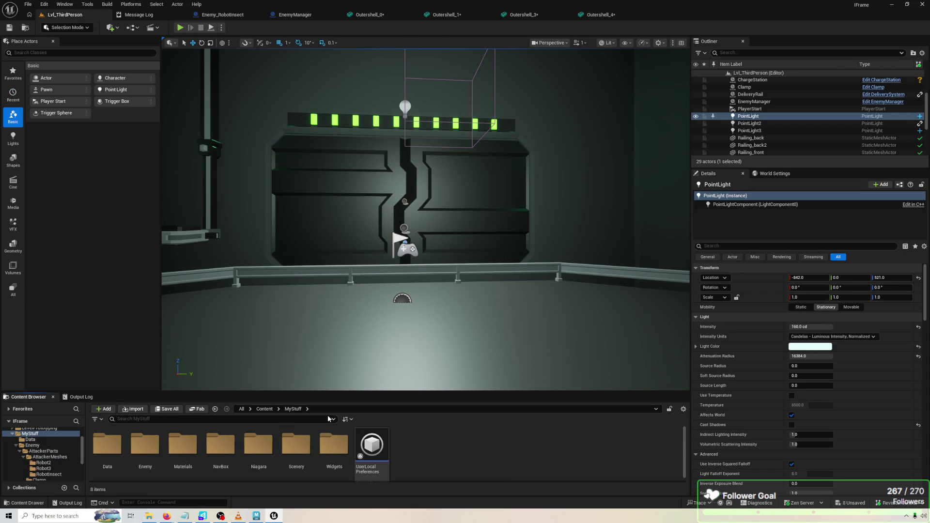
double_click(196, 431)
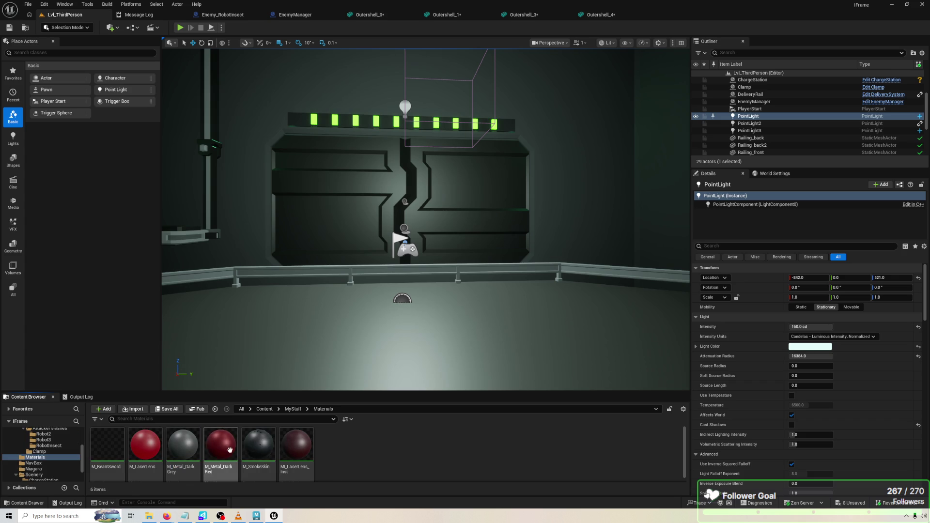
left_click(294, 409)
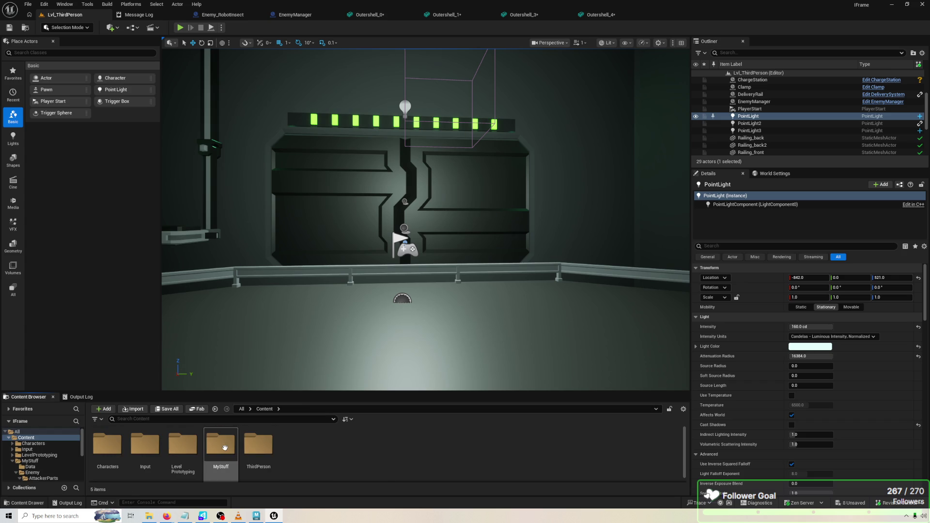
double_click(145, 444)
double_click(98, 445)
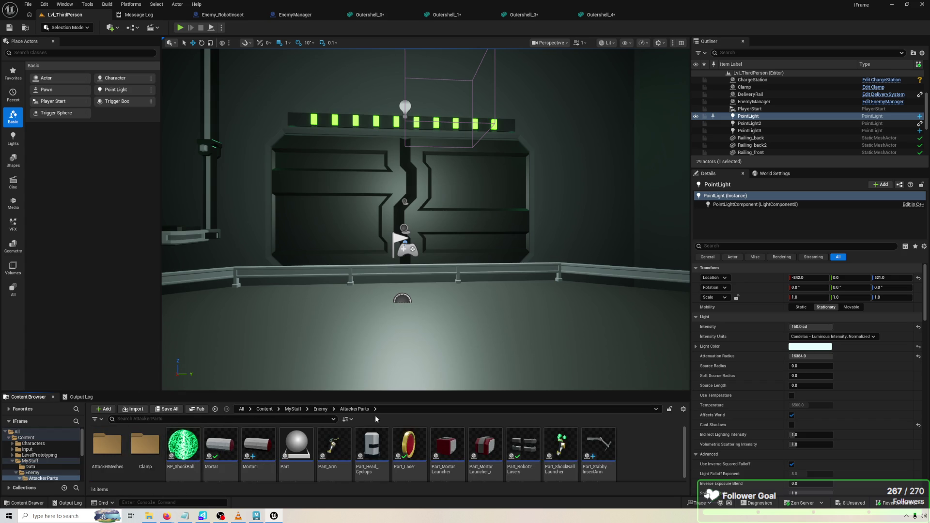
left_click(600, 441)
double_click(603, 442)
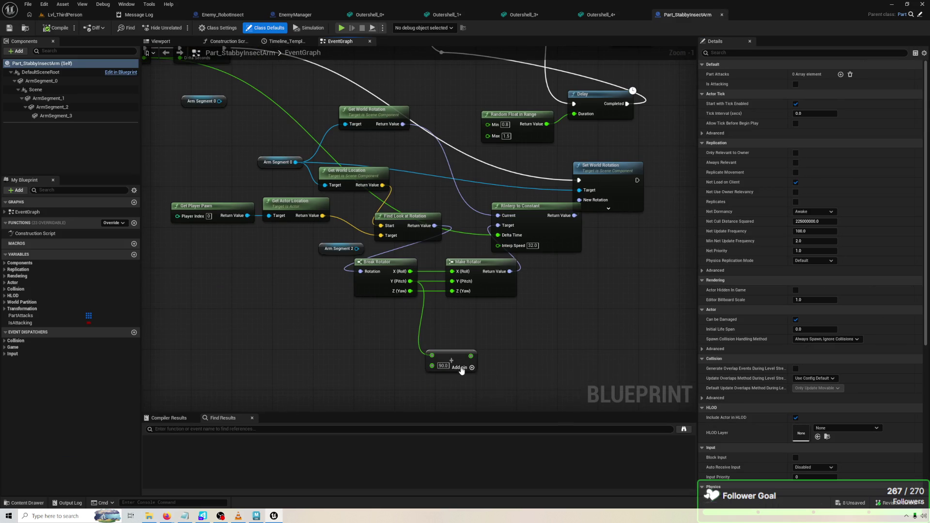
Route Z (Yaw) through an Add node with a 45 offset and play-test it.
mouse_move(408, 291)
left_mouse_down()
mouse_move(431, 356)
mouse_move(453, 292)
left_mouse_up()
type("45")
key("Return")
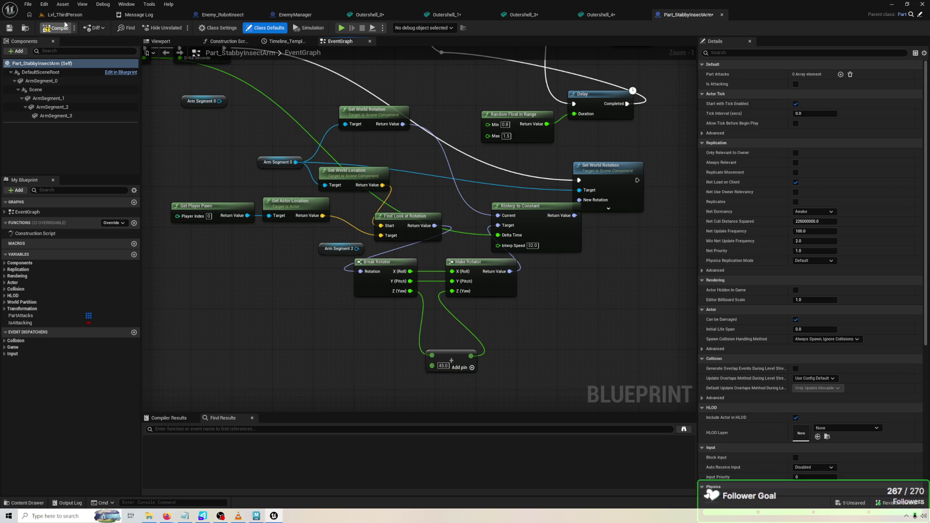
left_click(342, 28)
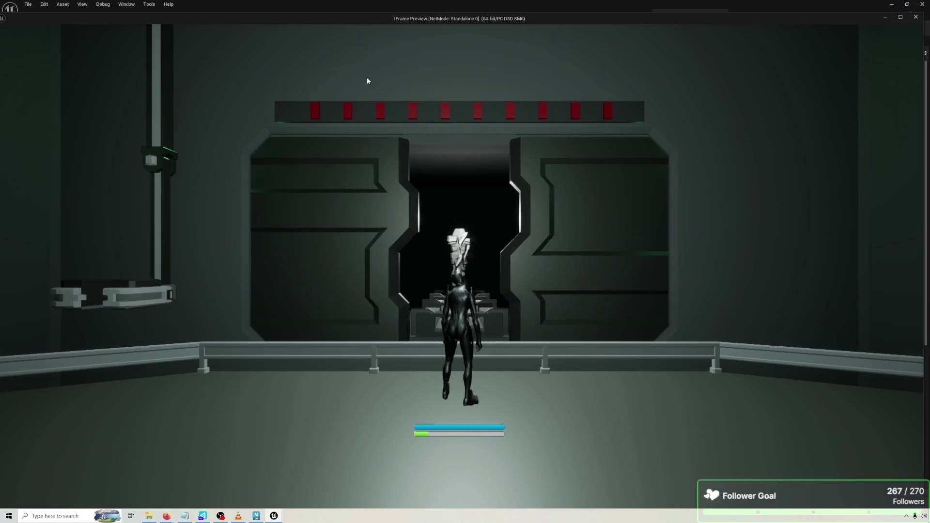
key("Escape")
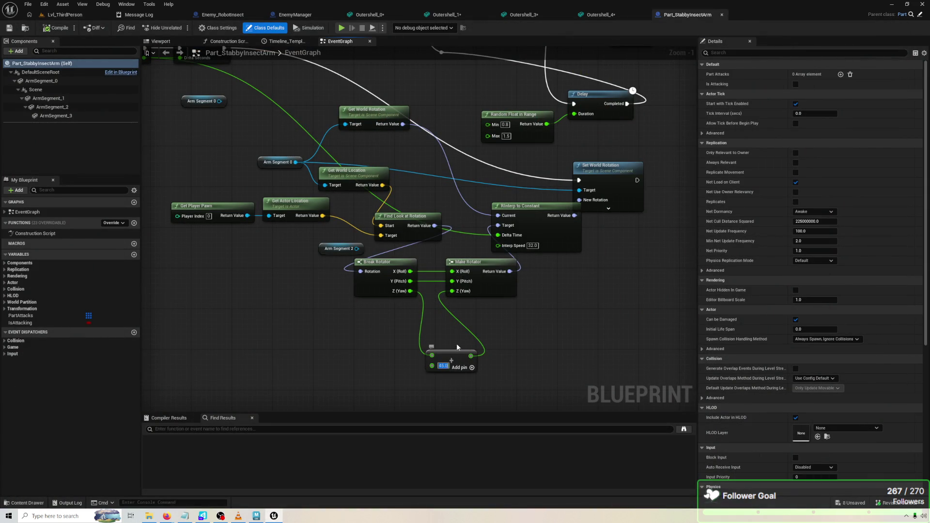
Try a -45 yaw offset, compile and play-test, then settle on -20.
type("-45")
key("Return")
left_click(56, 27)
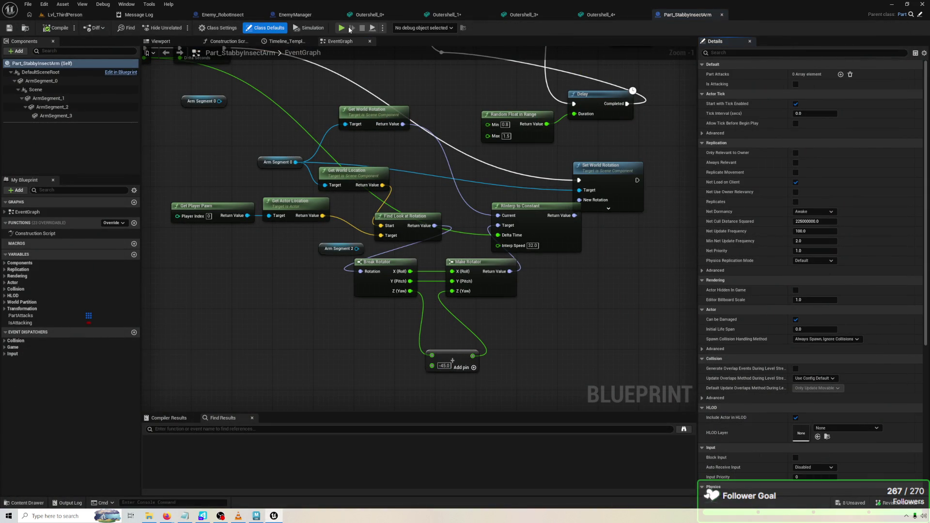
left_click(345, 29)
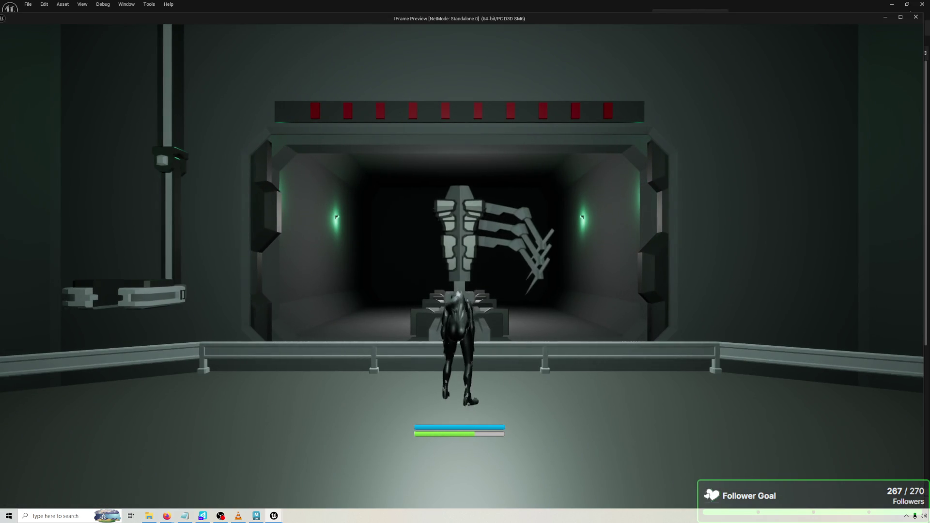
key("Escape")
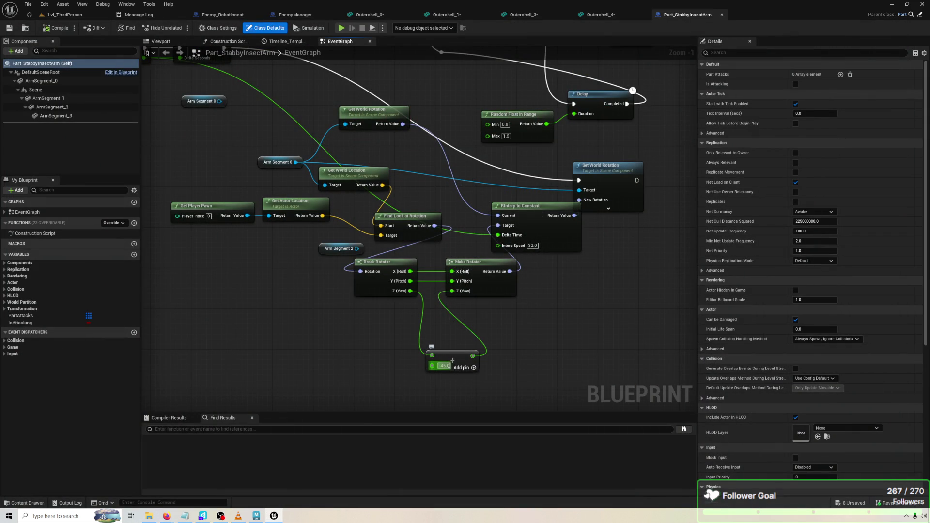
type("-20")
key("Return")
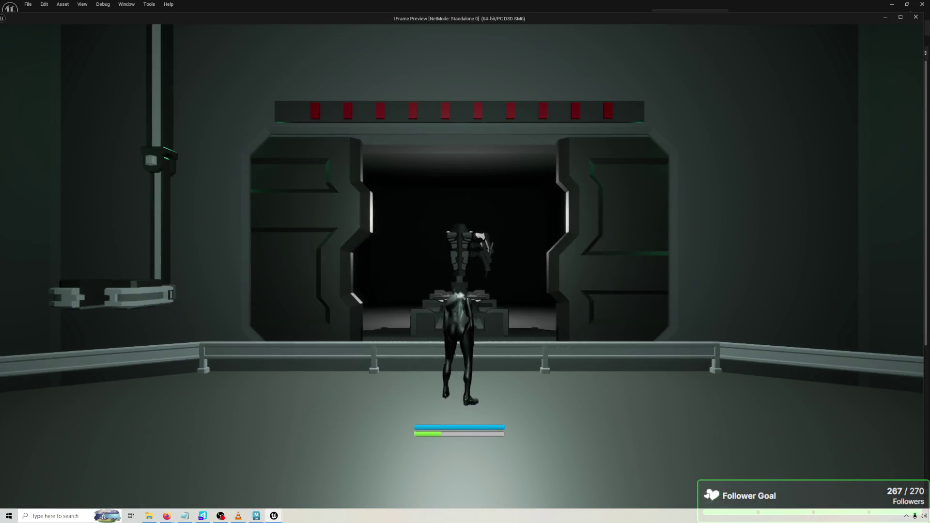
Run, sprint and leap around the robot insect to test how its stabbing arms track the character.
key("a")
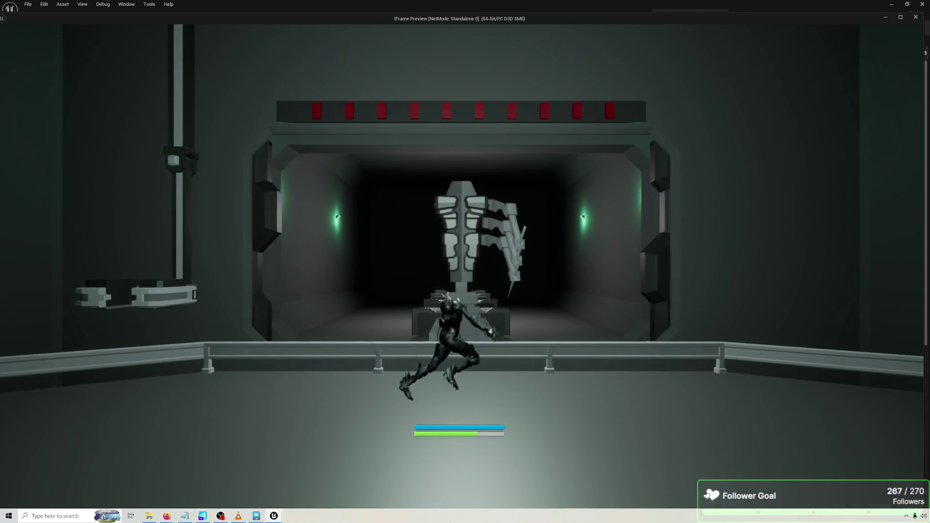
key("shift")
key("d")
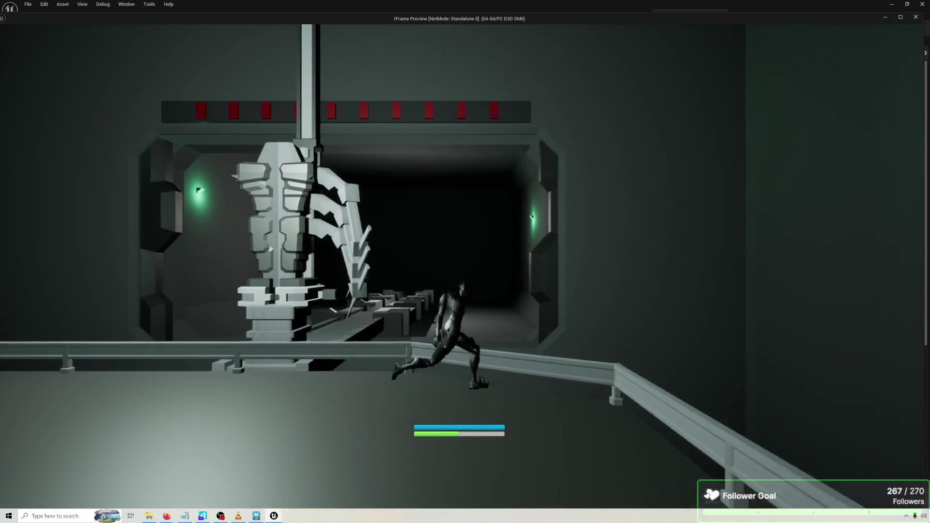
key("a")
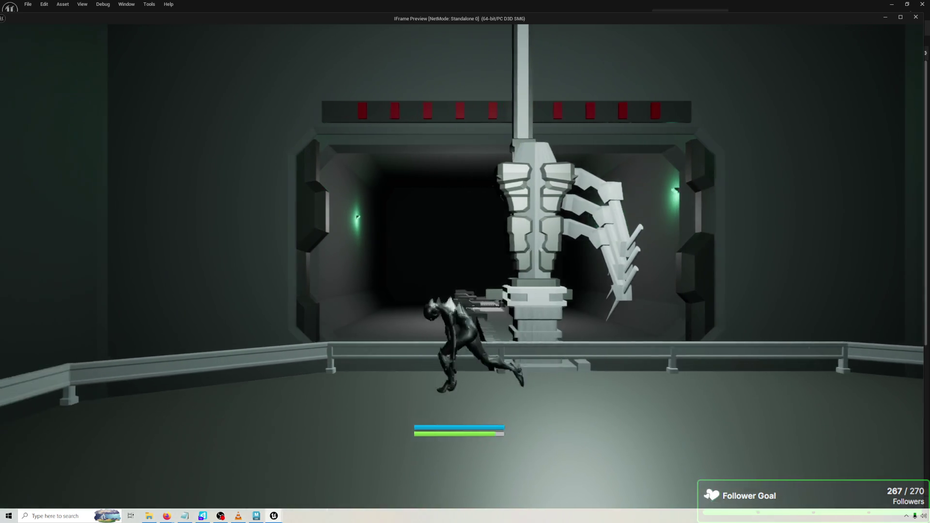
key("shift")
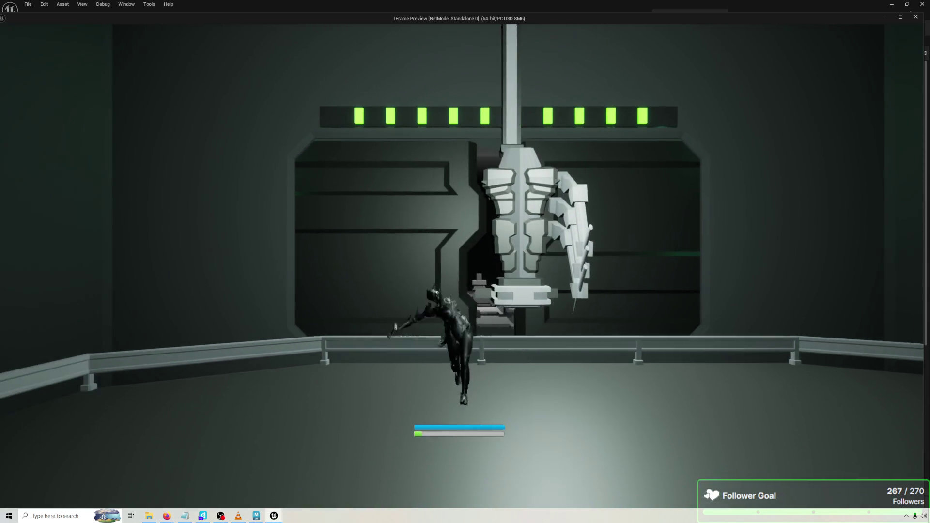
key("space")
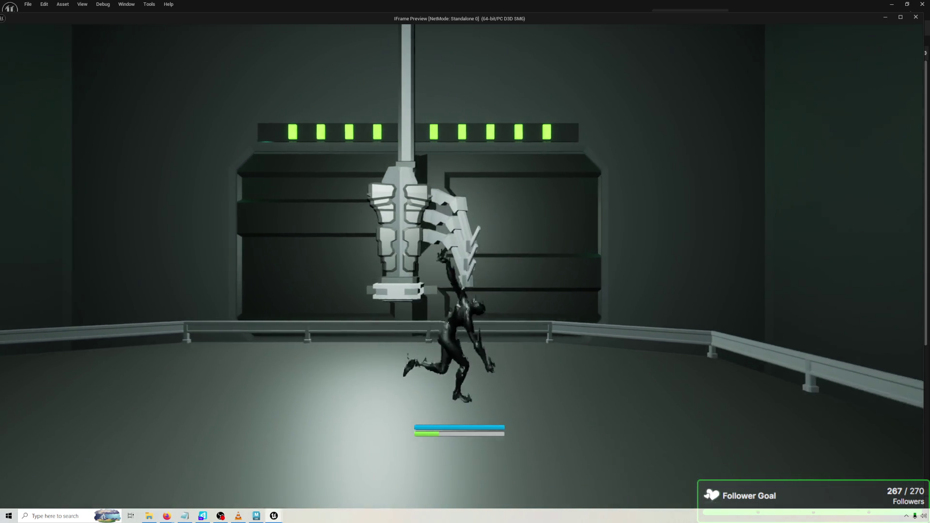
key("a")
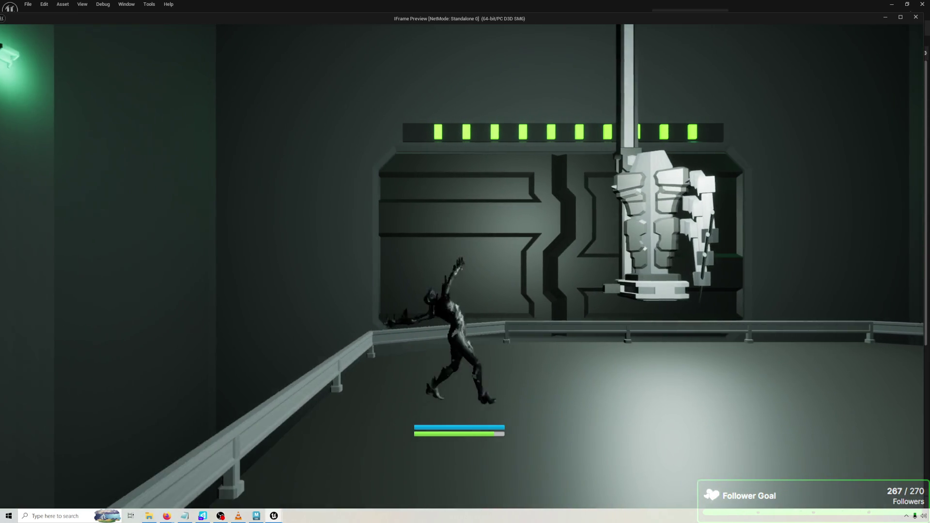
key("s")
key("d")
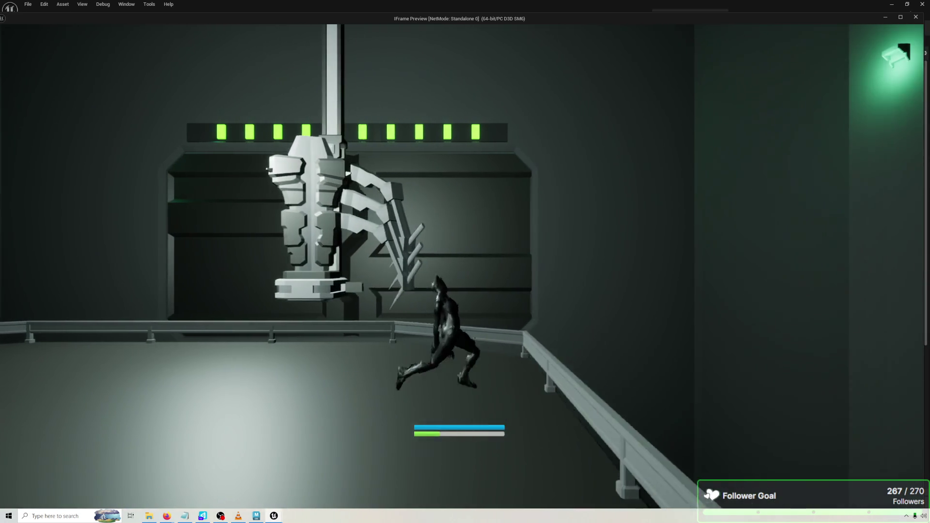
key("a")
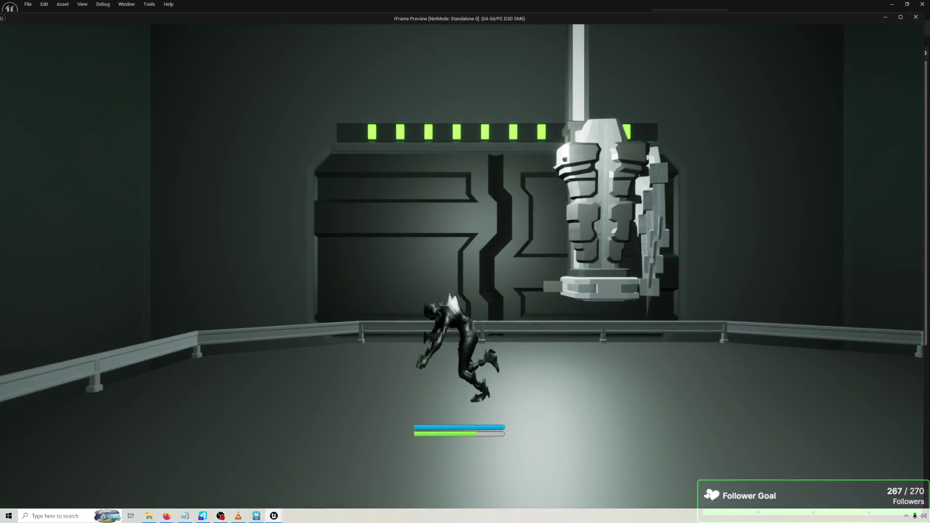
key("d")
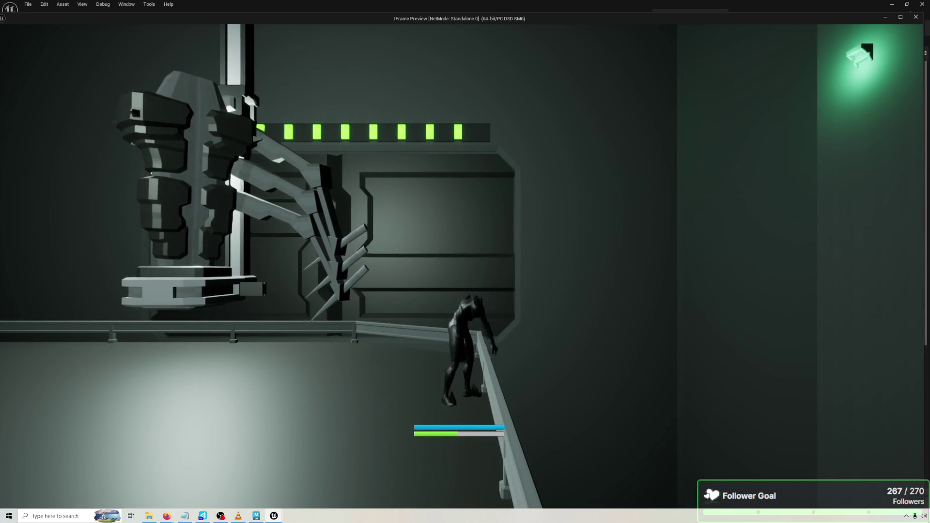
key("a")
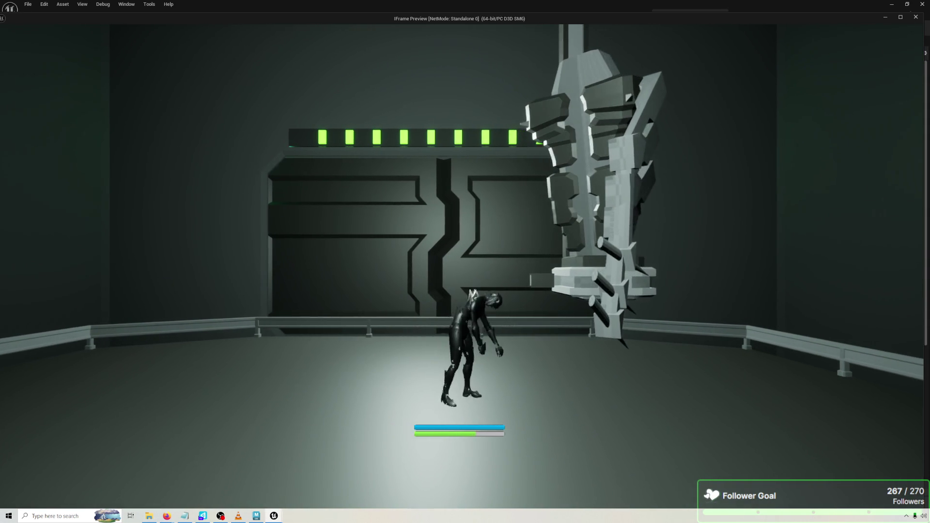
key("space")
key("shift")
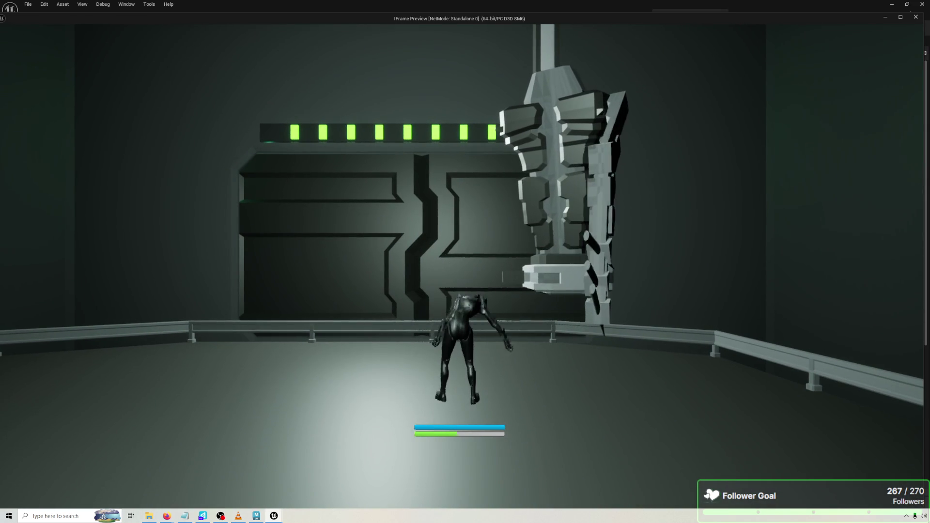
Keep dodging the boss's arm strikes near the platform edge, then end the play-test.
key("alt+Tab")
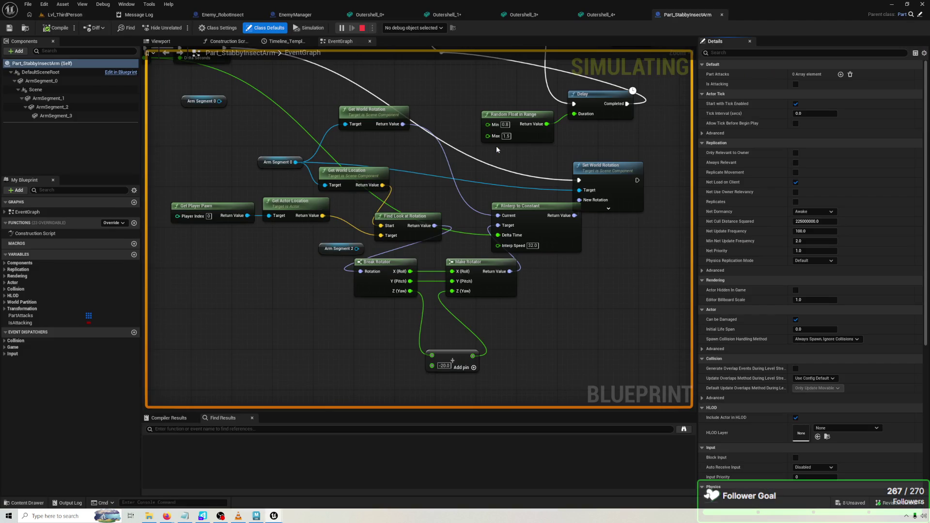
key("alt+Tab")
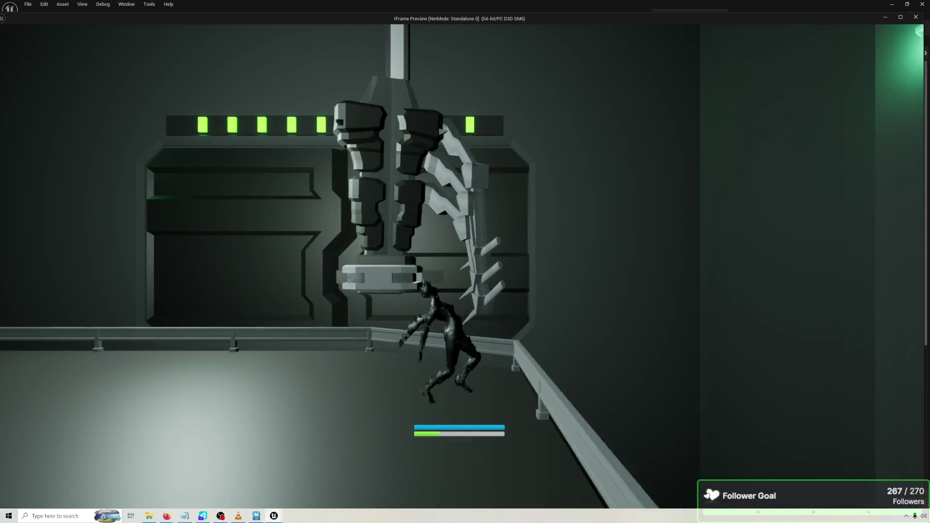
key("a")
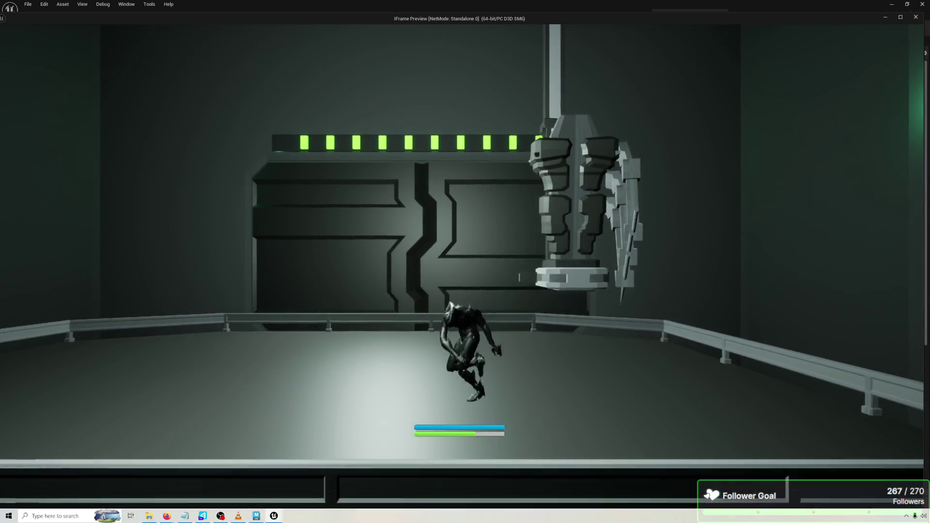
key("space")
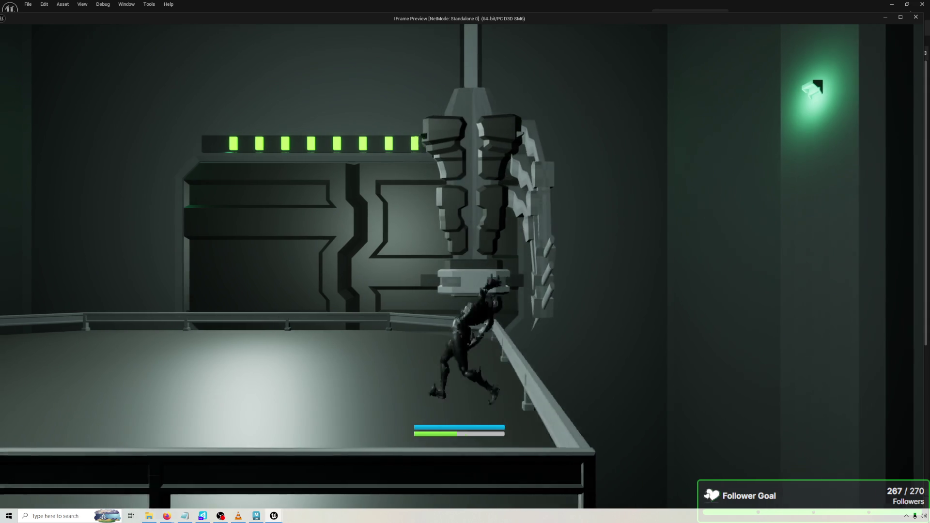
key("d")
key("w")
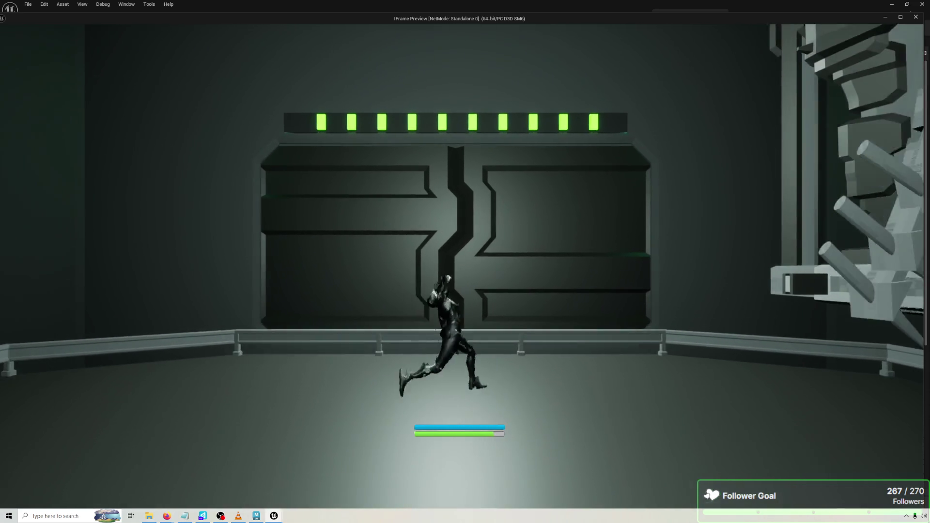
key("space")
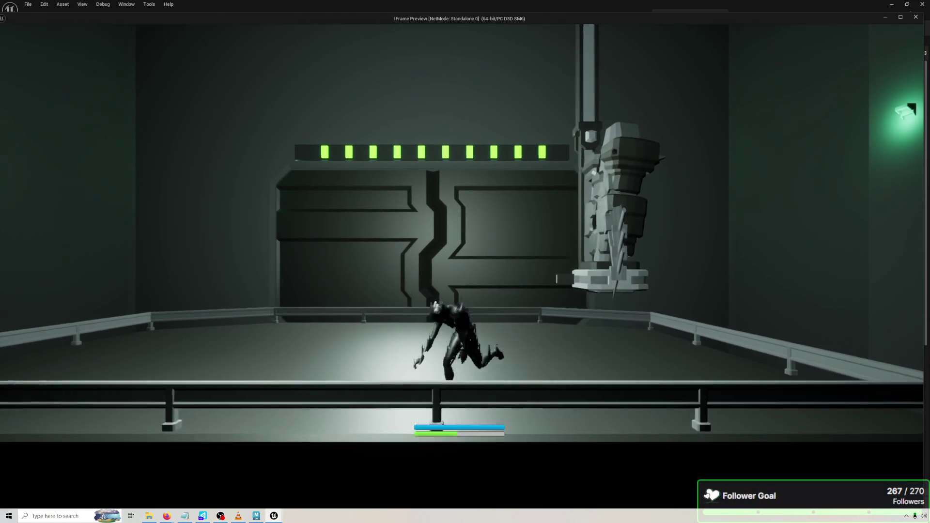
key("w")
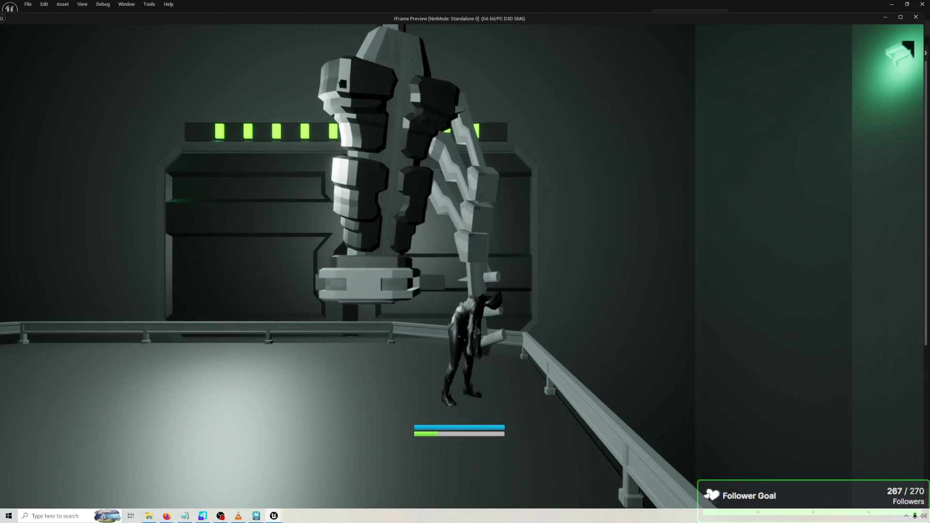
key("a")
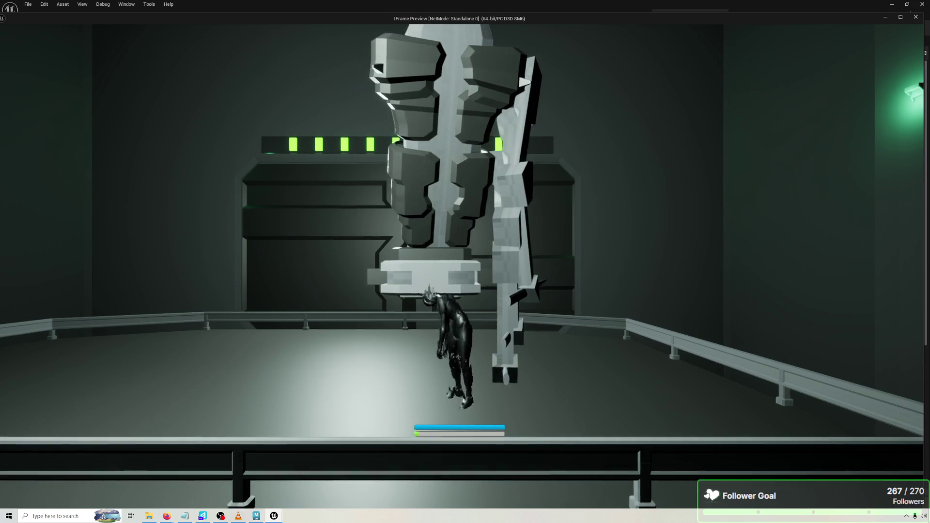
key("space")
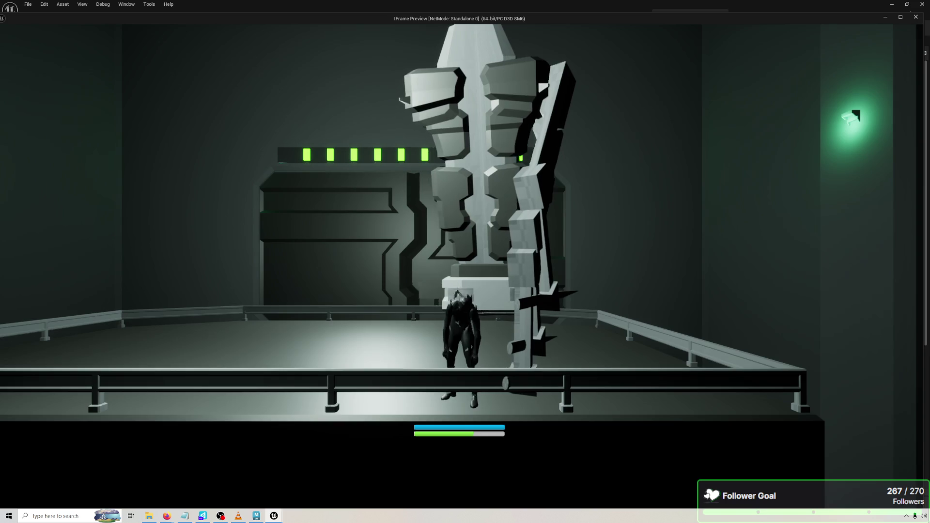
key("space")
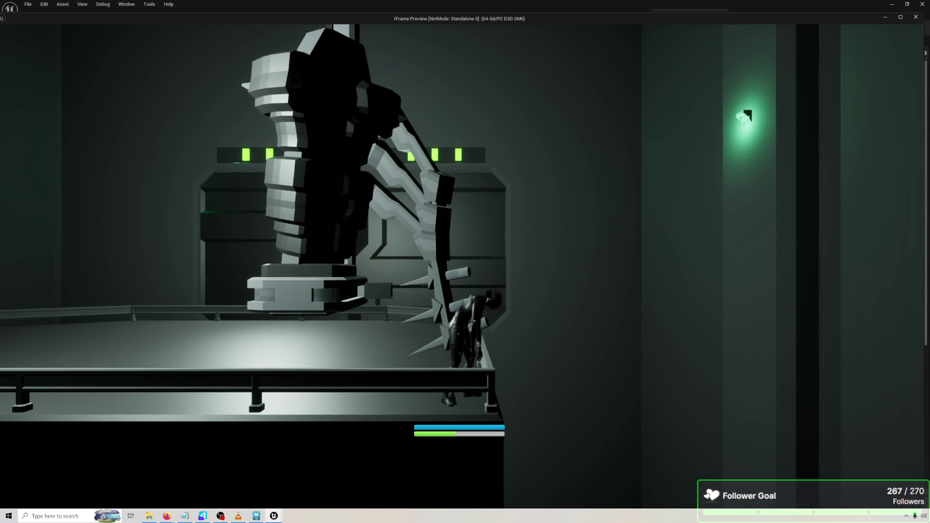
key("space")
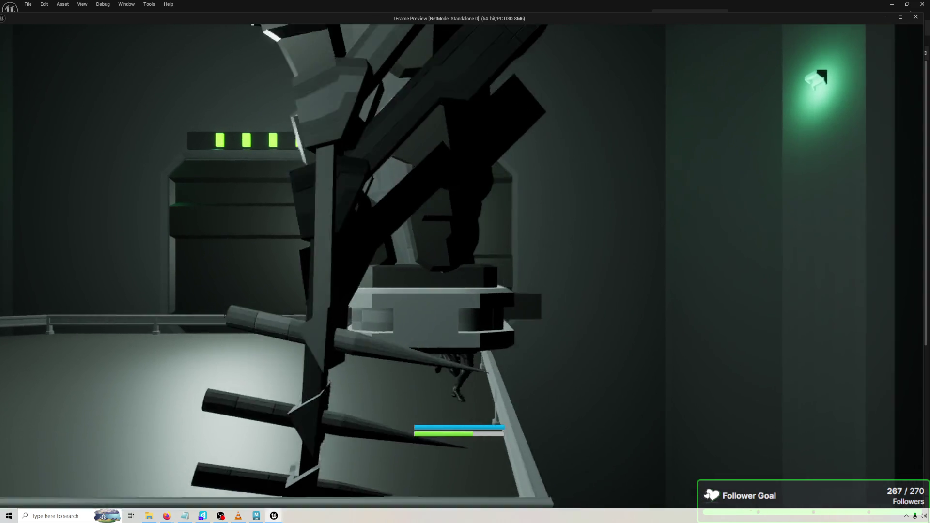
key("space")
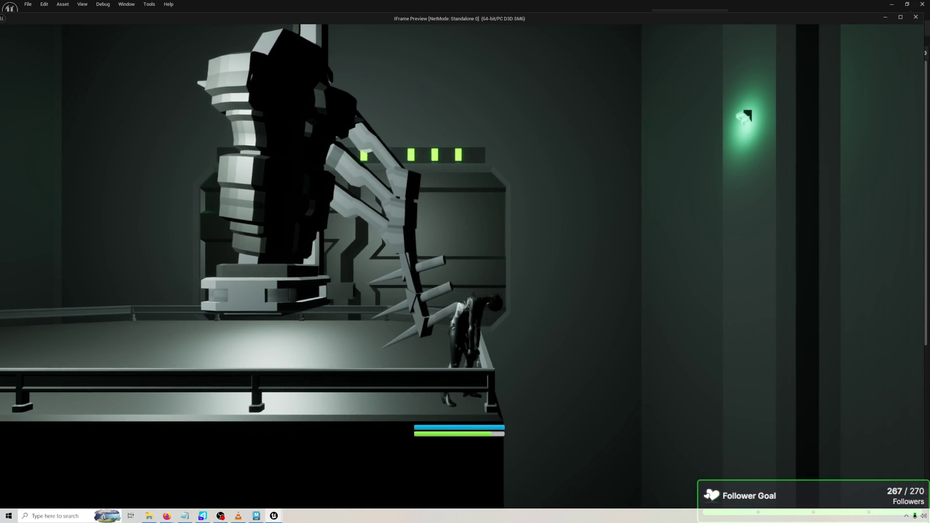
key("space")
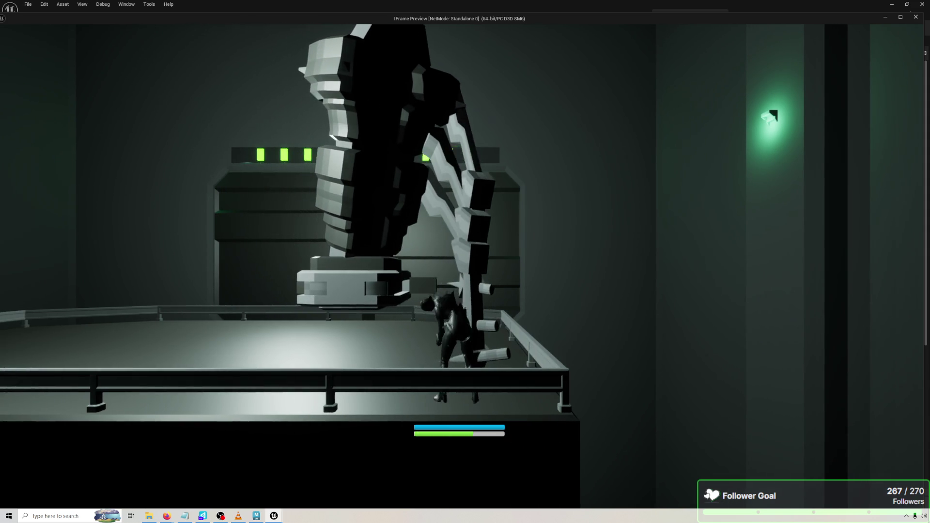
key("space")
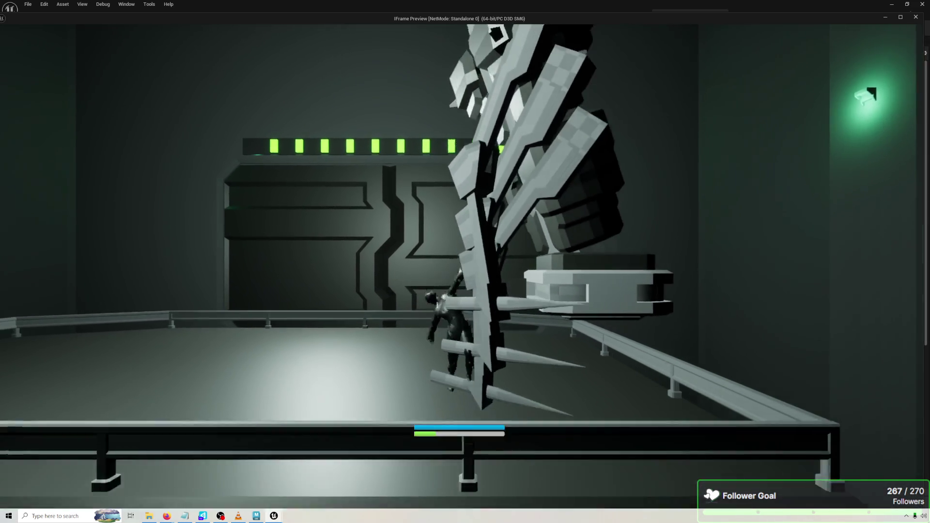
key("Escape")
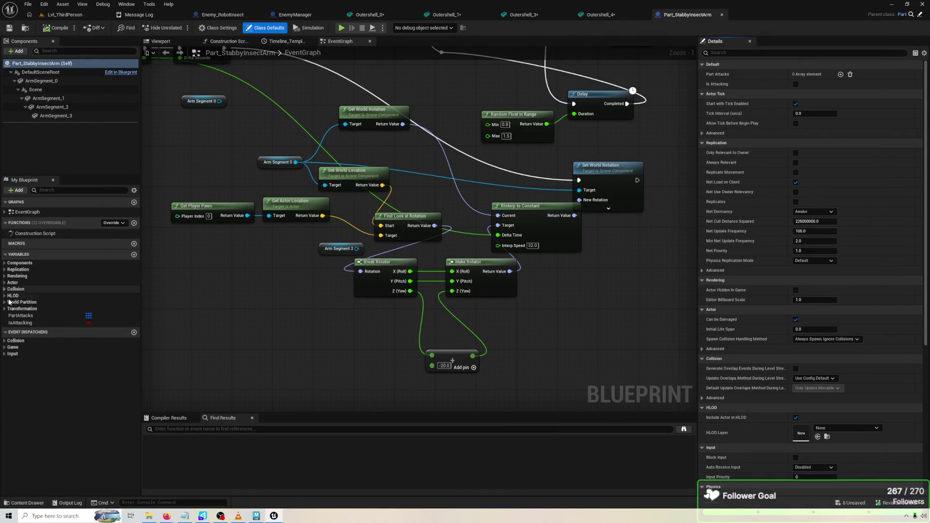
Add a Boolean variable to Part_StabbyInsectArm, then undo it, leaving PartAttacks and IsAttacking.
left_click(124, 222)
left_click(123, 222)
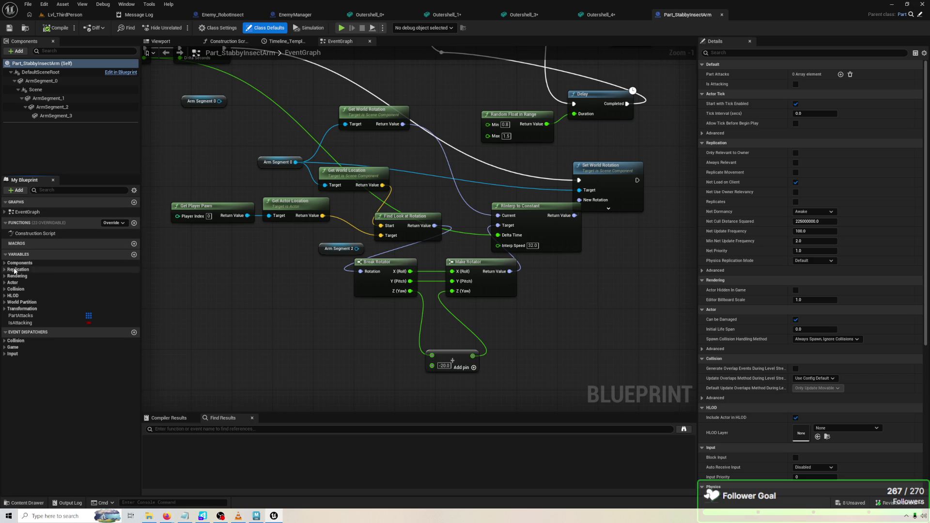
left_click(134, 255)
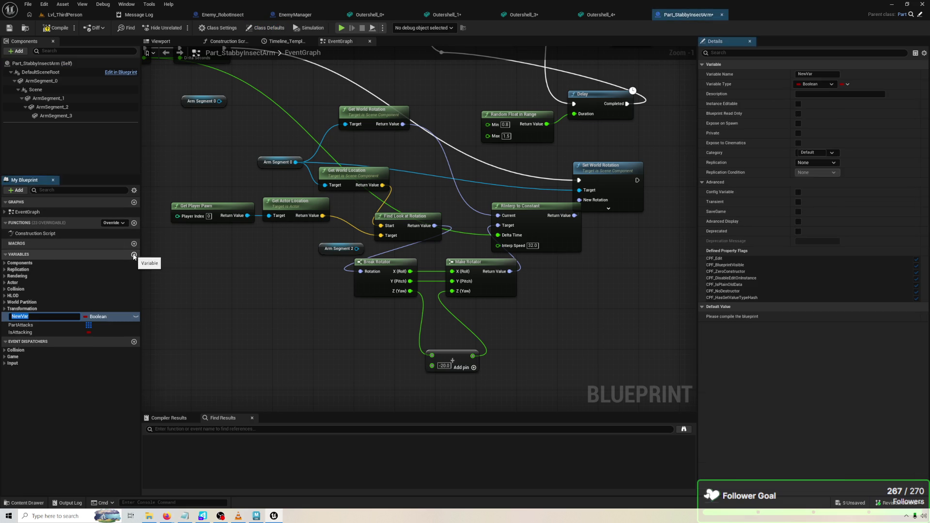
left_click(138, 290)
key("ctrl+z")
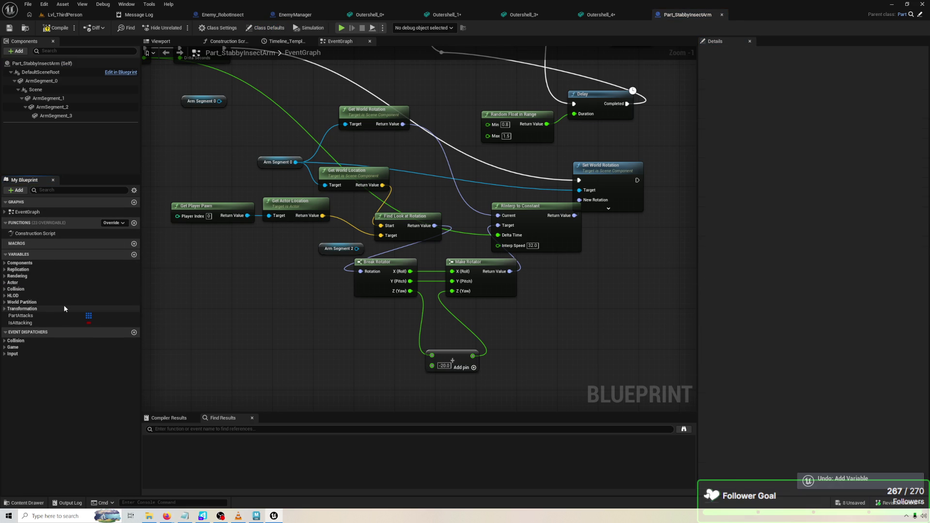
Expand and collapse the Actor variable category, then switch to the Enemy_RobotInsect blueprint.
left_click(5, 283)
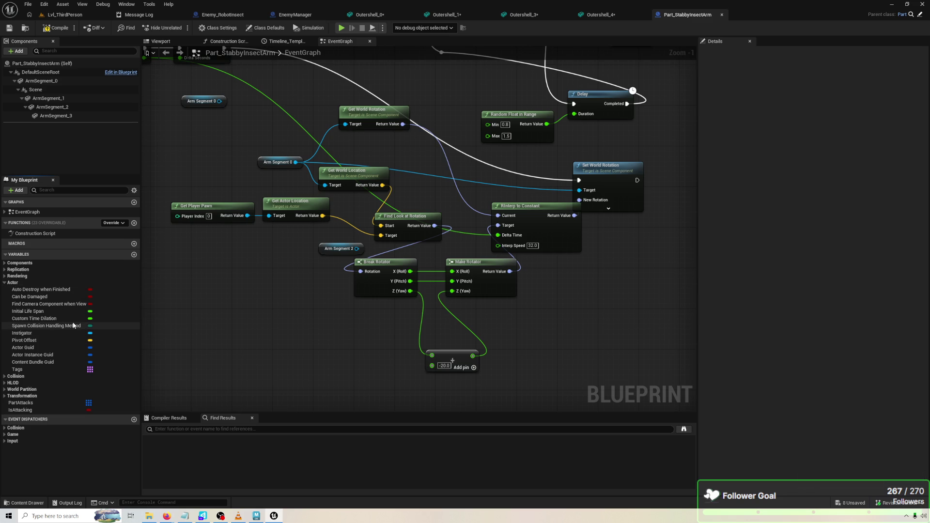
left_click(4, 285)
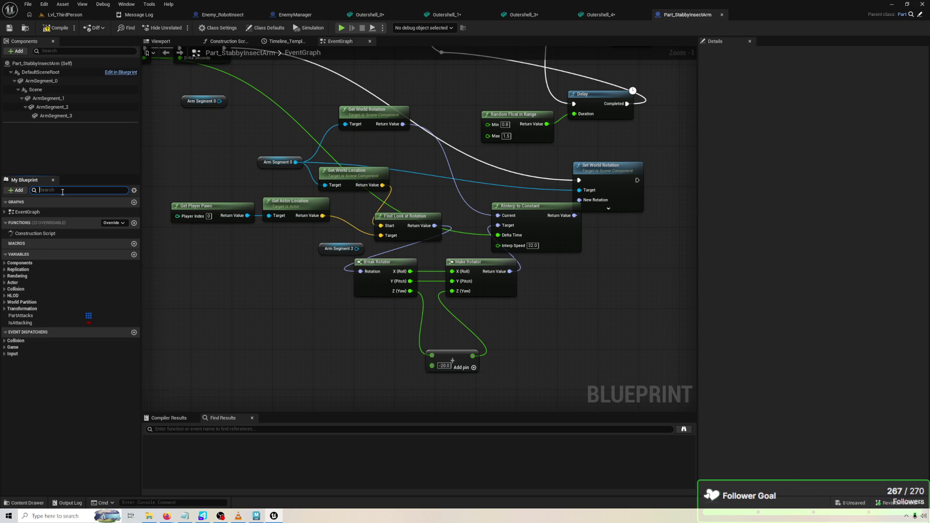
left_click(229, 15)
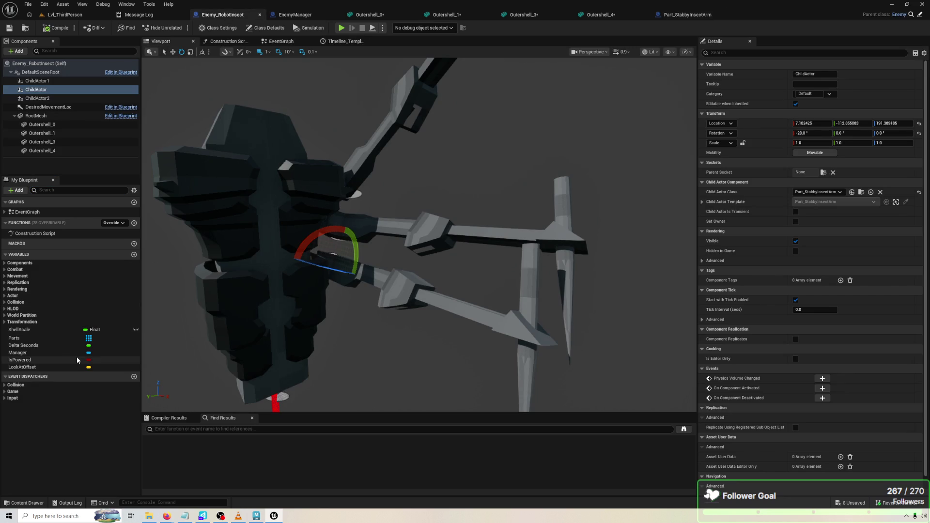
Raise Enemy_RobotInsect's RotationSpeed default from 26.0 to 60.0 and start a play-test.
left_click(6, 296)
left_click(5, 296)
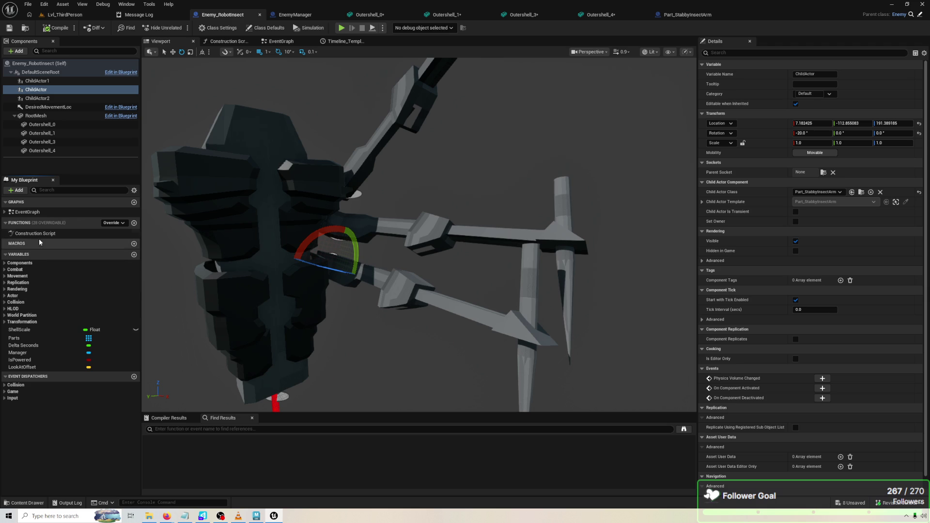
left_click(195, 185)
type("speed")
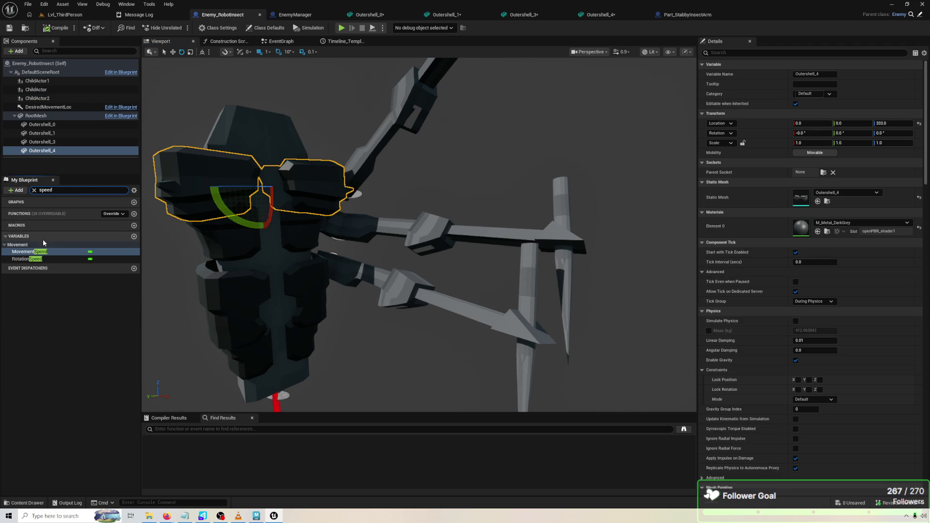
left_click(47, 261)
type("60")
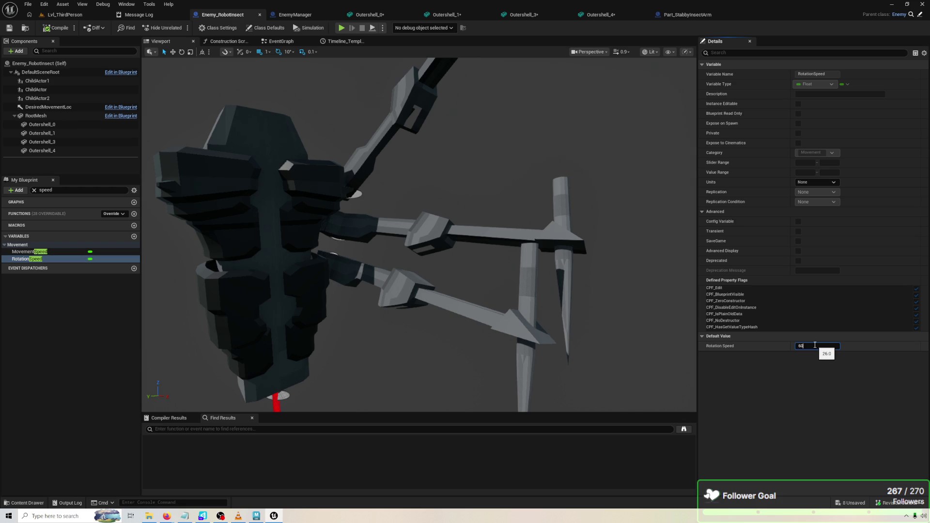
key("Return")
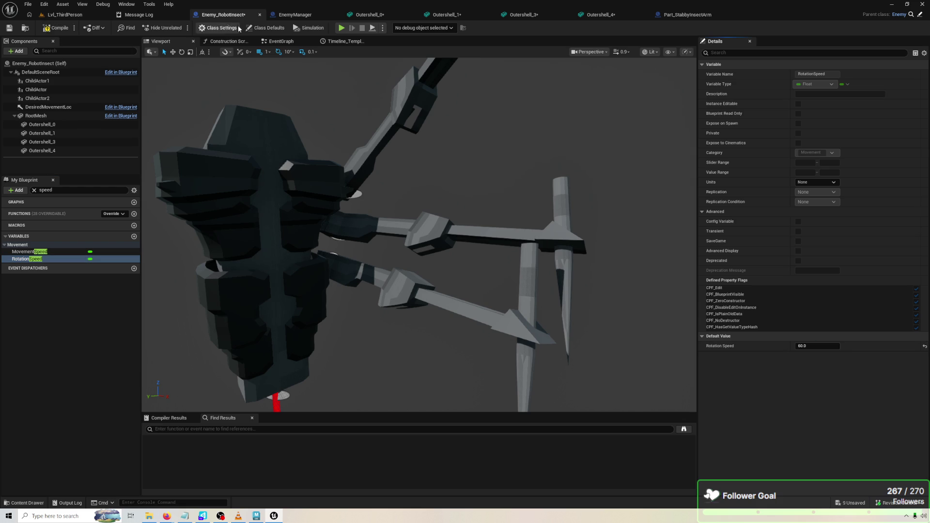
left_click(342, 28)
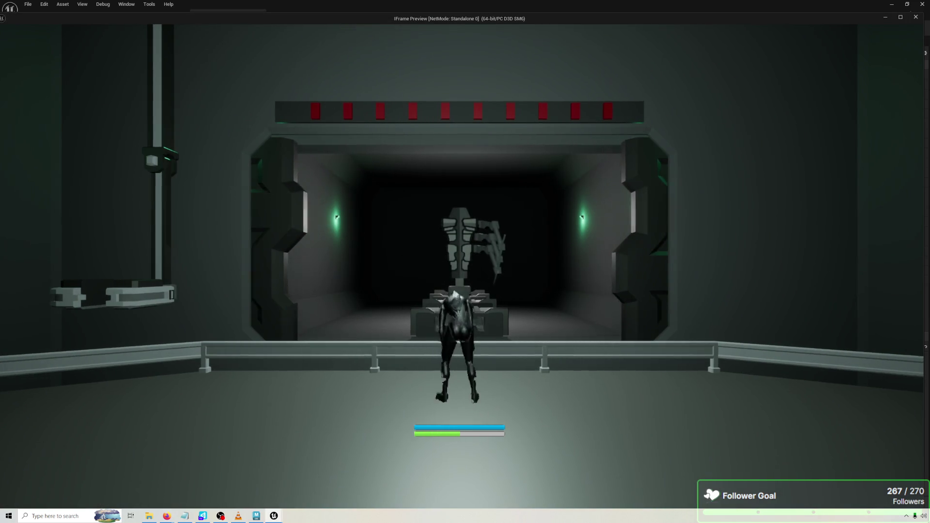
Fight the faster-turning boss while switching time dilation through 3.0, 2.0 and 1.0, then stop playing.
key("s")
key("w")
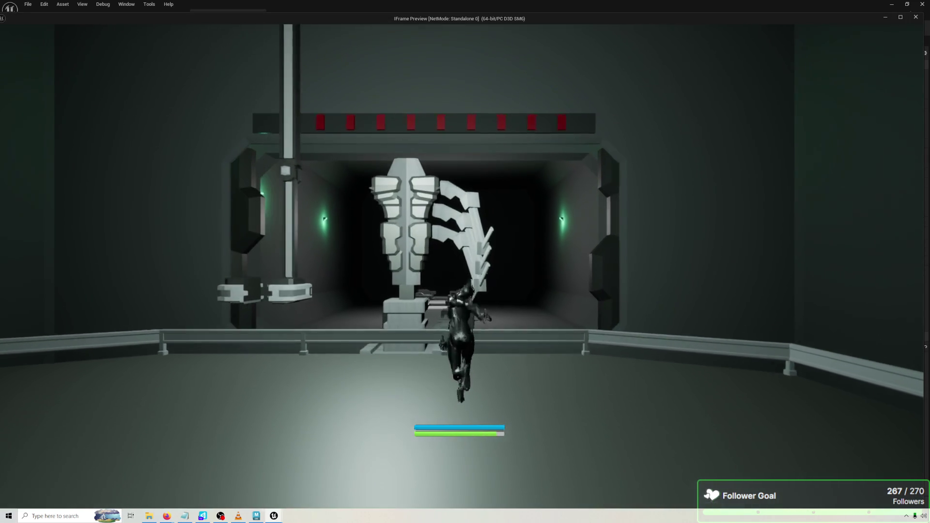
key("d")
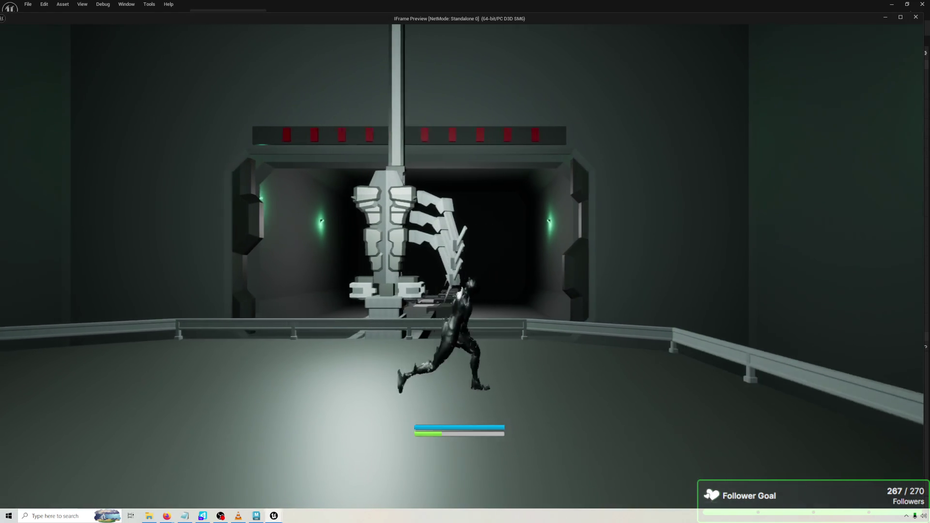
key("a")
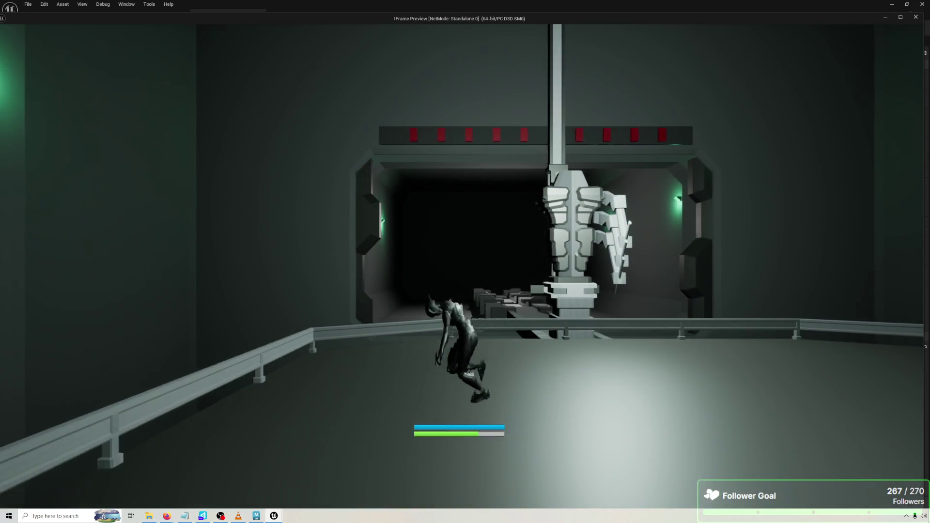
key("space")
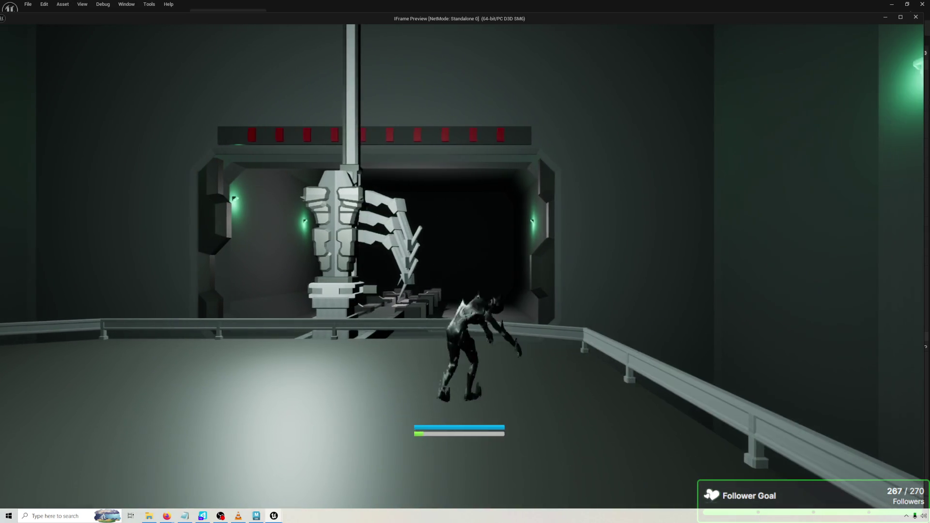
key("a")
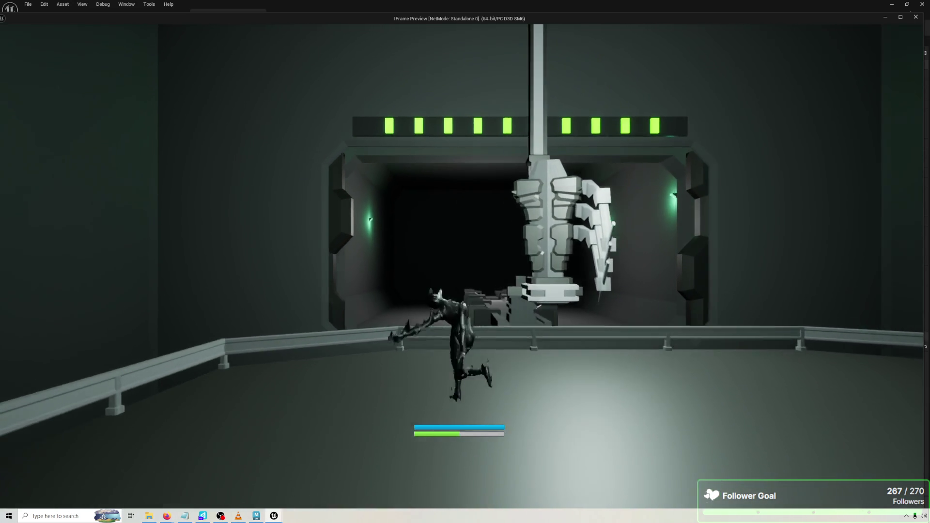
key("w")
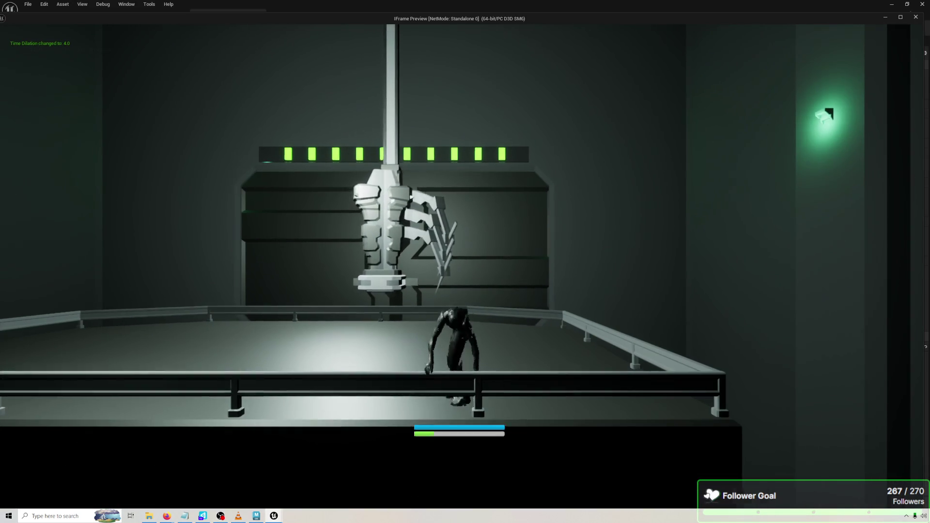
key("w")
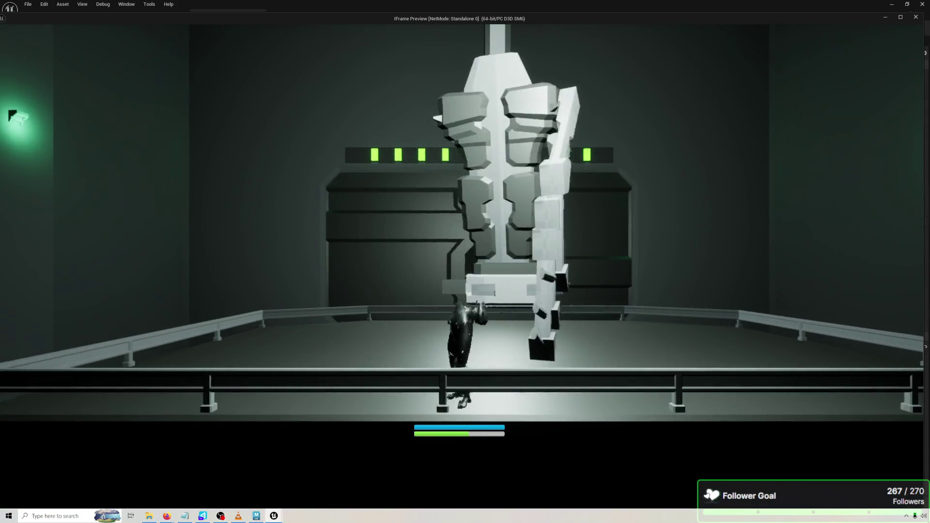
key("2")
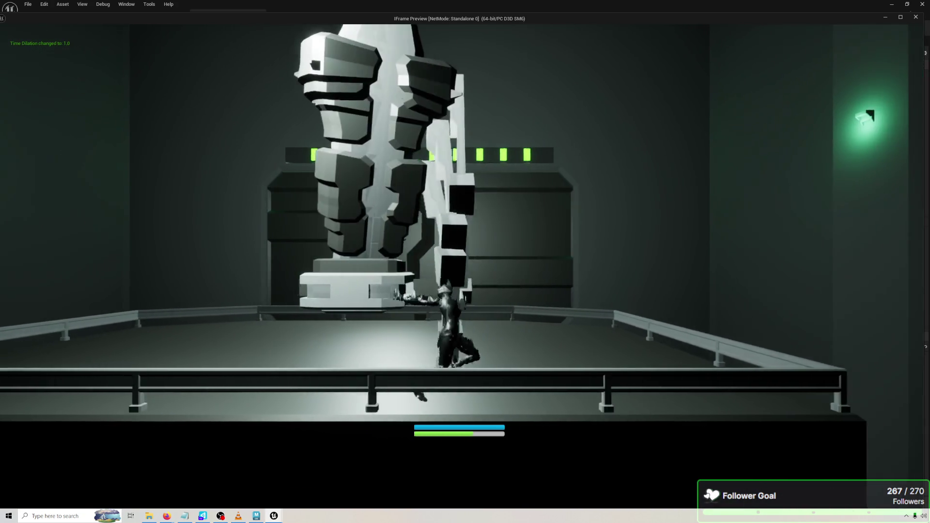
key("1")
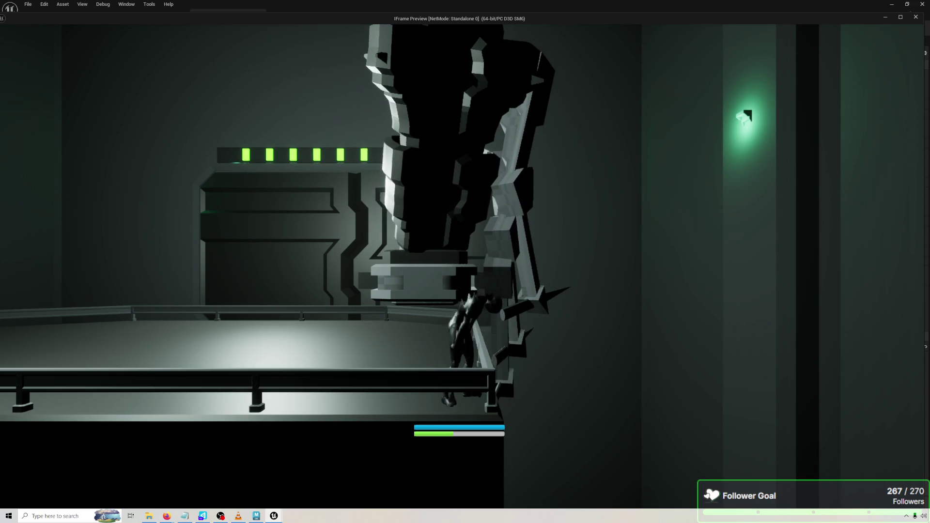
key("Escape")
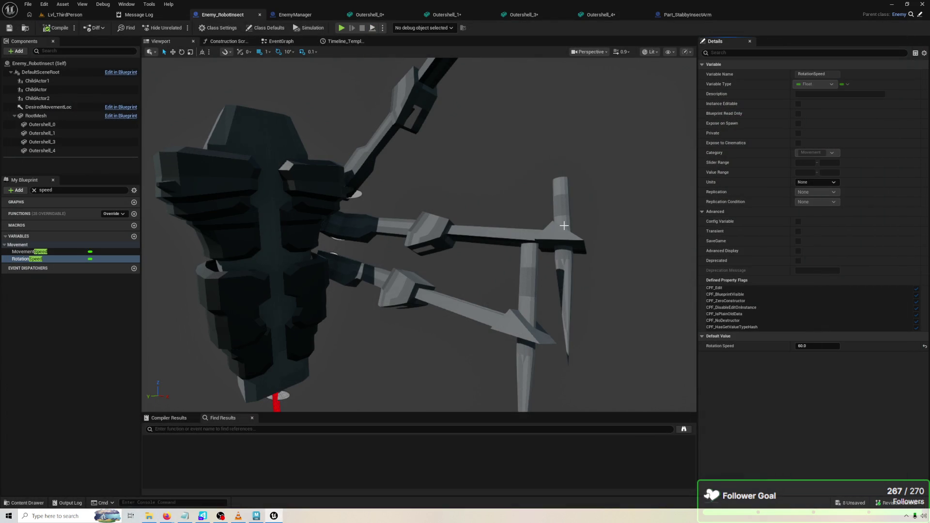
Select the ChildActor1 arm component, view the robot insect's EventGraph, then bring up Part_StabbyInsectArm.
left_click(564, 225)
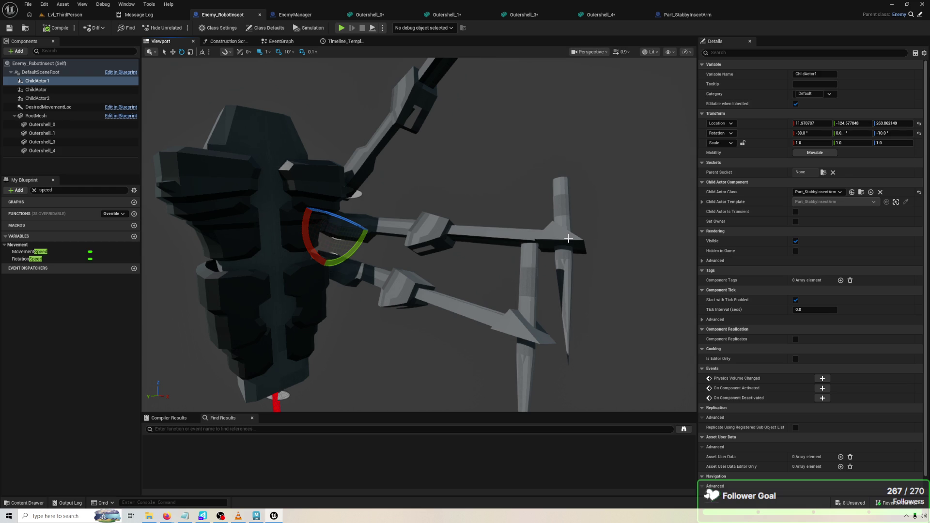
left_click(574, 285)
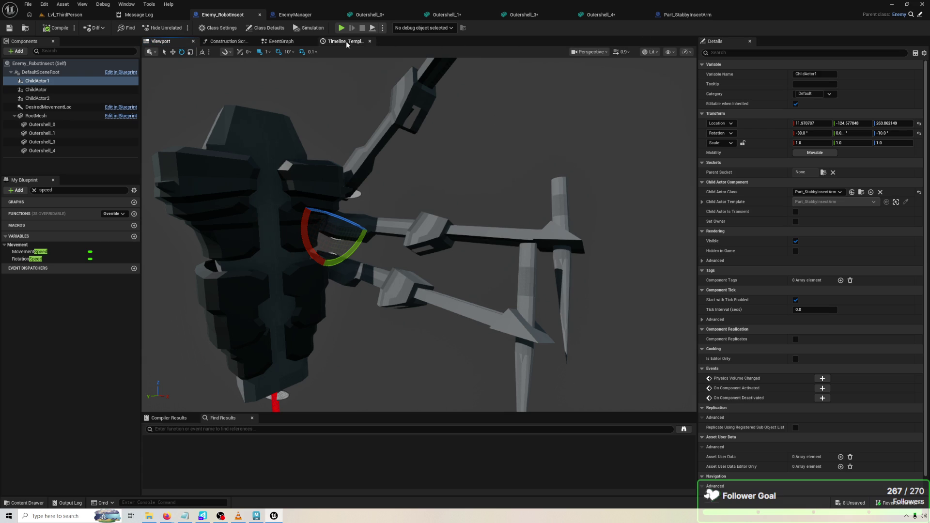
left_click(280, 44)
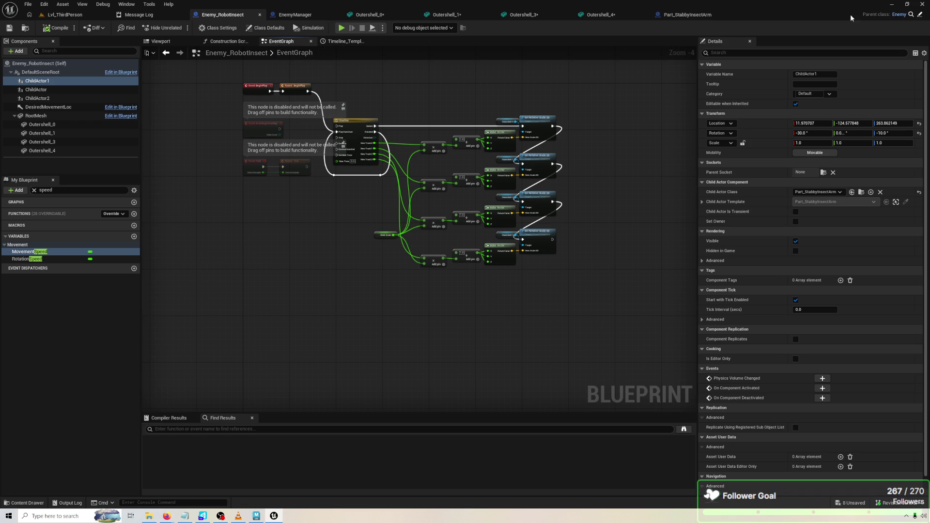
left_click(673, 15)
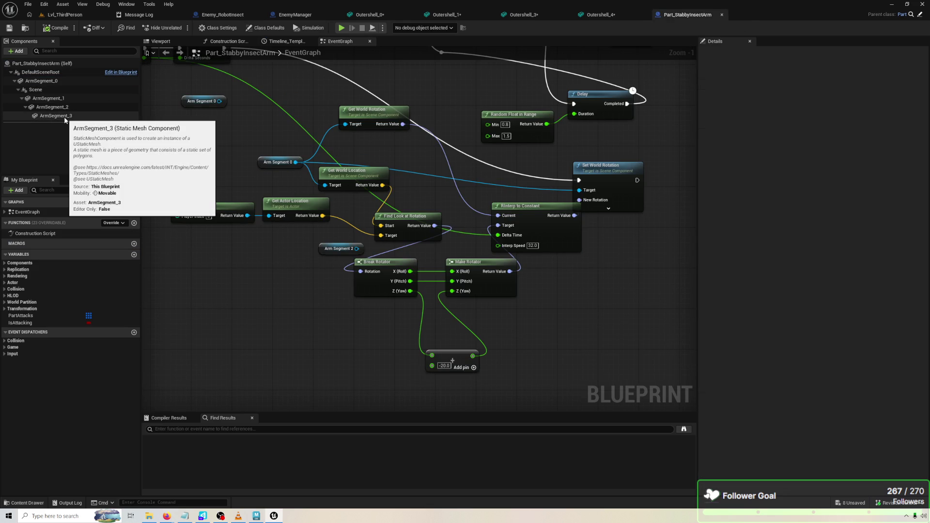
Replace the Arm Segment 0 reference in the arm graph with Arm Segment 3.
mouse_move(66, 119)
left_mouse_down()
mouse_move(265, 163)
mouse_move(395, 162)
mouse_move(365, 158)
mouse_move(387, 171)
left_mouse_up()
key("ctrl+z")
left_click_drag(54, 112, 227, 138)
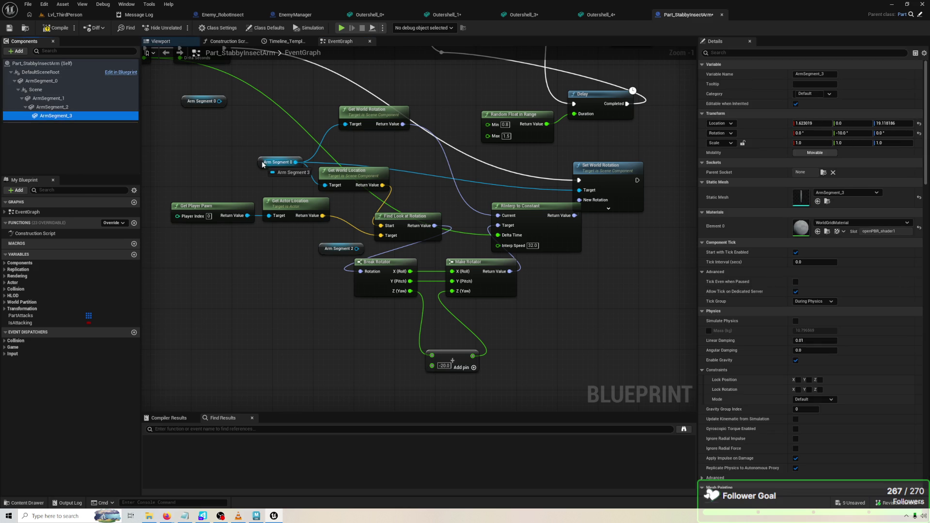
left_click_drag(260, 165, 262, 155)
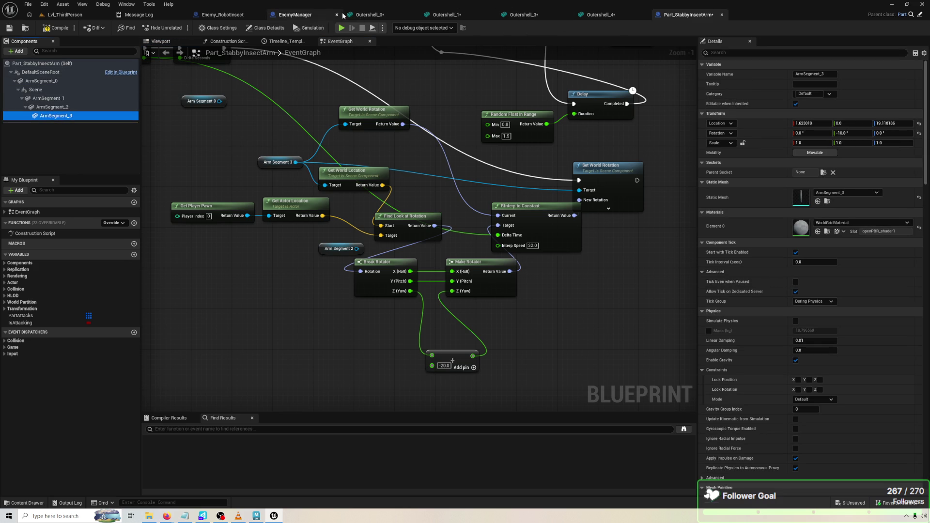
Inspect the arm's last segment in the Part_StabbyInsectArm 3D viewport.
left_click(219, 16)
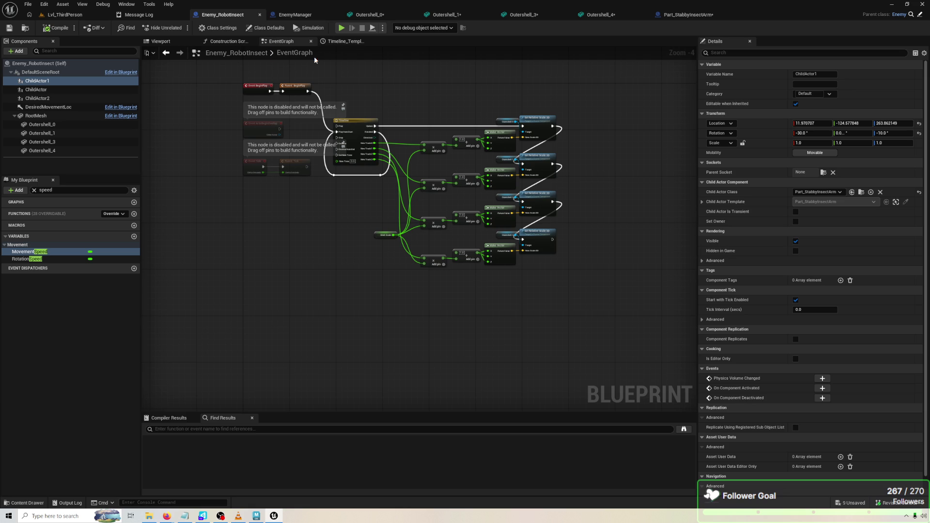
left_click(685, 15)
left_click(157, 42)
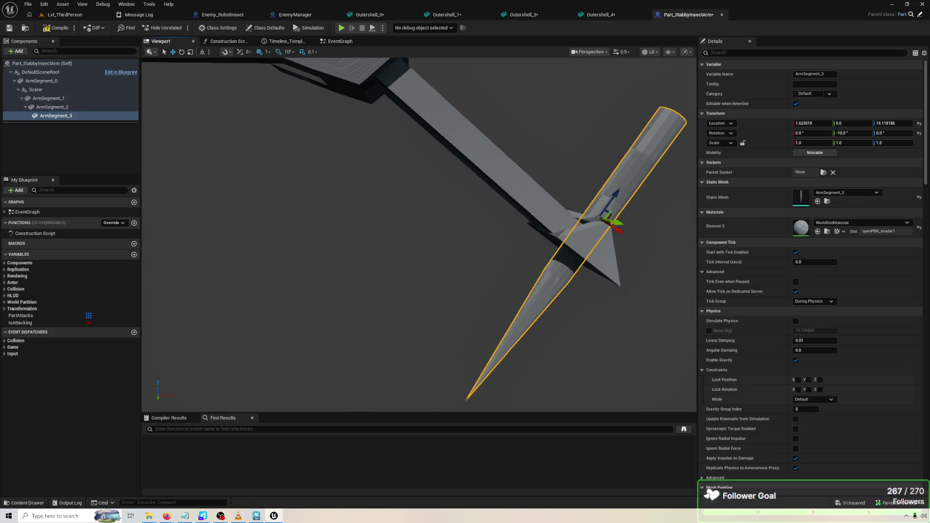
left_click_drag(486, 178, 571, 180)
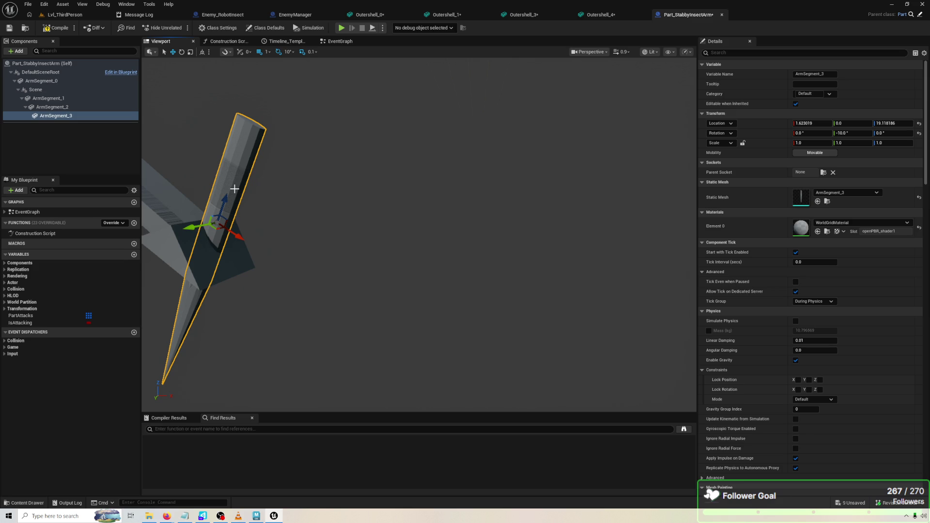
left_click(328, 43)
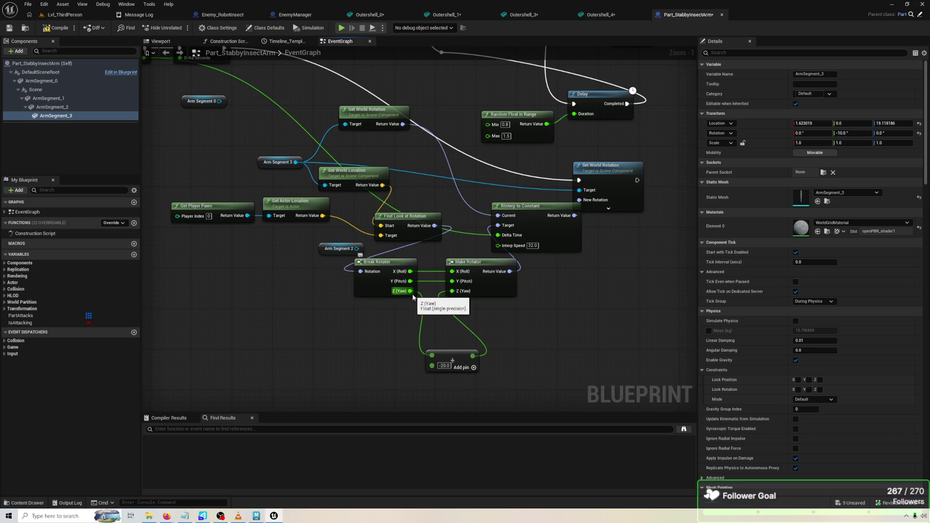
Wire Break Rotator Z (Yaw) straight into Make Rotator, compile, and launch a game preview.
left_click_drag(411, 292, 451, 291)
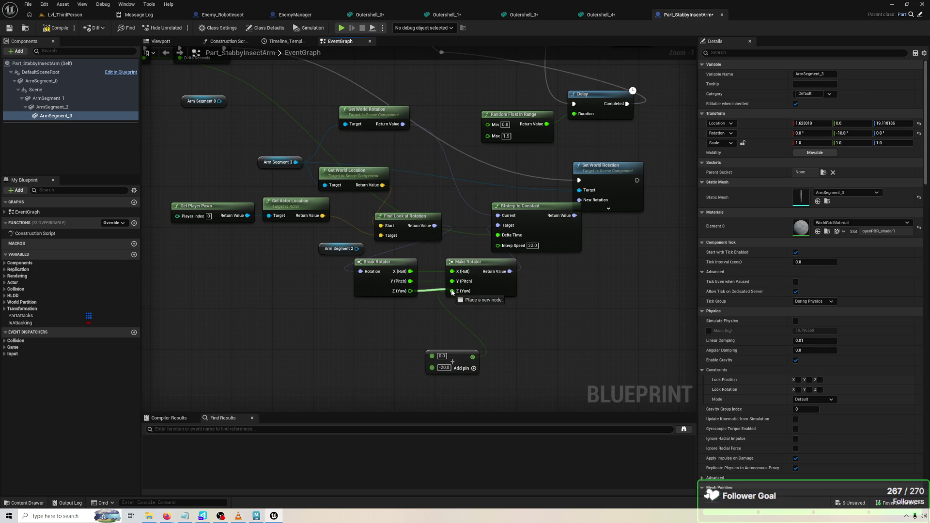
left_click(68, 30)
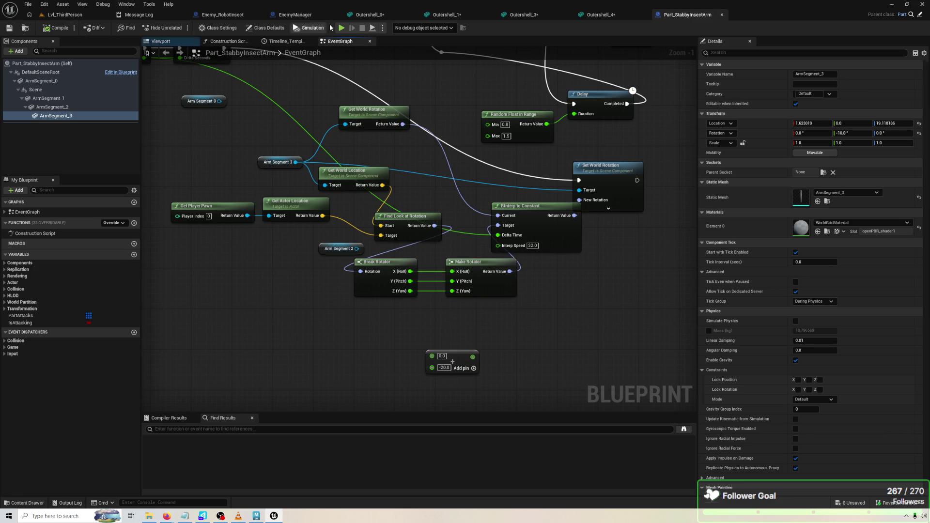
left_click(342, 28)
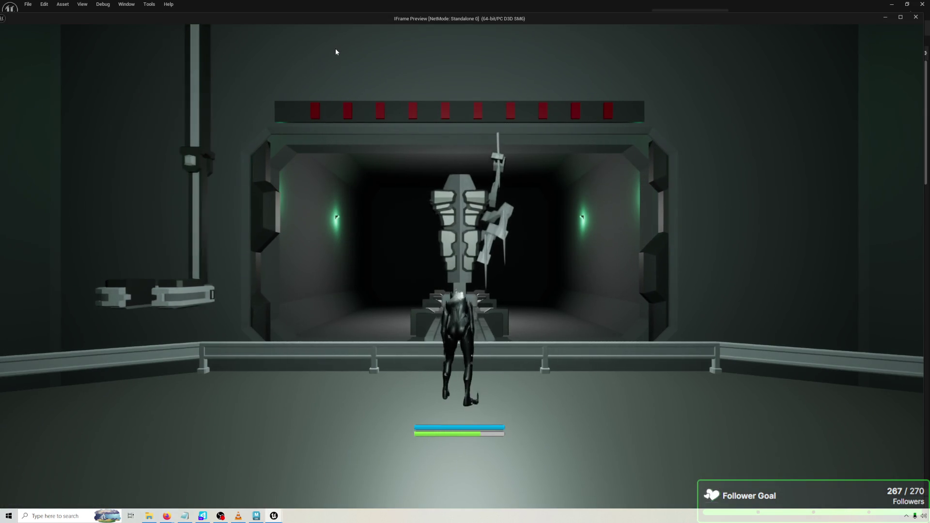
Move, leap and dash the character around the enemy to watch the arm stab, then stop the preview.
left_click(336, 52)
key("w")
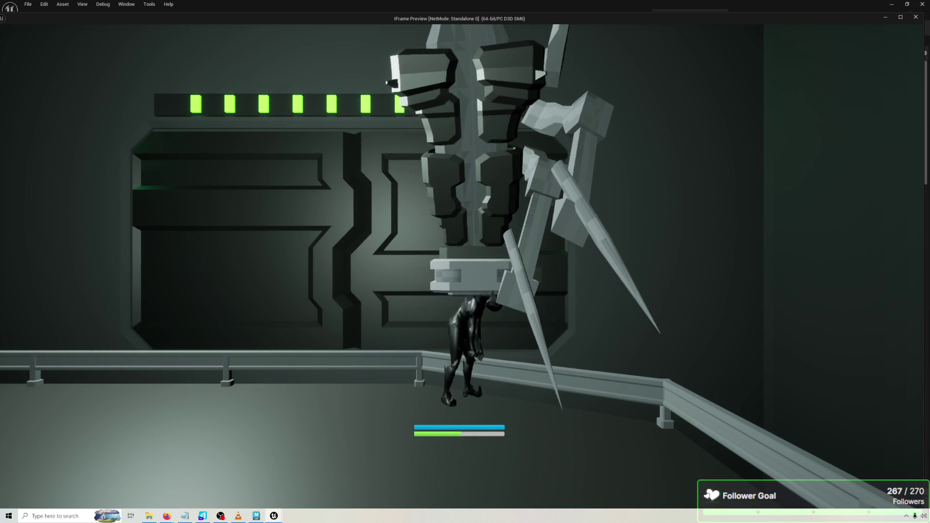
key("s")
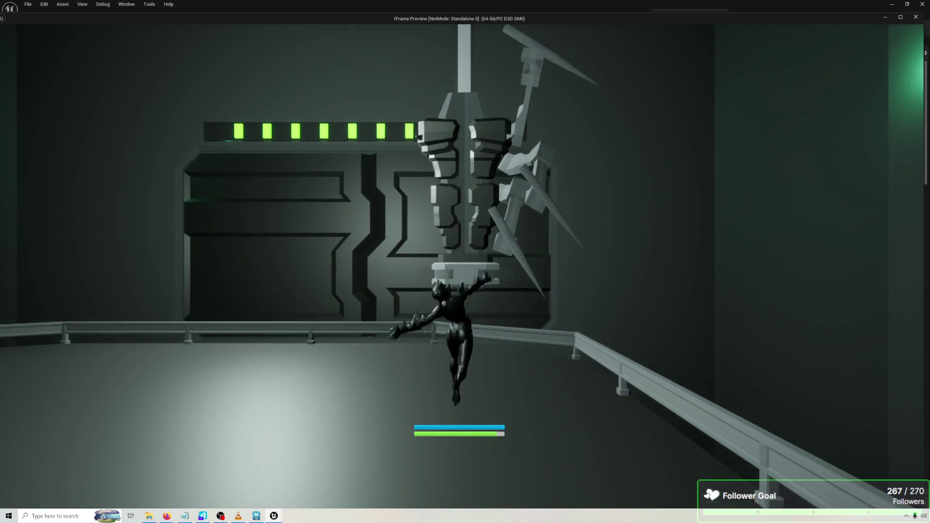
key("s")
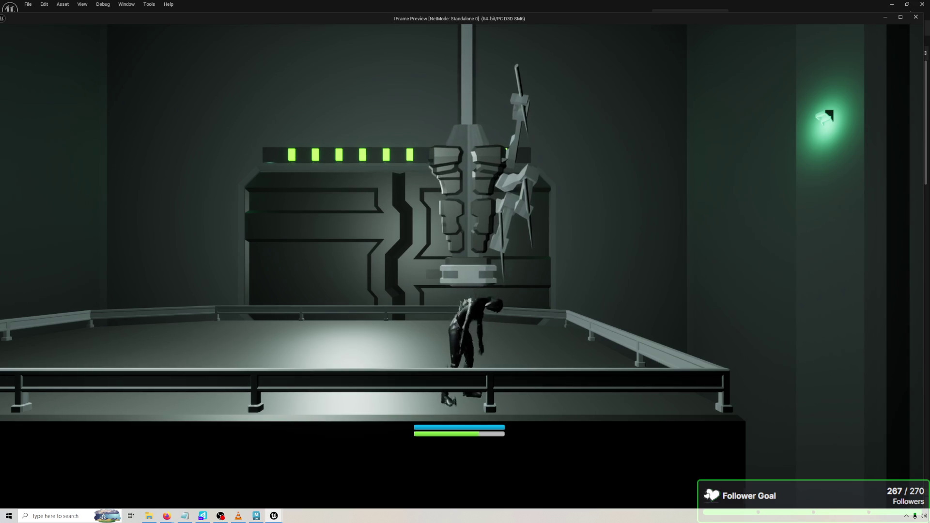
key("d")
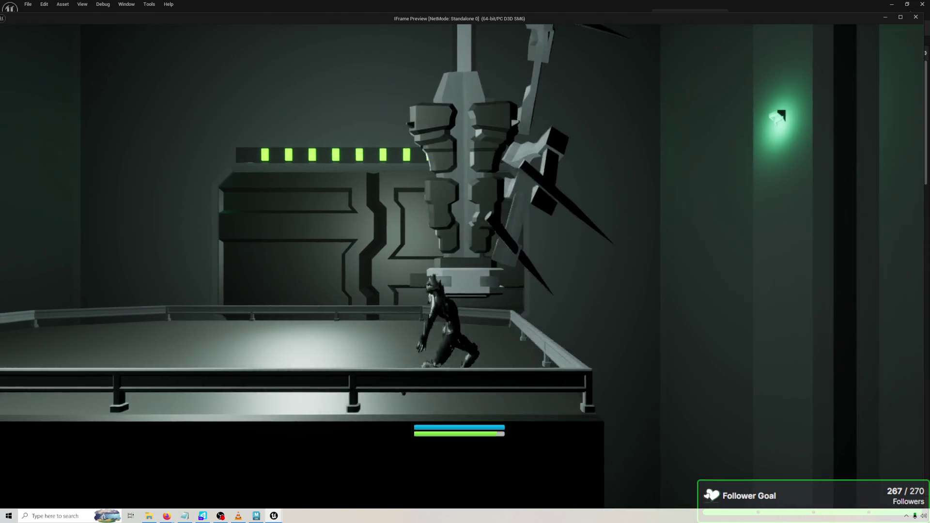
key("d")
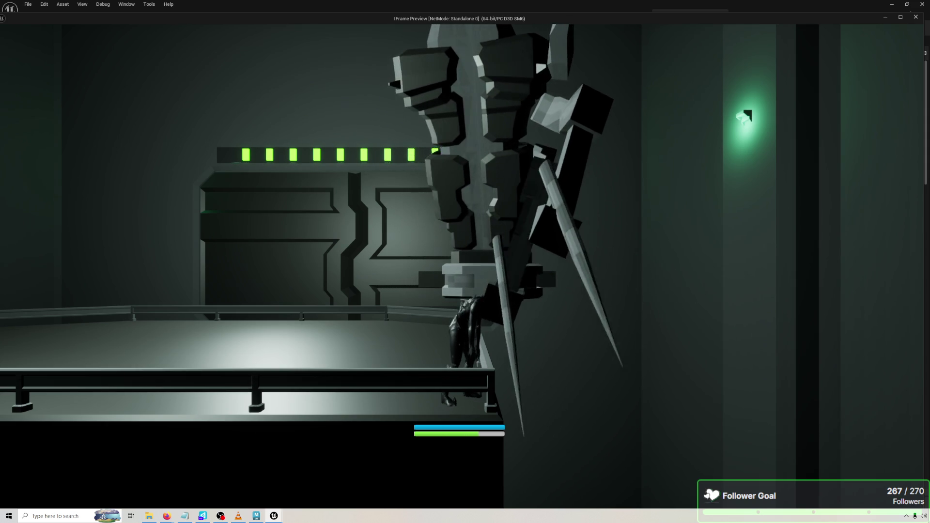
key("Escape")
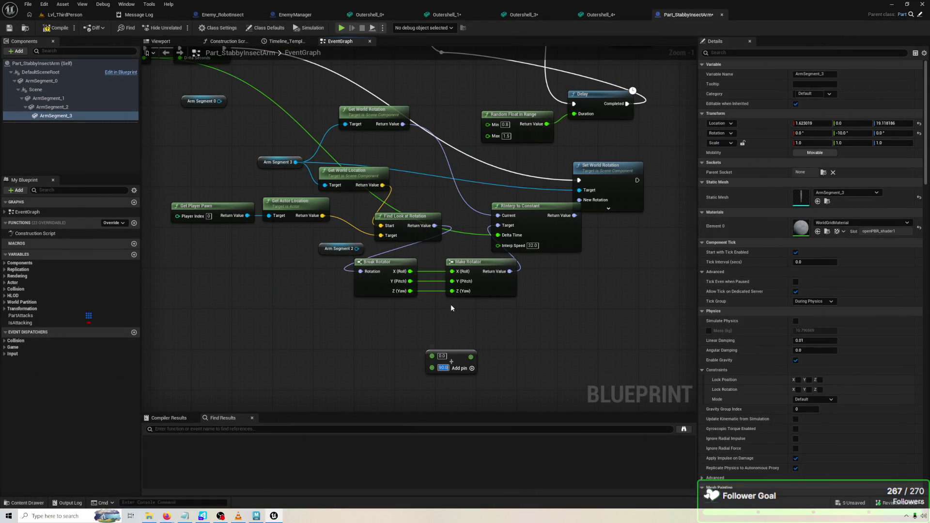
Route Break Rotator Z (Yaw), then Y (Pitch), into the 90.0 Add node, testing each in a preview.
mouse_move(410, 291)
left_mouse_down()
mouse_move(430, 356)
mouse_move(455, 291)
left_mouse_up()
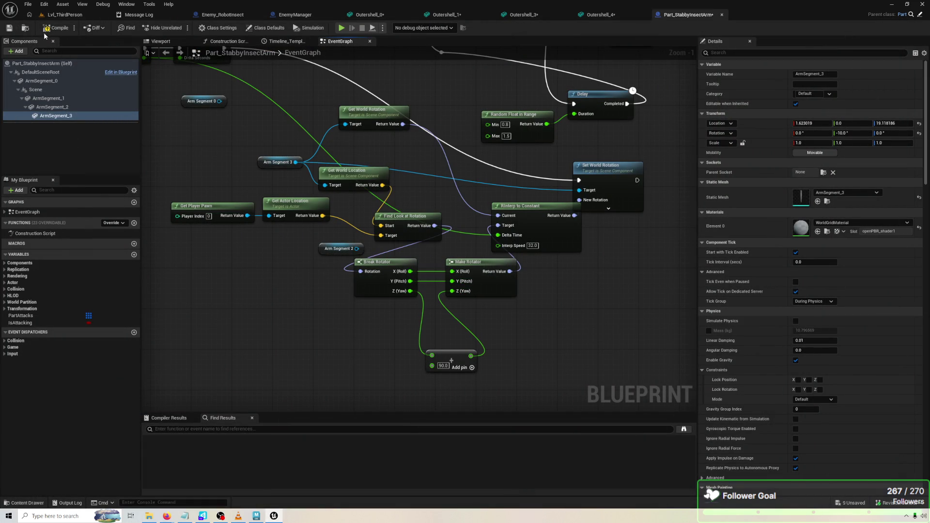
left_click(343, 28)
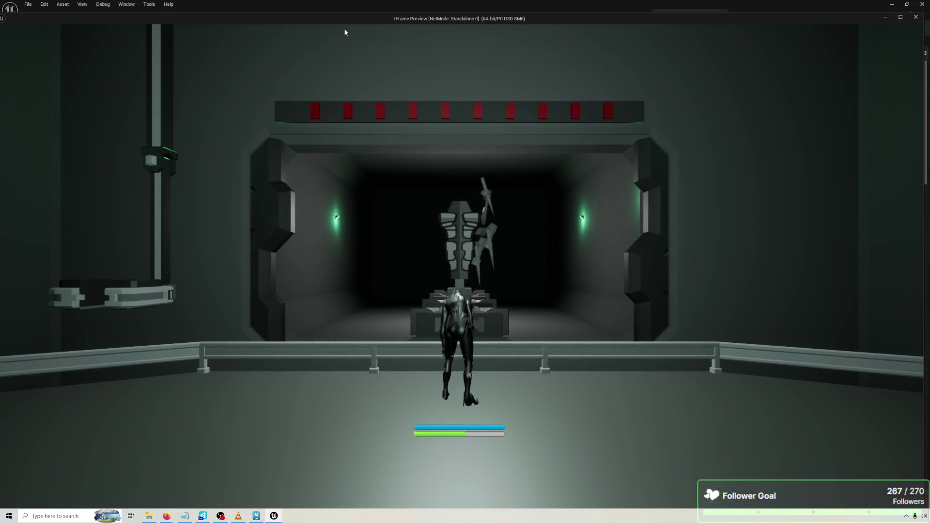
left_click(345, 33)
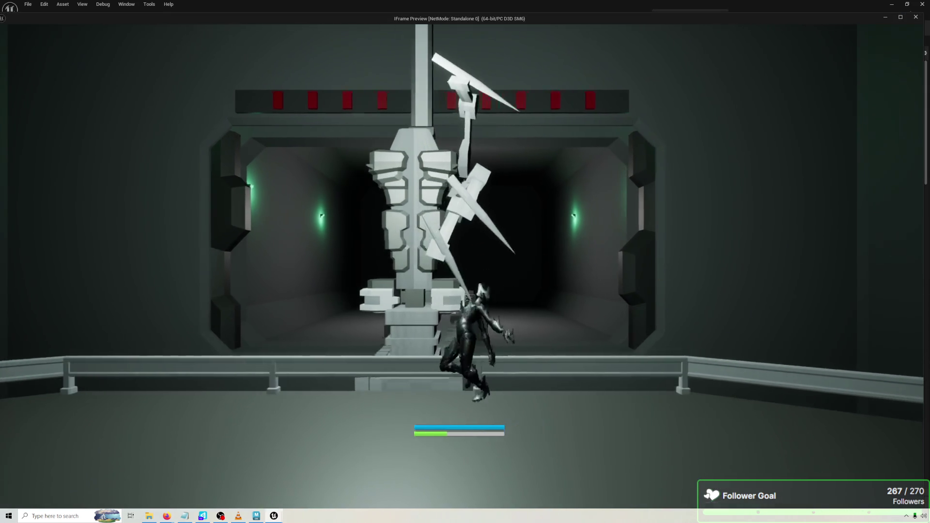
key("Escape")
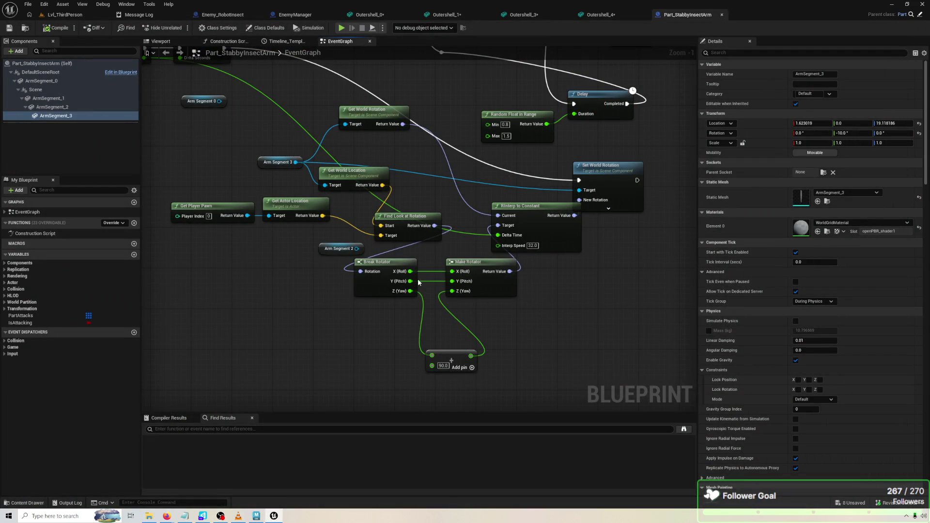
mouse_move(410, 281)
left_mouse_down()
mouse_move(434, 351)
mouse_move(456, 277)
mouse_move(413, 294)
mouse_move(454, 291)
left_mouse_up()
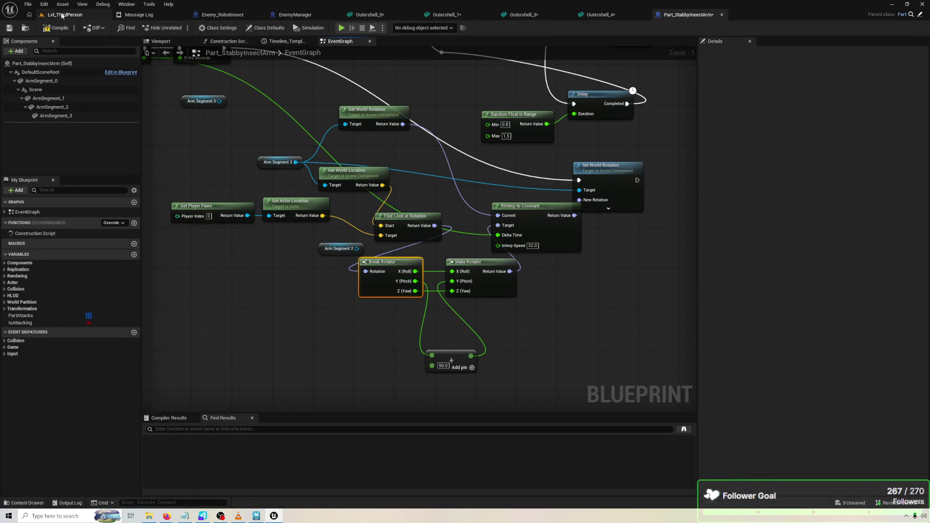
left_click(341, 28)
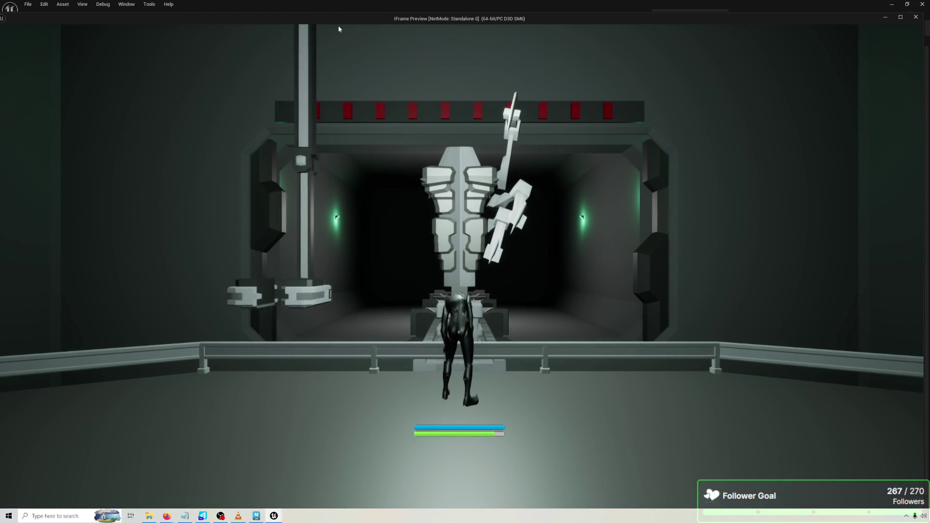
Run the character around the pillar toward the enemy, then stop the preview and return to Lvl_ThirdPerson.
left_click(338, 29)
key("w")
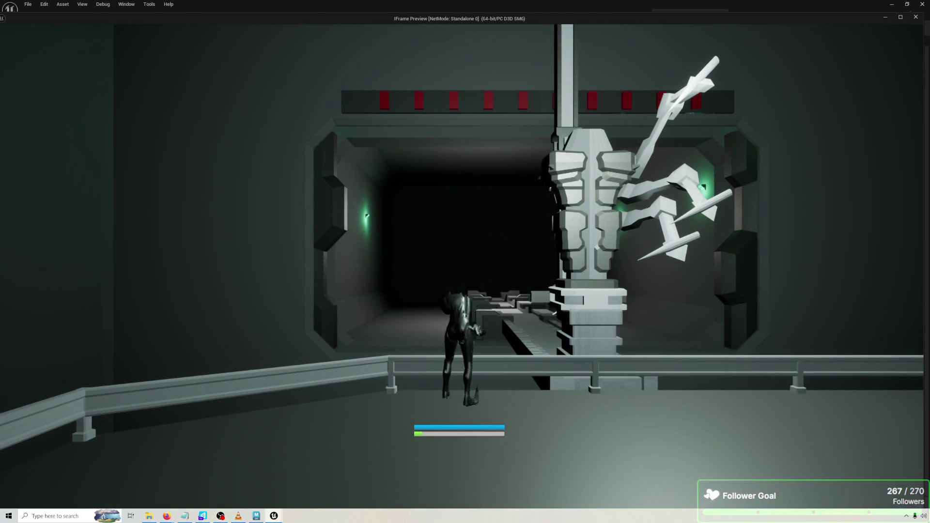
key("d")
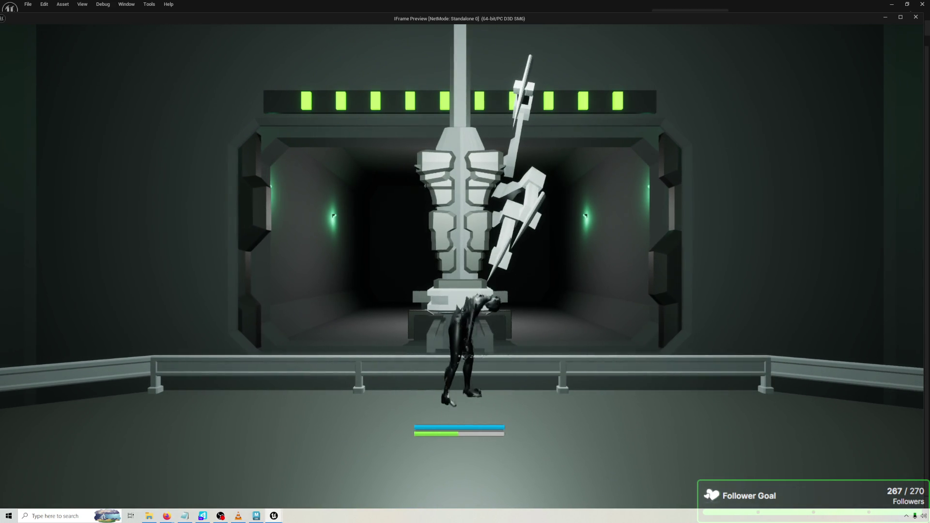
key("s")
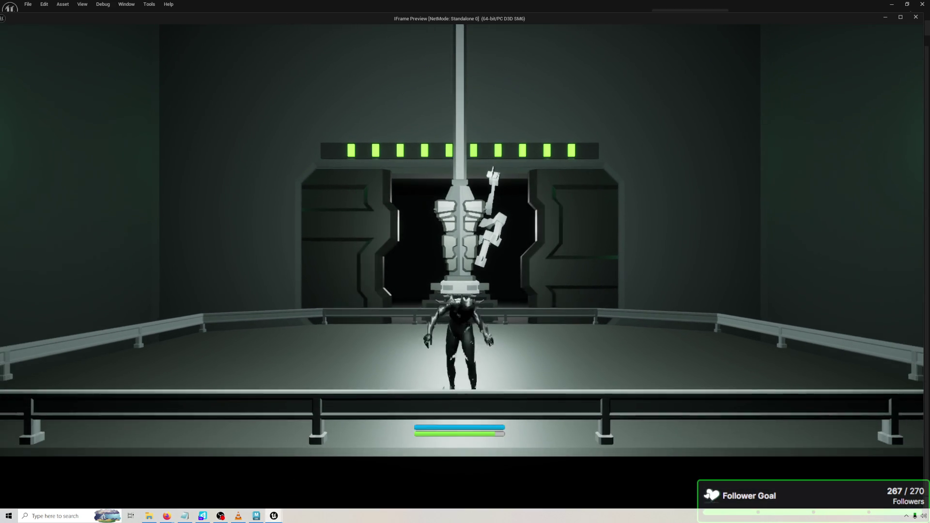
key("w")
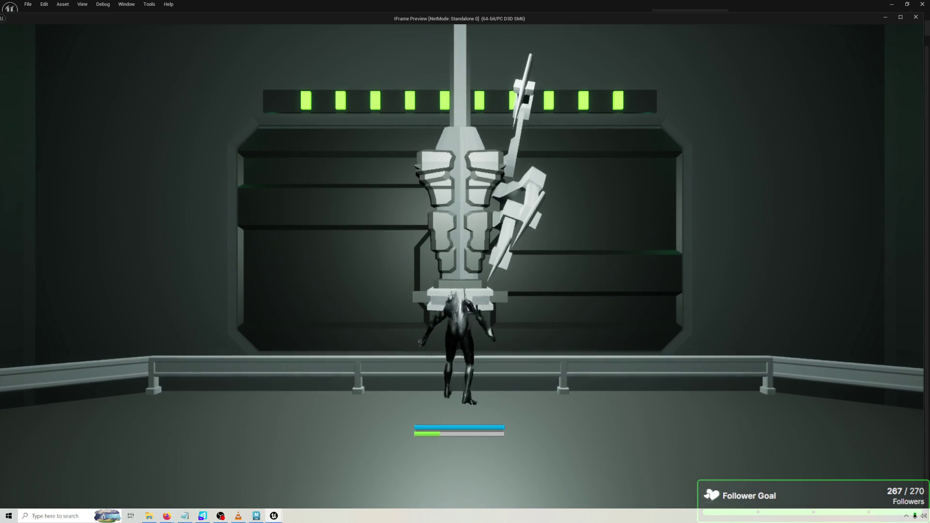
key("s")
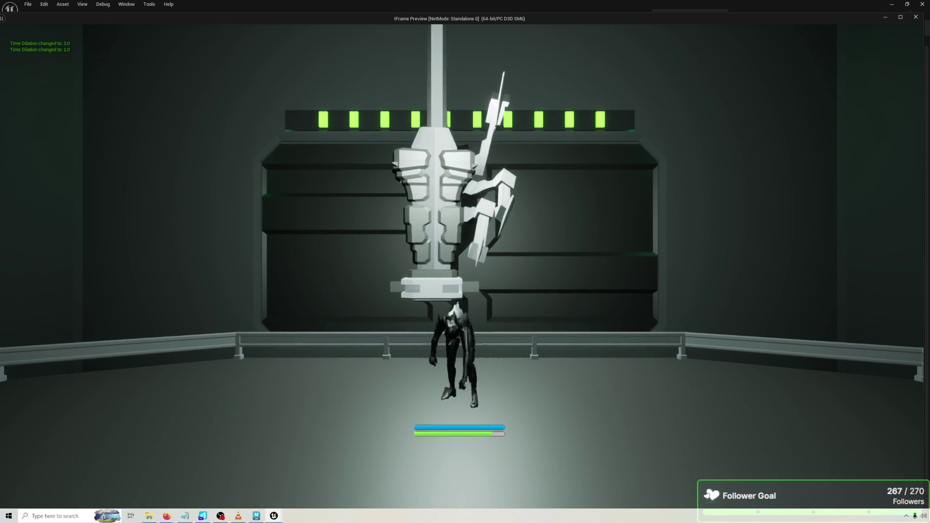
key("w")
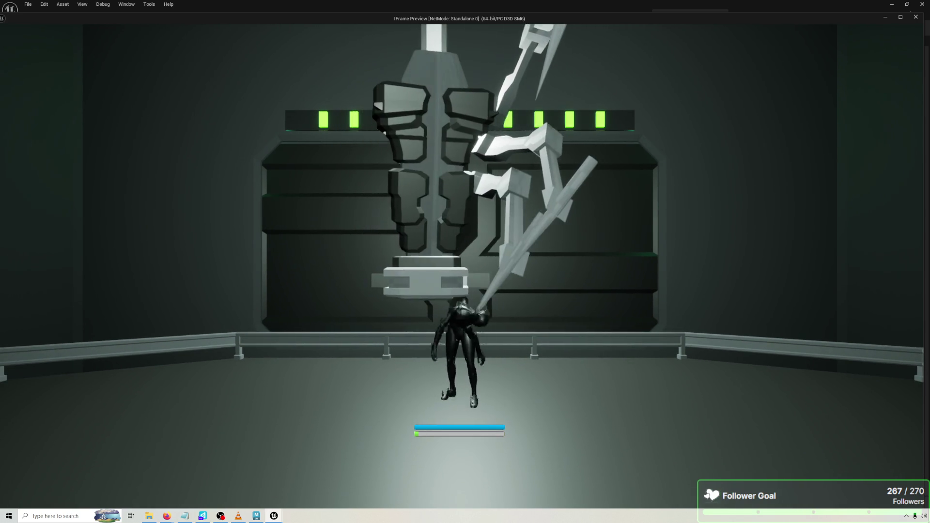
key("s")
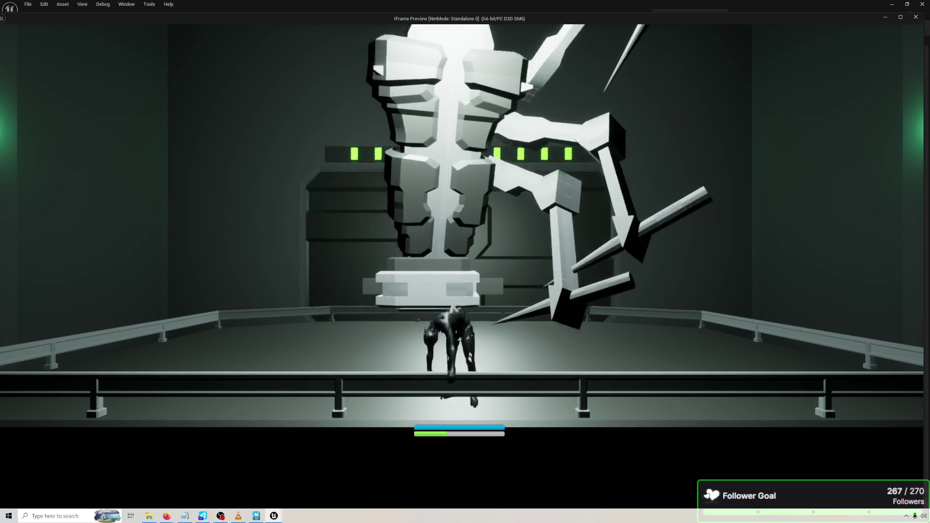
key("Escape")
left_click(63, 15)
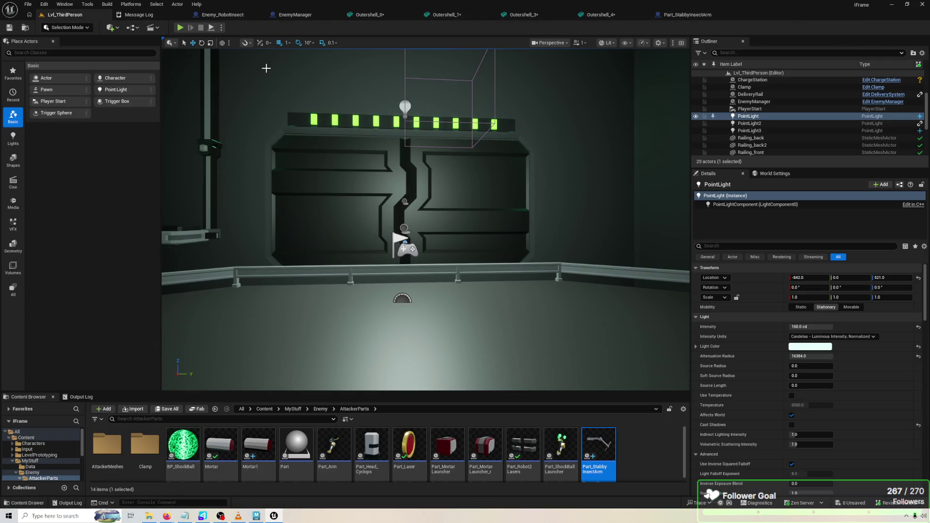
Rotate the robot insect's ChildActor stabby arms in Enemy_RobotInsect's viewport, then compile and save.
left_click(222, 15)
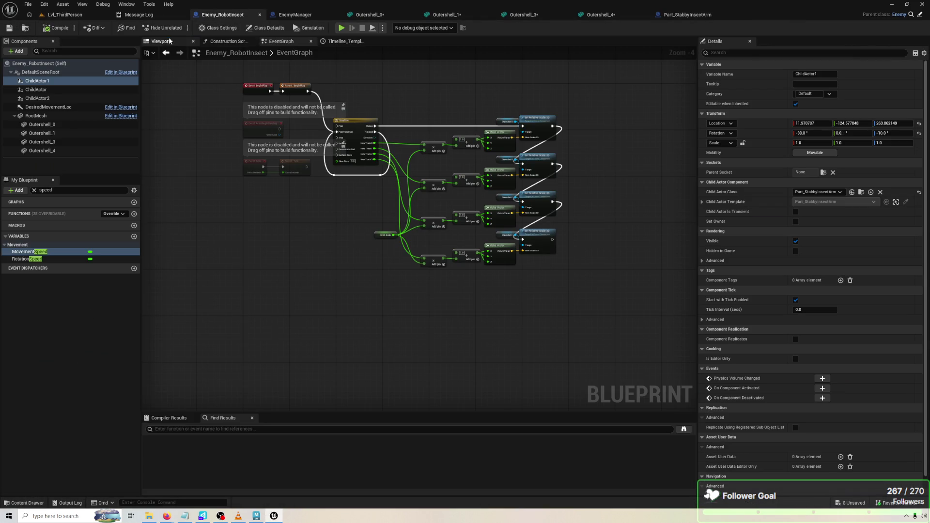
left_click(161, 41)
left_click(326, 227)
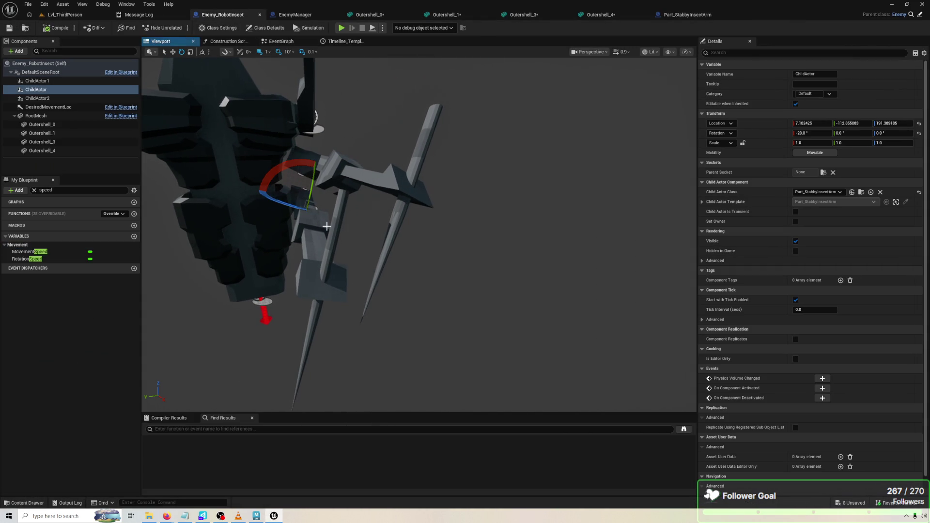
mouse_move(276, 194)
left_mouse_down()
mouse_move(307, 212)
mouse_move(291, 184)
mouse_move(312, 163)
mouse_move(327, 164)
mouse_move(322, 187)
left_mouse_up()
left_click(283, 177)
left_click(308, 209)
left_click(511, 214)
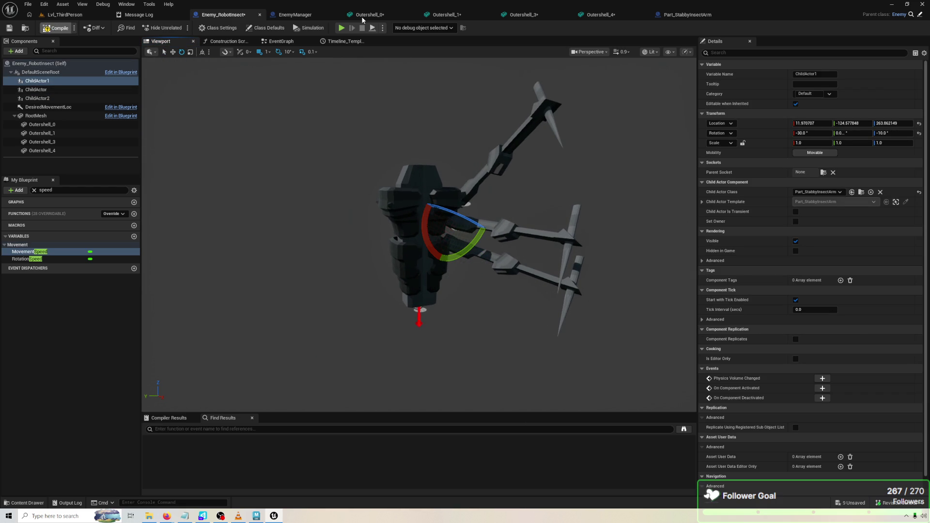
key("ctrl+s")
key("alt+Tab")
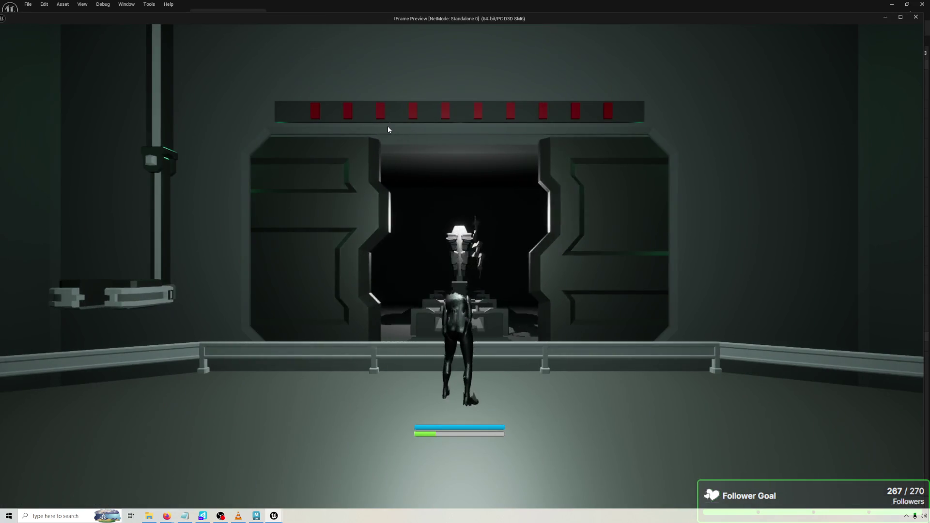
key("alt+Tab")
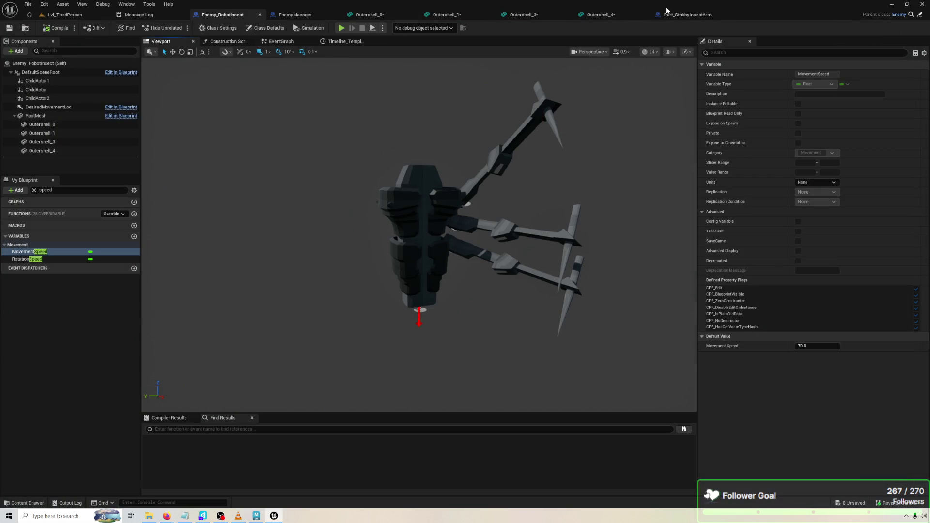
Connect Parent: BeginPlay to the Delay node in Part_StabbyInsectArm and start the game.
left_click(683, 14)
scroll(445, 303, "up", 4)
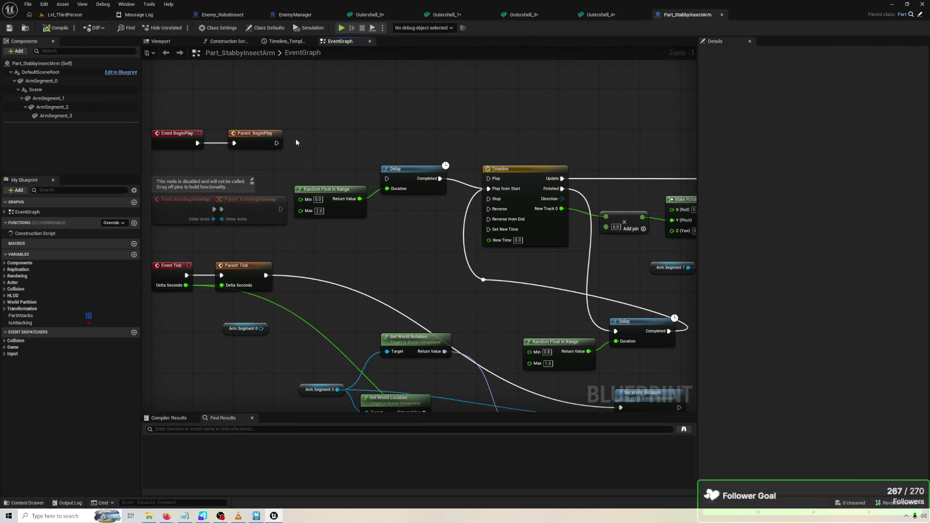
left_click_drag(277, 143, 387, 179)
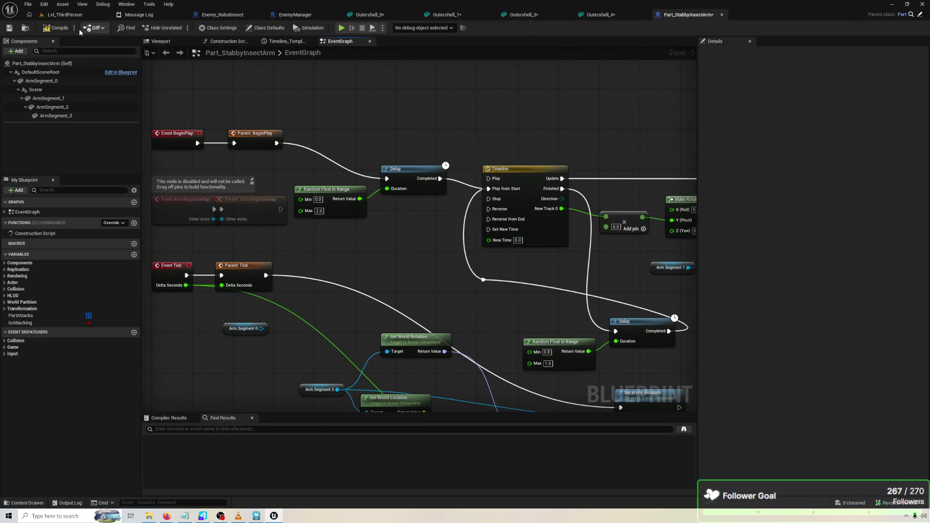
left_click(342, 28)
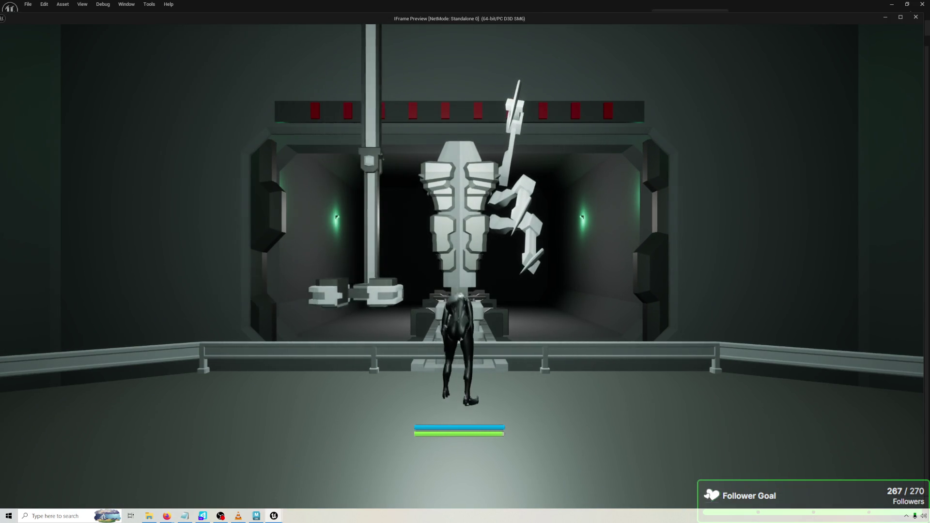
key("a")
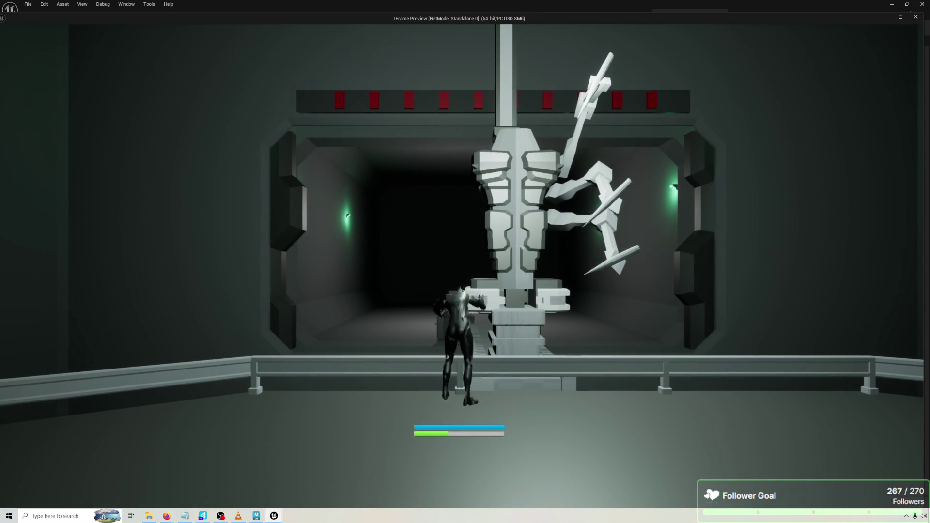
key("d")
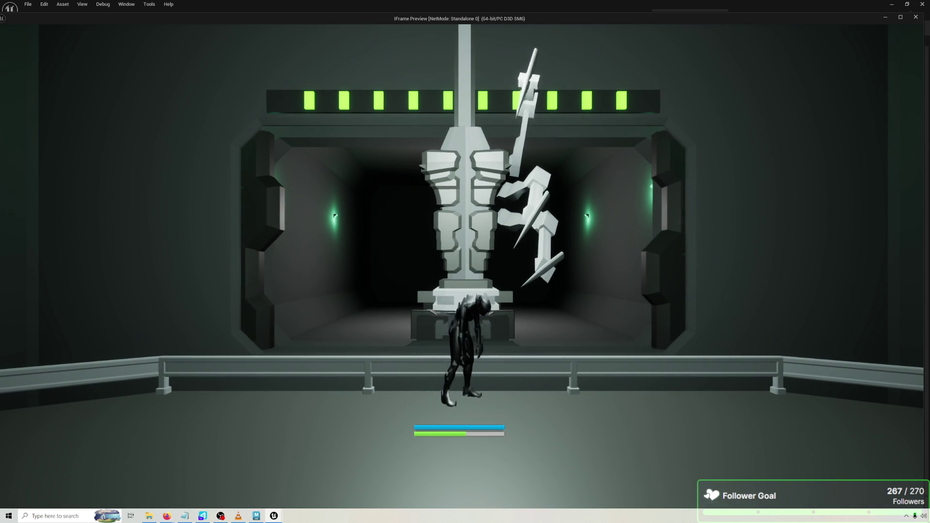
key("s")
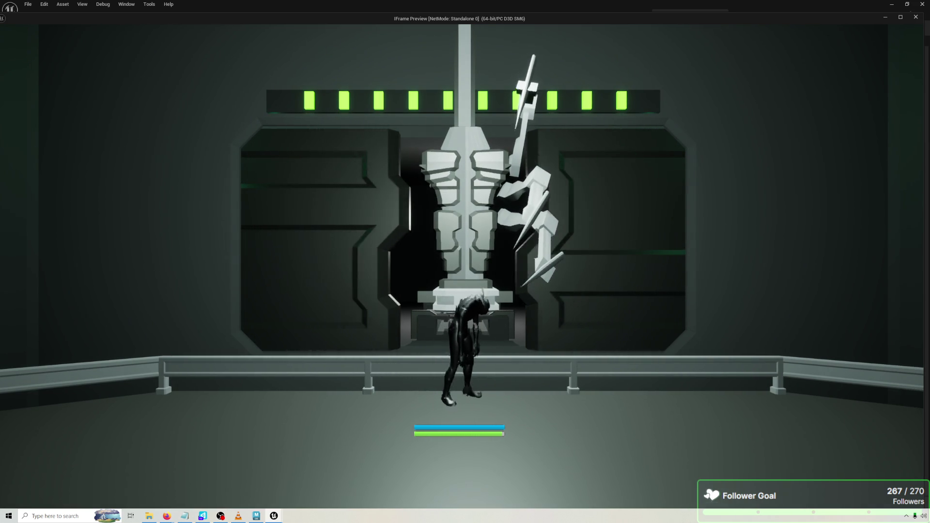
key("w")
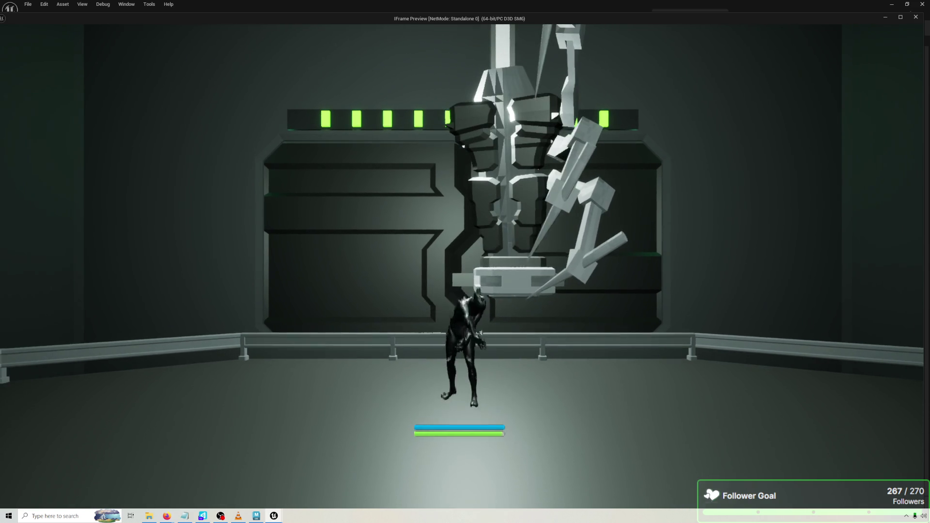
key("space")
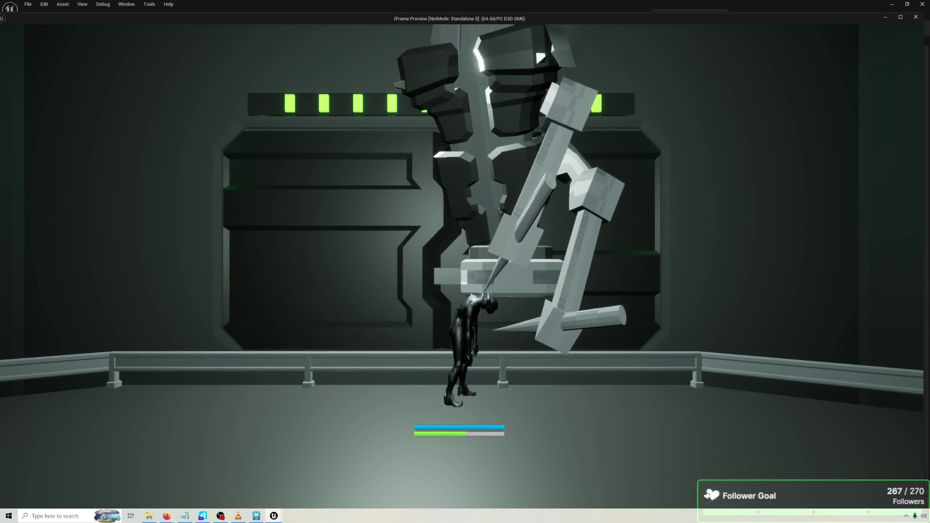
key("space")
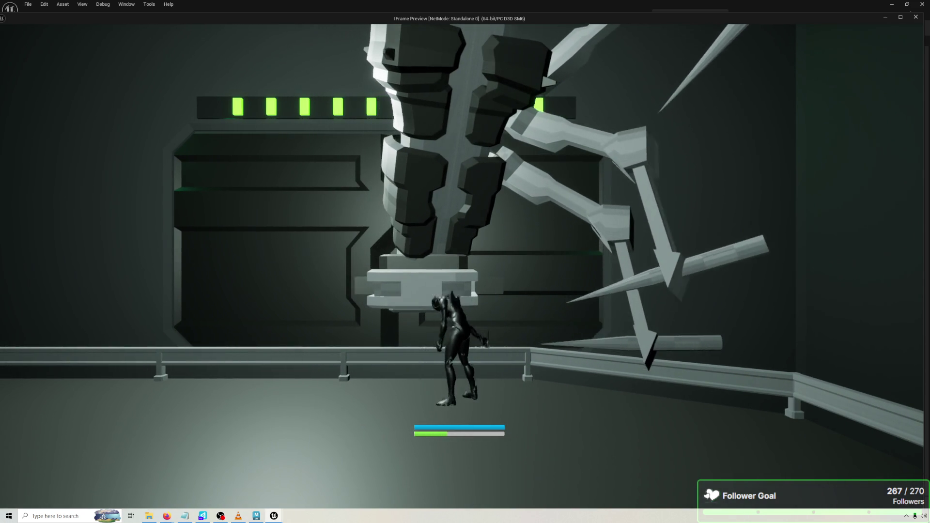
key("s")
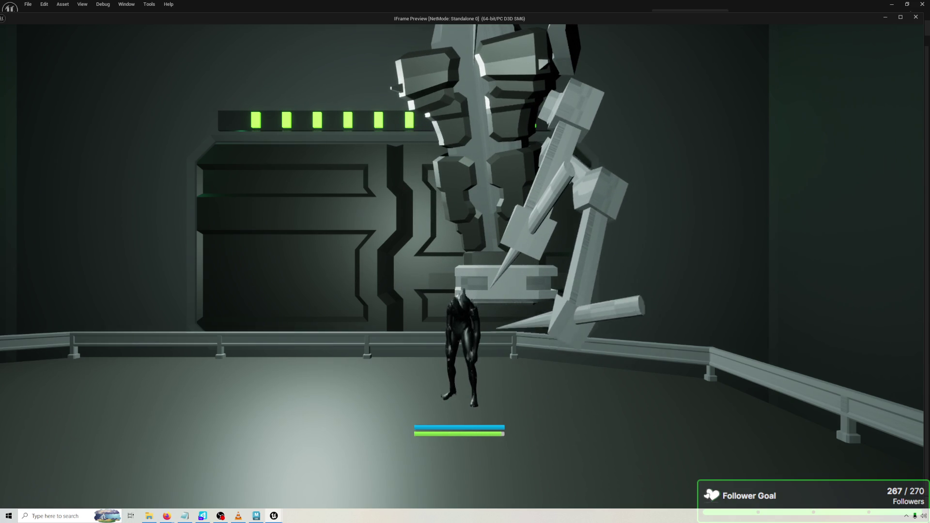
key("d")
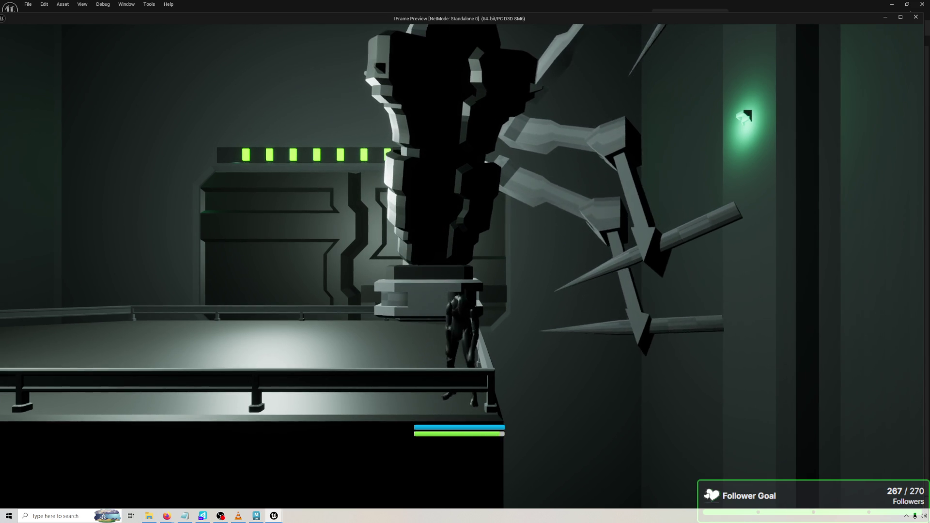
Dodge twice beside the robot insect boss, then end the game preview with Esc.
key("space")
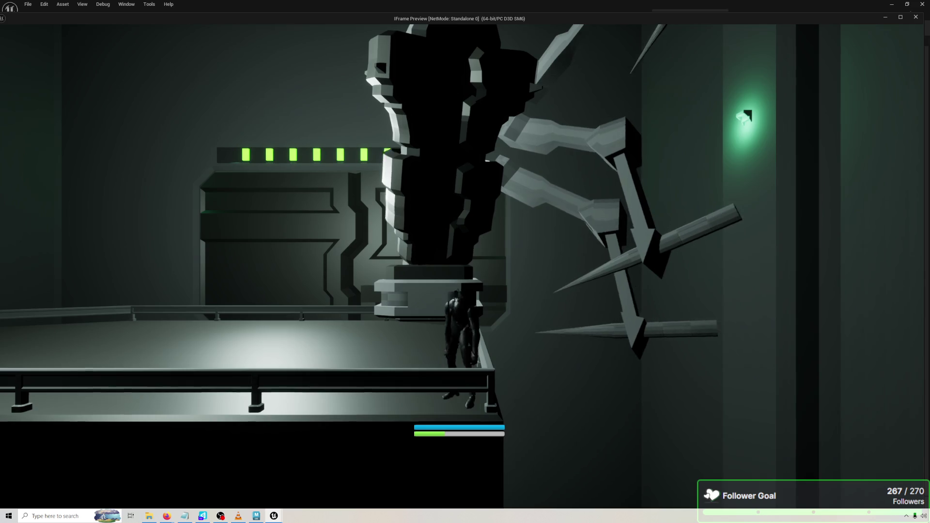
key("space")
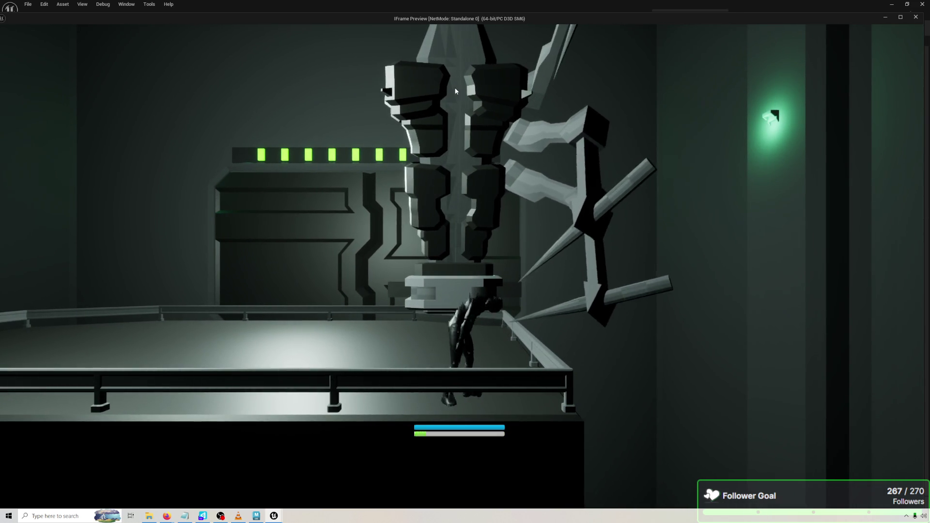
key("Escape")
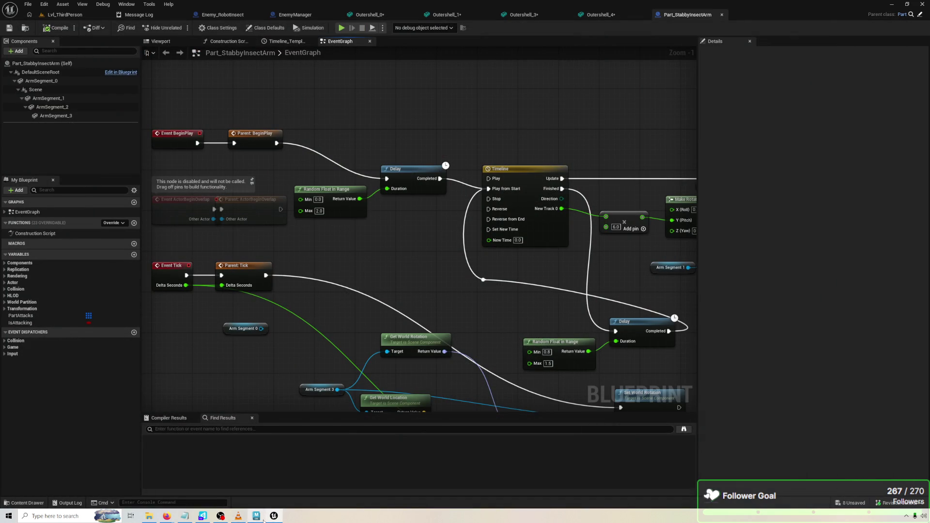
Back in Maya, select InnerBody and delete its waist face loop in a maximized perspective view.
left_click(263, 518)
left_click(537, 182)
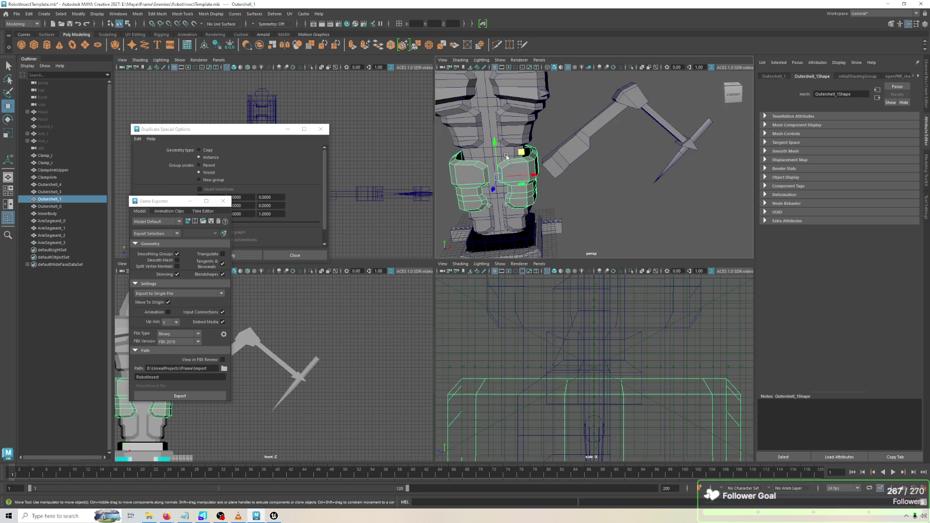
key("space")
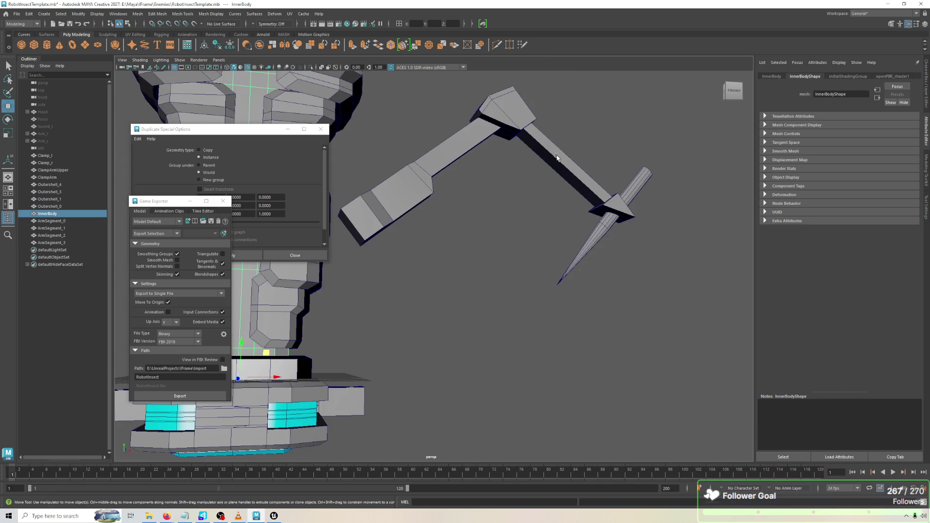
key("f")
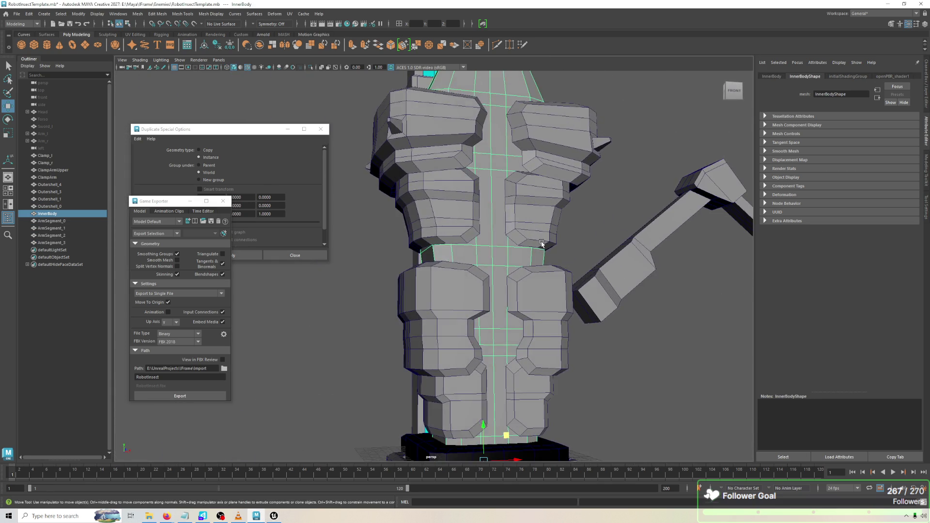
right_click(473, 268)
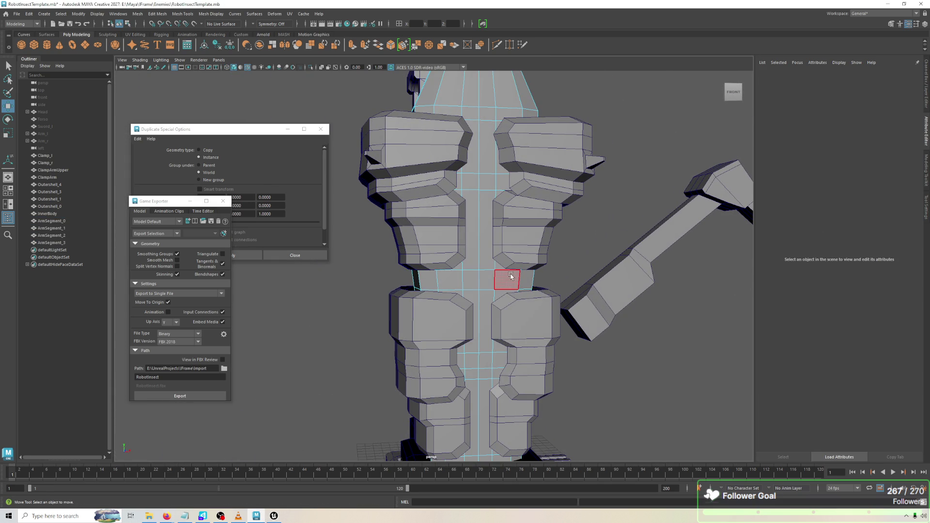
double_click(522, 276)
key("Delete")
Inspect the waist gap edges from several angles, then reselect the whole InnerBody object.
right_click(489, 261)
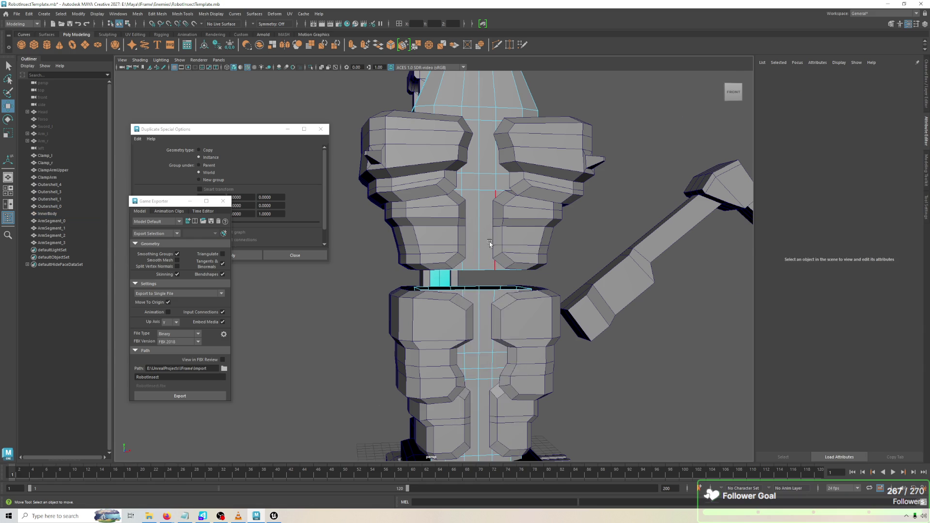
scroll(491, 247, "up", 3)
left_click(491, 226)
left_click_drag(492, 227, 498, 156)
right_click(498, 154)
left_click(500, 160)
left_click_drag(553, 184, 549, 199)
right_click(549, 199)
left_click(549, 183)
left_click(542, 230)
mouse_move(508, 194)
left_mouse_down()
mouse_move(451, 160)
mouse_move(454, 153)
left_mouse_up()
scroll(439, 150, "down", 3)
right_click(454, 153)
left_click(502, 142)
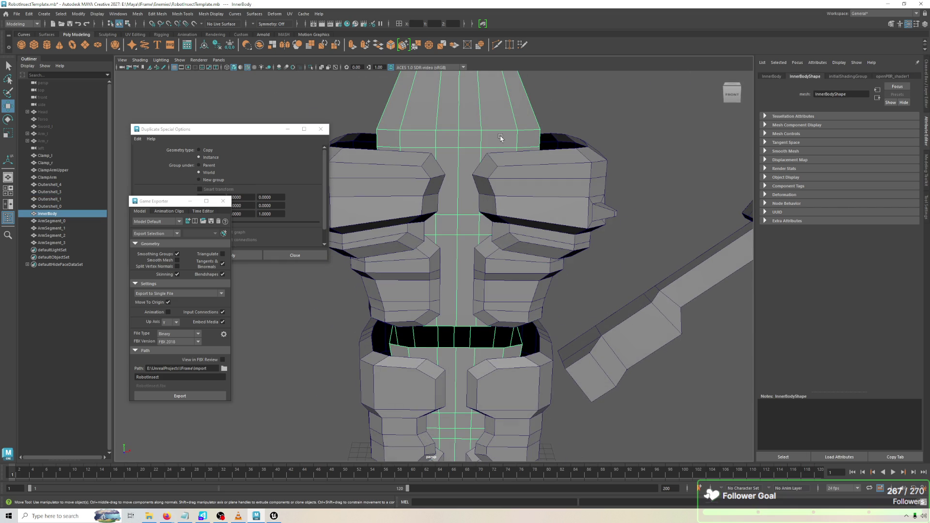
Merge InnerBody's vertices with Edit Mesh > Merge at a 0.01 threshold.
left_click(157, 13)
left_click(172, 107)
right_click(464, 196)
scroll(471, 173, "up", 3)
left_click(455, 192)
Select a waist-gap edge to look into the gap, then reselect InnerBody with the Move tool.
right_click(452, 198)
left_click(453, 193)
scroll(467, 209, "down", 3)
mouse_move(468, 209)
left_mouse_down()
mouse_move(458, 206)
mouse_move(461, 213)
left_mouse_up()
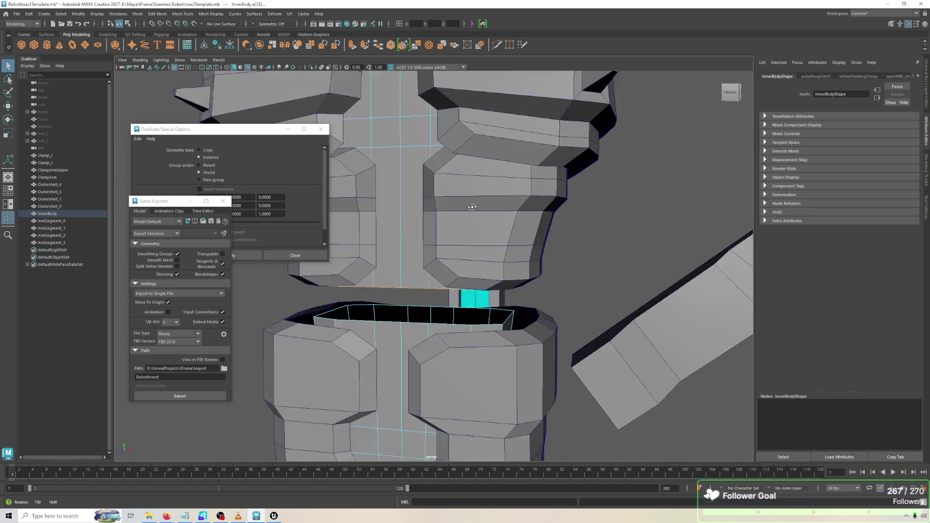
right_click(435, 304)
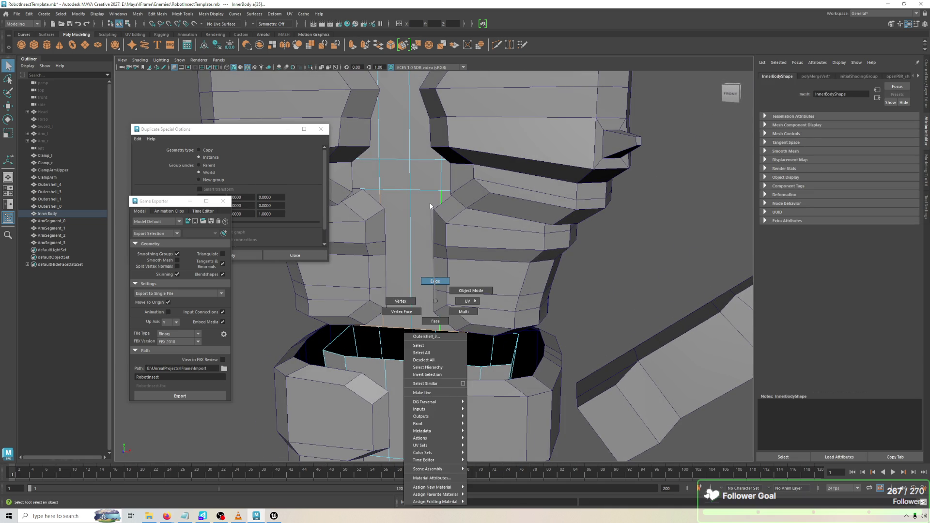
left_click(426, 274)
key("w")
left_click(450, 305)
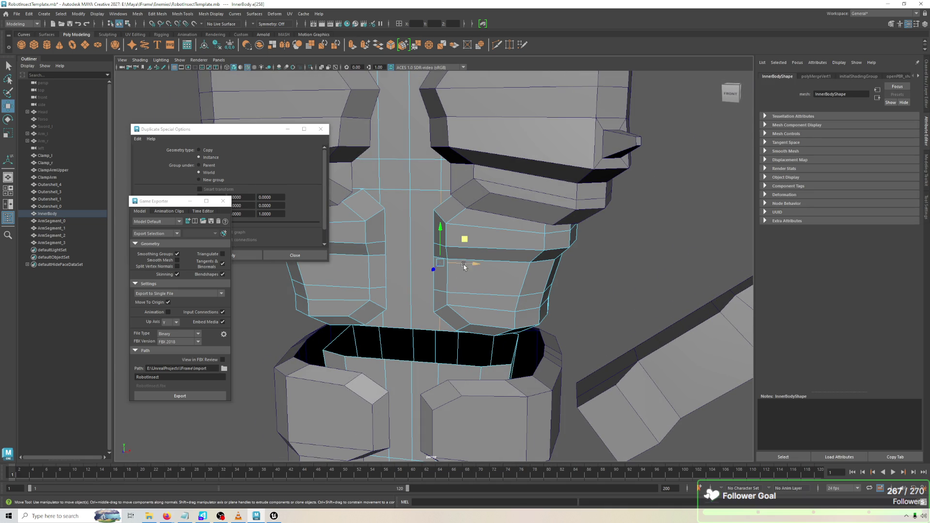
Try selecting the chest's bottom edges, undo an accidental move, and reselect InnerBody.
left_click(466, 268)
double_click(411, 269)
right_click(419, 268)
left_click(423, 328)
mouse_move(385, 382)
left_mouse_down()
mouse_move(451, 298)
mouse_move(479, 271)
mouse_move(500, 271)
left_mouse_up()
key("ctrl+z")
mouse_move(528, 244)
left_mouse_down()
mouse_move(509, 232)
mouse_move(473, 235)
mouse_move(476, 222)
mouse_move(484, 241)
left_mouse_up()
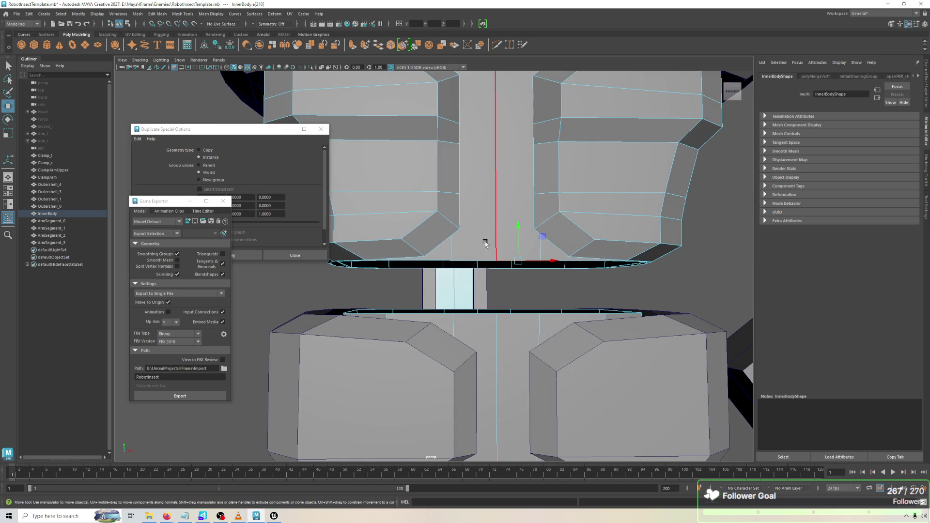
scroll(483, 240, "down", 5)
right_click(475, 198)
left_click(508, 201)
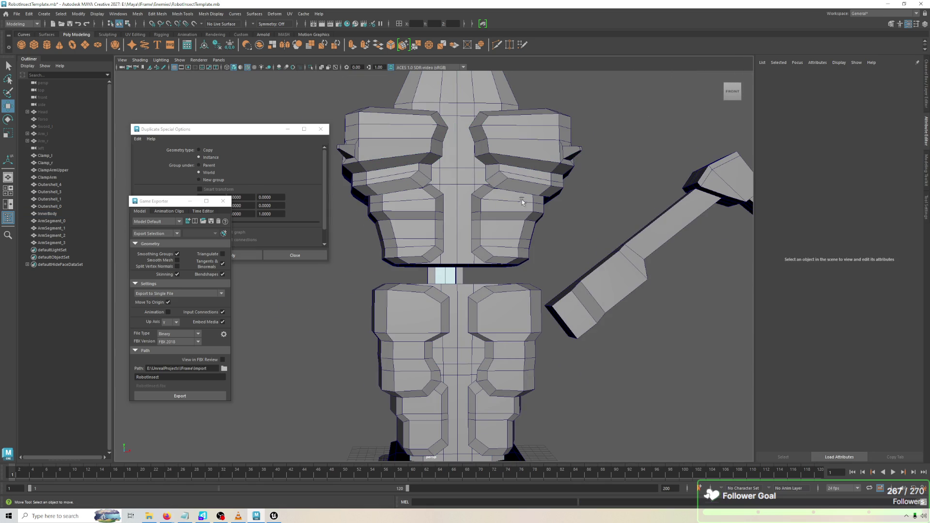
left_click(456, 196)
Select the chest's bottom border edges and extrude them into a new strip beneath the chest.
right_click(456, 210)
left_click(424, 224)
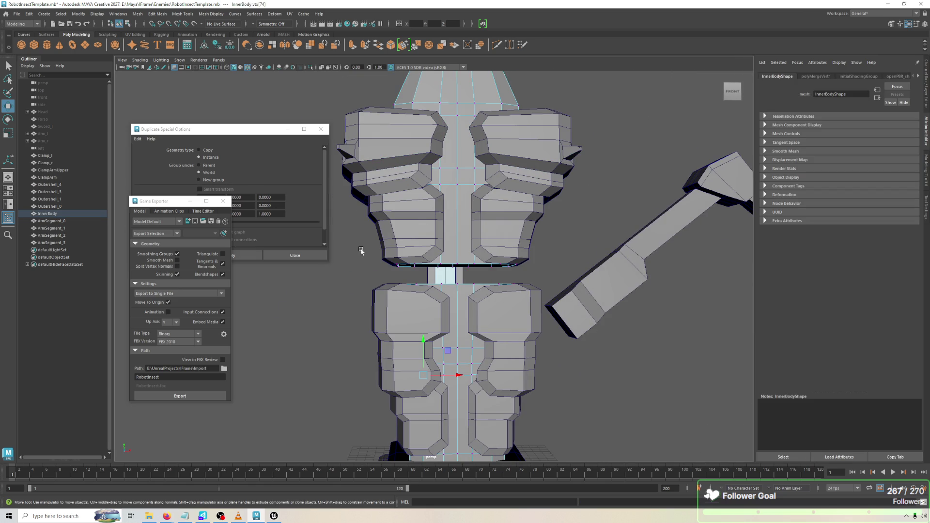
left_click(509, 265)
right_click(560, 275)
mouse_move(542, 277)
left_mouse_down()
mouse_move(374, 260)
mouse_move(592, 249)
mouse_move(586, 255)
left_mouse_up()
key("ctrl+e")
mouse_move(453, 252)
left_mouse_down()
mouse_move(453, 268)
mouse_move(516, 245)
mouse_move(581, 251)
mouse_move(584, 239)
mouse_move(562, 271)
left_mouse_up()
left_click(183, 14)
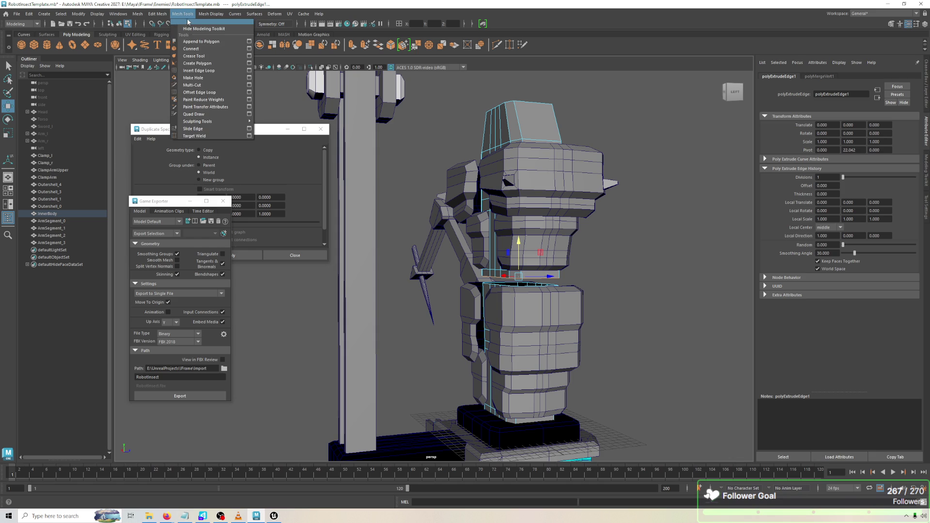
Collapse the selected edge loop to a single vertex and inspect the waist from below.
mouse_move(165, 14)
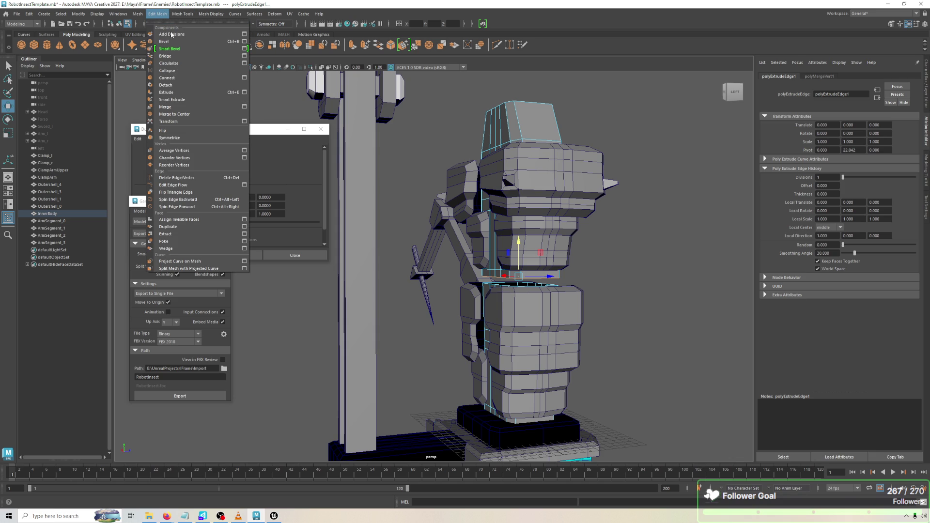
left_click(184, 114)
mouse_move(432, 162)
left_mouse_down()
mouse_move(465, 199)
mouse_move(460, 194)
mouse_move(460, 217)
left_mouse_up()
scroll(460, 194, "up", 3)
left_click_drag(469, 308, 469, 308)
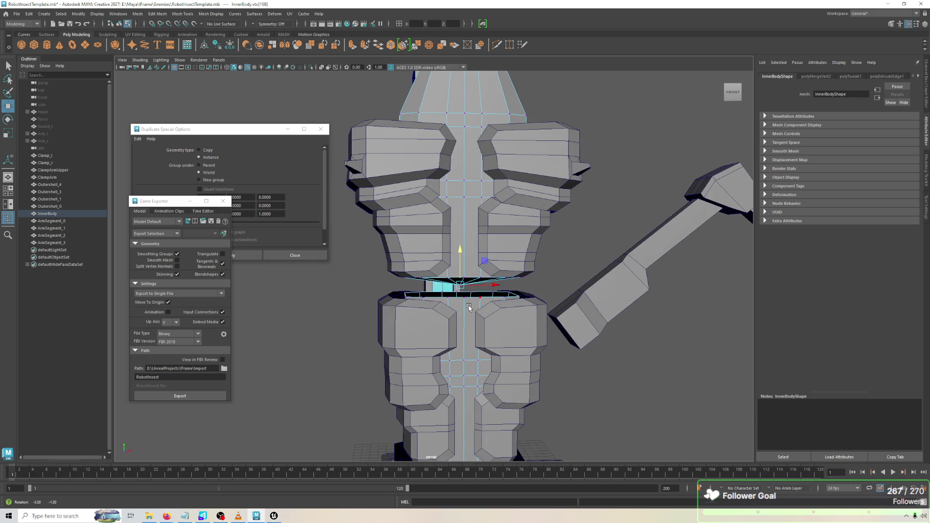
Extrude the waist border edge upward twice, raising the new edge toward the lower body.
right_click(470, 308)
left_click(471, 293)
left_click(471, 299)
left_click(485, 297)
key("ctrl+e")
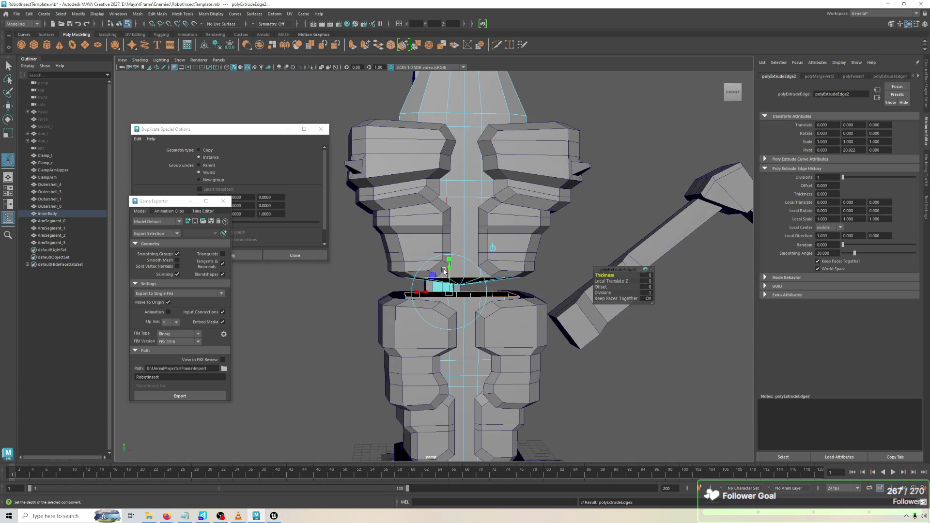
left_click_drag(448, 271, 448, 258)
key("ctrl+e")
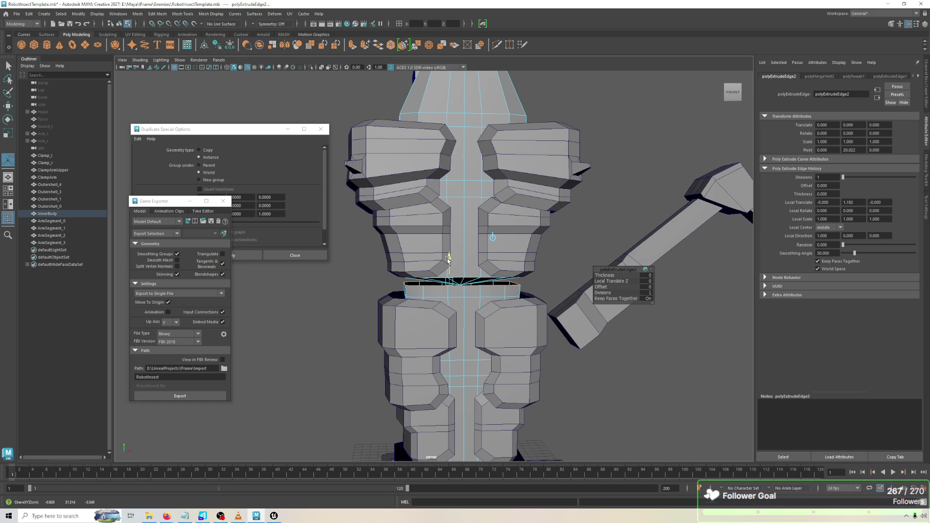
key("w")
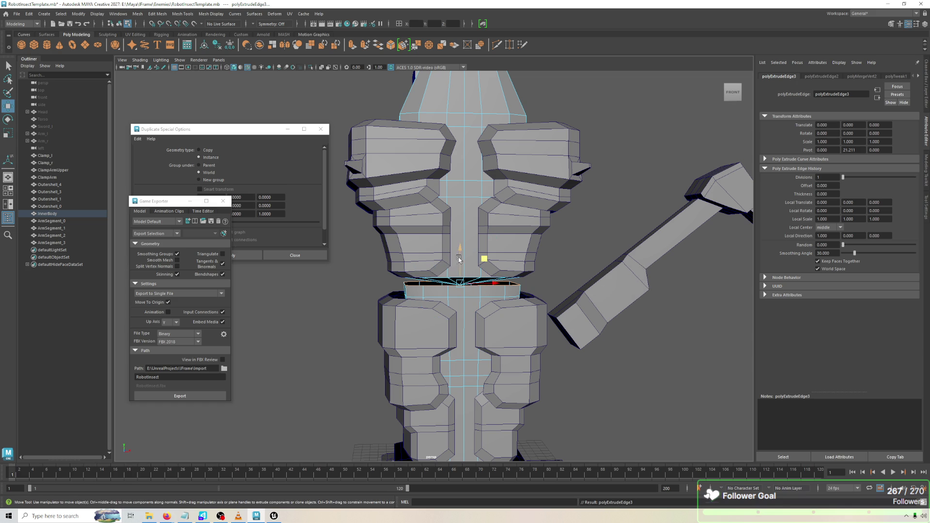
left_click_drag(457, 261, 458, 255)
Merge the extruded edge's vertices to close the waist gap, then return to object selection.
left_click(157, 14)
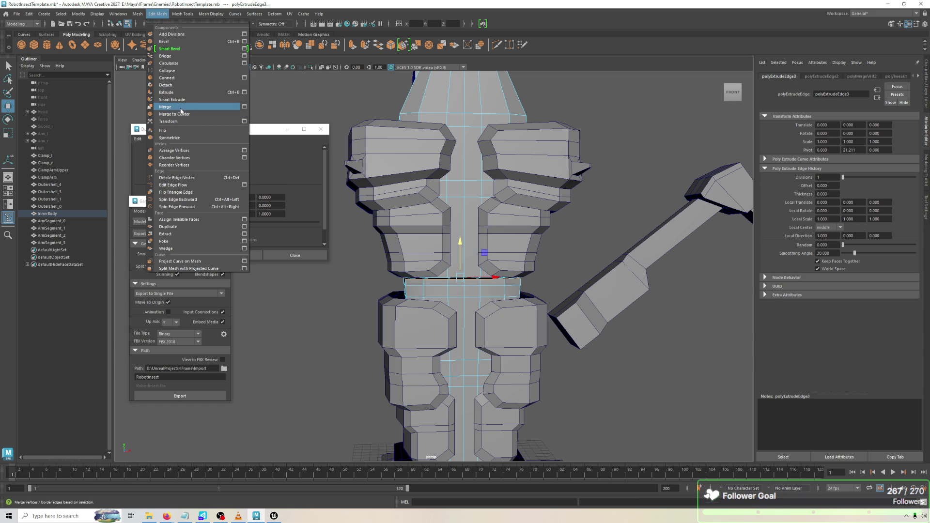
left_click(180, 107)
mouse_move(489, 210)
left_mouse_down("alt")
mouse_move(499, 211)
mouse_move(482, 234)
mouse_move(450, 225)
left_mouse_up("alt")
right_click(450, 225)
left_click(606, 141)
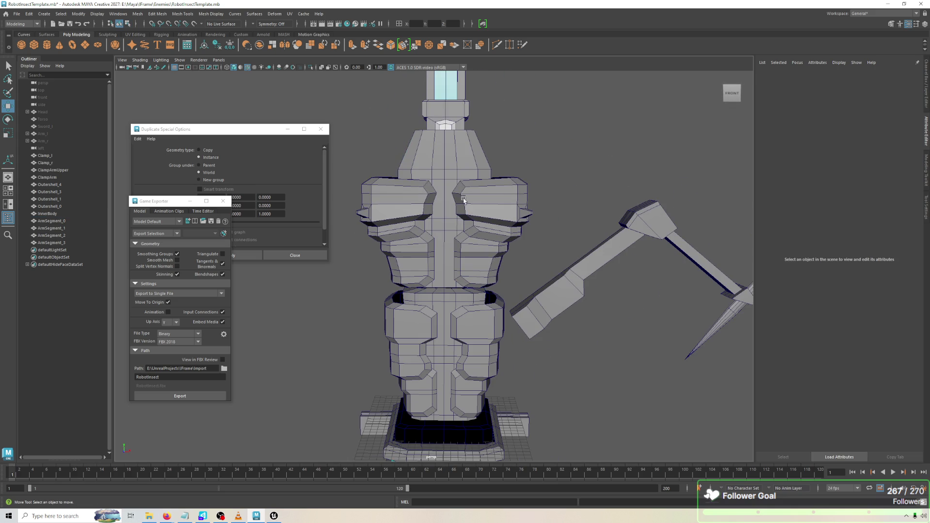
Select InnerBody's upper-torso faces and extract them into a separate mesh with Mesh > Extract.
left_click(506, 195)
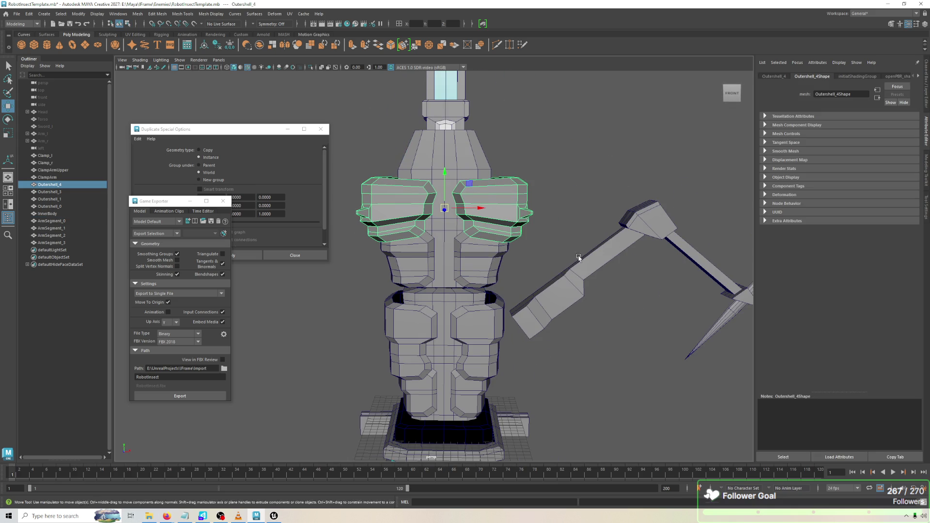
left_click(469, 349)
left_click(437, 321)
left_click(441, 306)
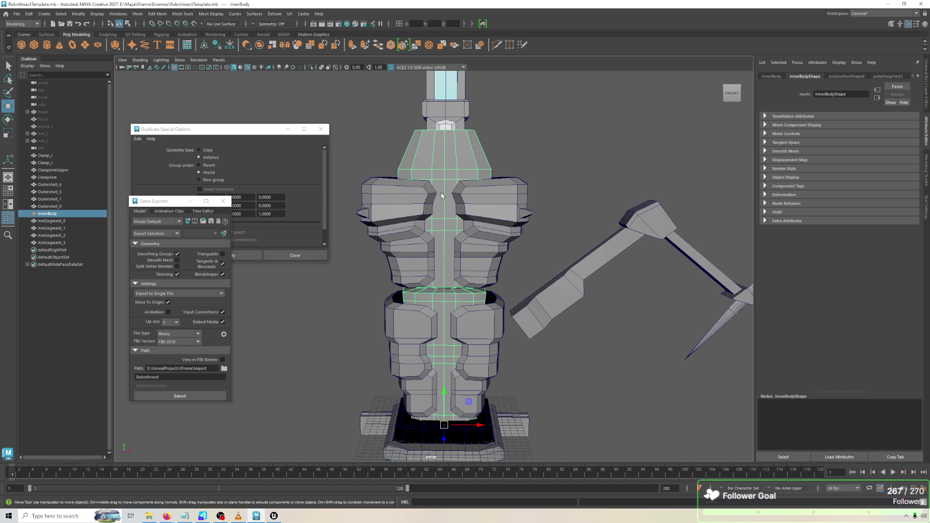
left_click(539, 141)
left_click(491, 156)
right_click(492, 156)
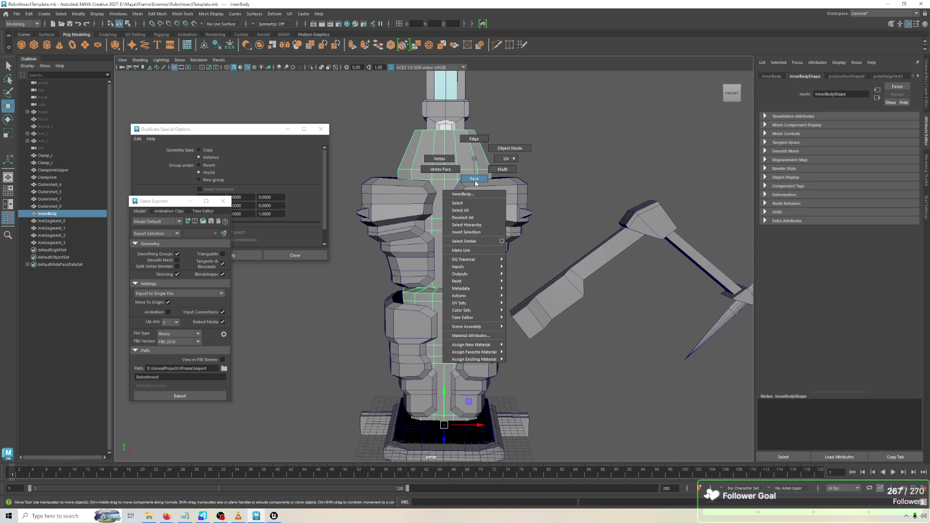
left_click(473, 170)
double_click(473, 171)
left_click(137, 13)
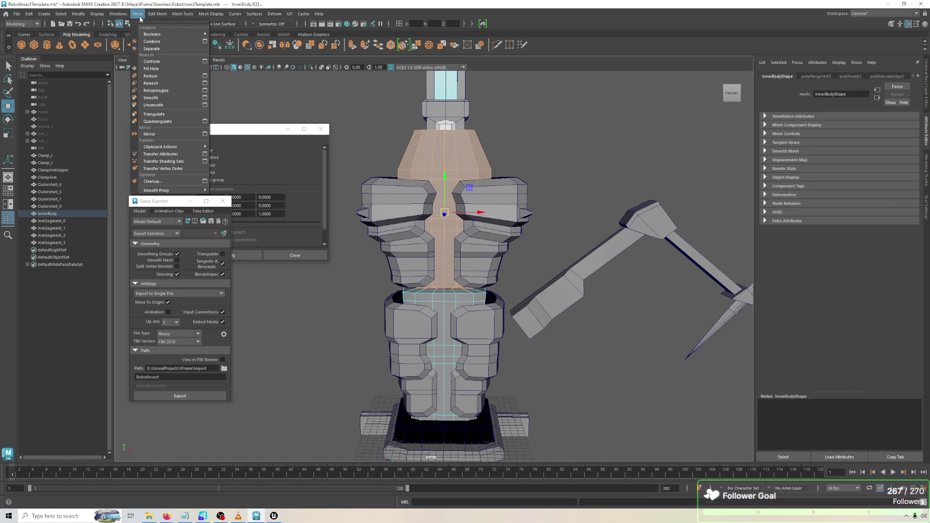
left_click(141, 41)
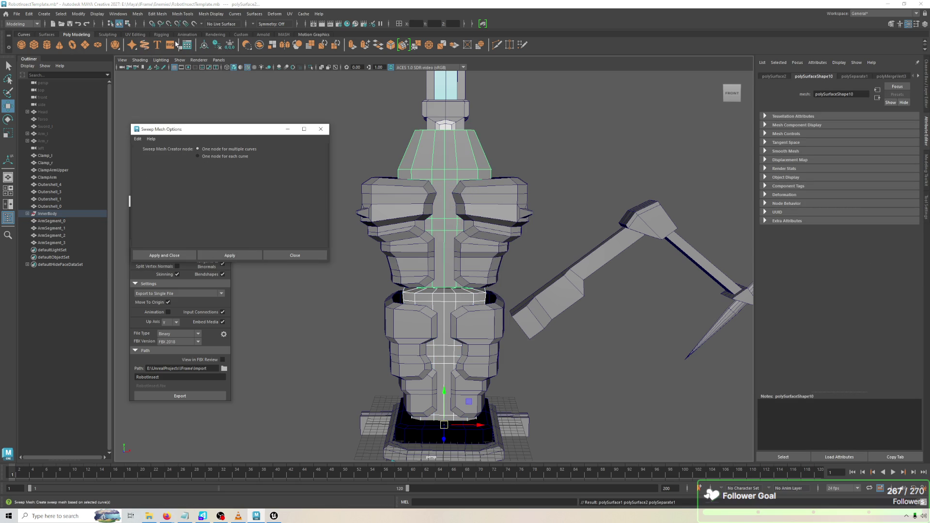
Select the separated upper torso and enter pivot editing, resetting the pivot's orientation.
left_click(585, 92)
left_click(479, 169)
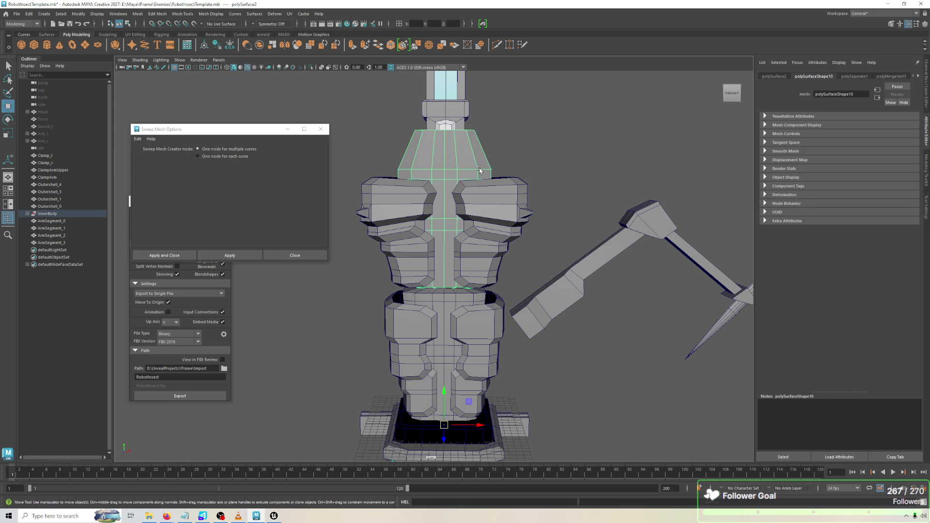
left_click_drag(479, 169, 477, 166)
left_click(478, 166)
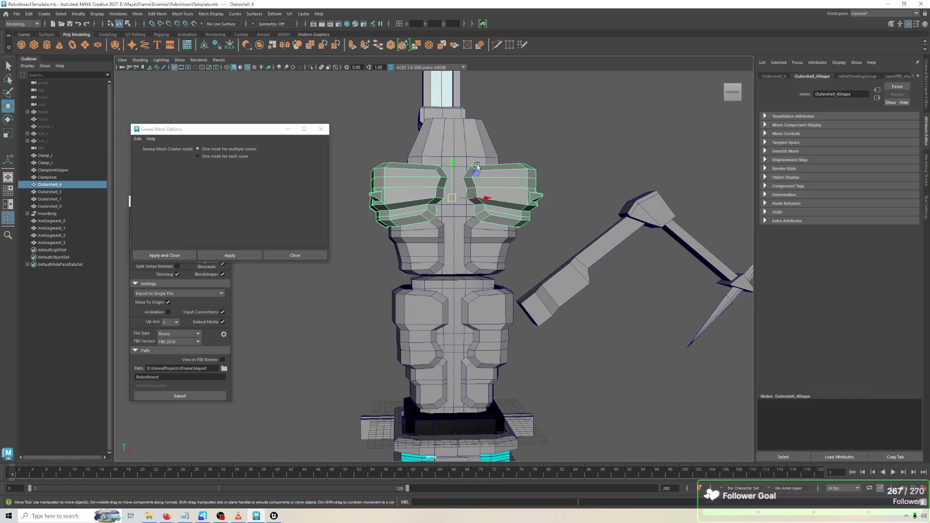
left_click(465, 153)
key("d")
left_click(498, 361)
key("space")
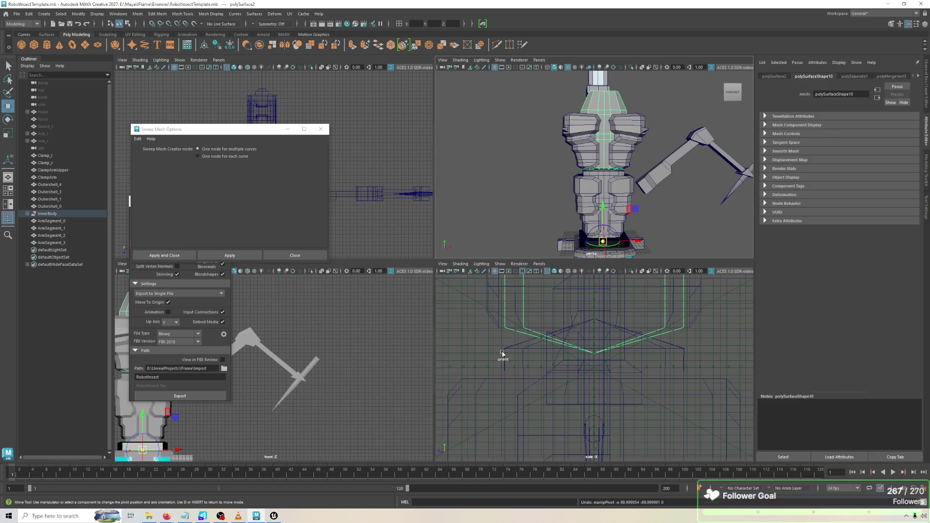
Move the upper torso's pivot to its centre in the front view and freeze its transformations.
key("f")
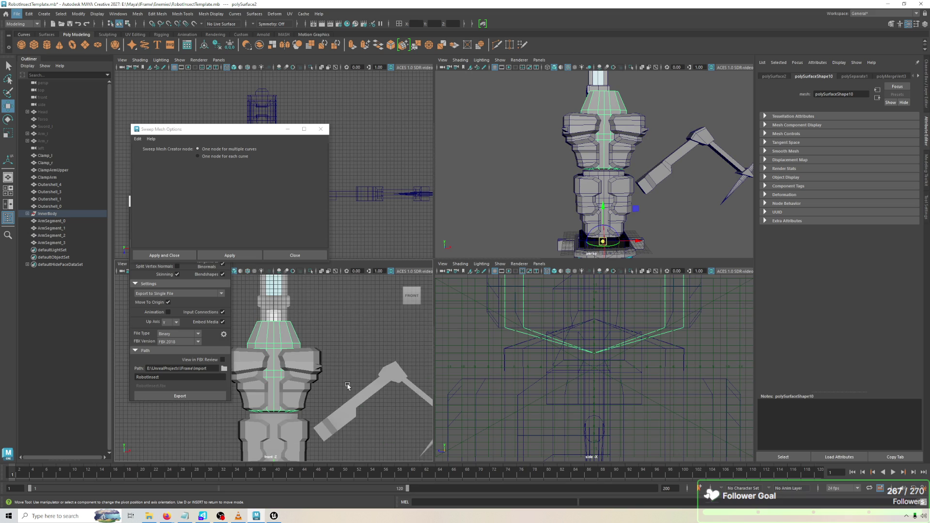
left_click_drag(351, 391, 358, 342)
left_click_drag(287, 384, 287, 296)
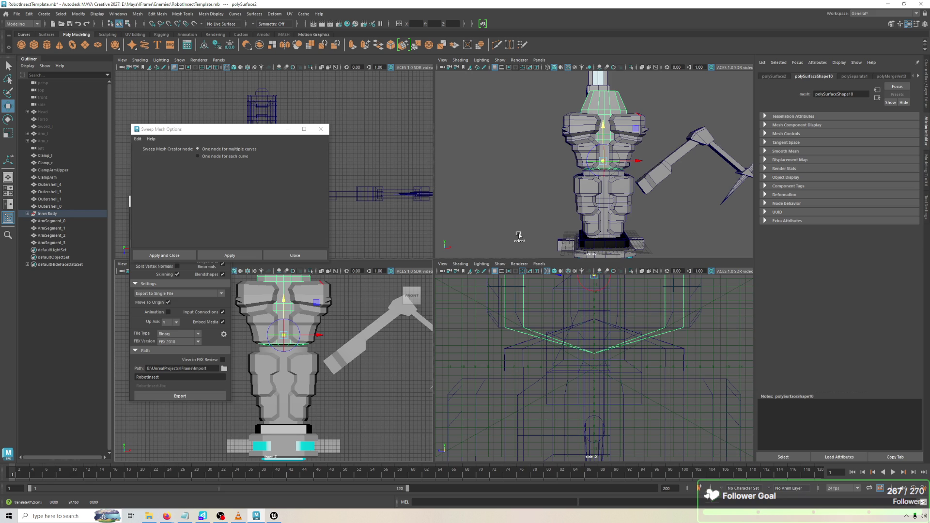
left_click(79, 13)
mouse_move(103, 57)
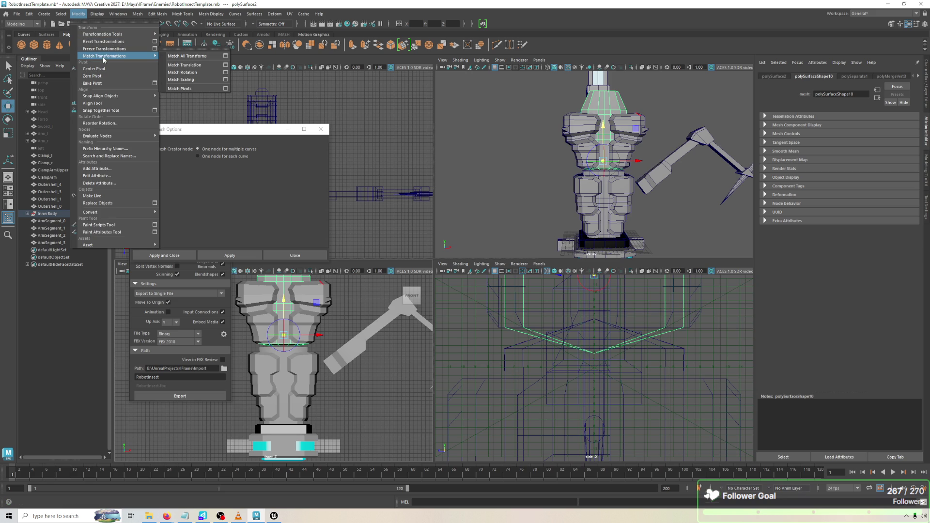
mouse_move(91, 15)
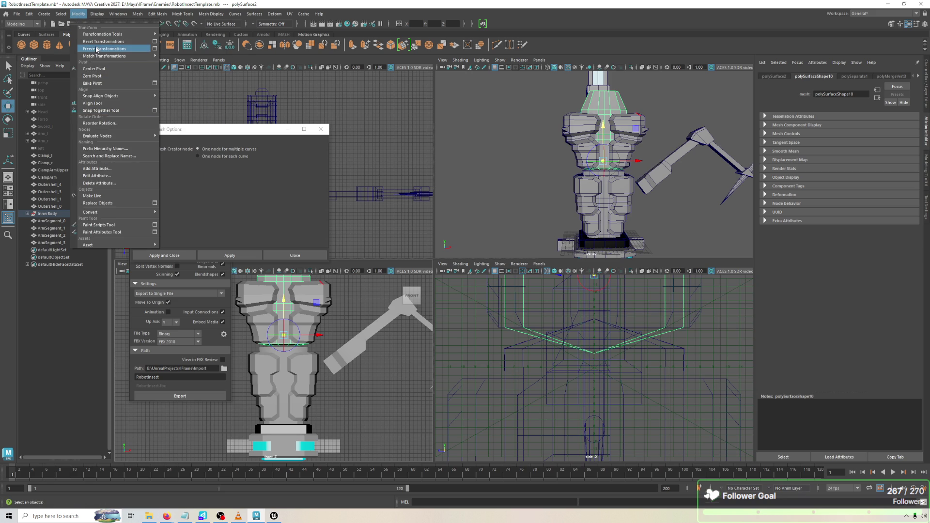
left_click(96, 49)
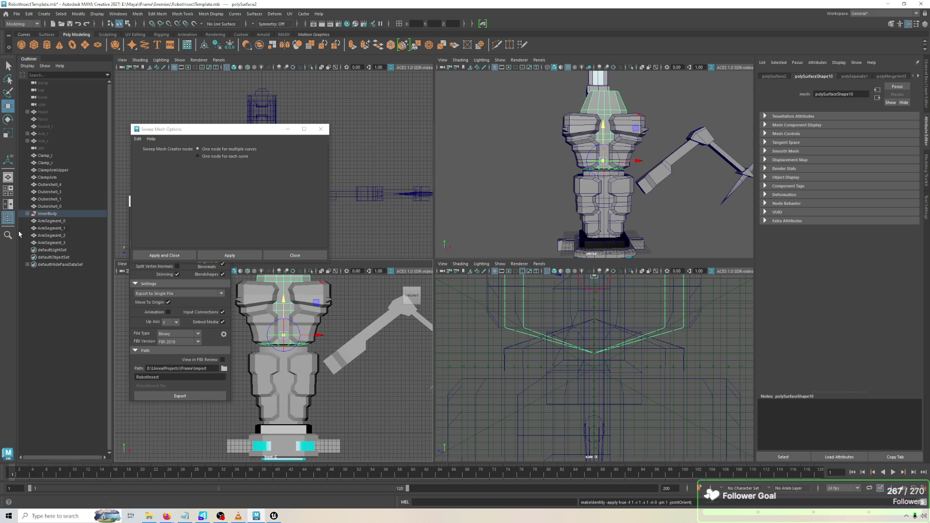
Drag polySurface1 and polySurface2 out of InnerBody to the top level of the Outliner.
left_click(28, 213)
left_click(52, 222)
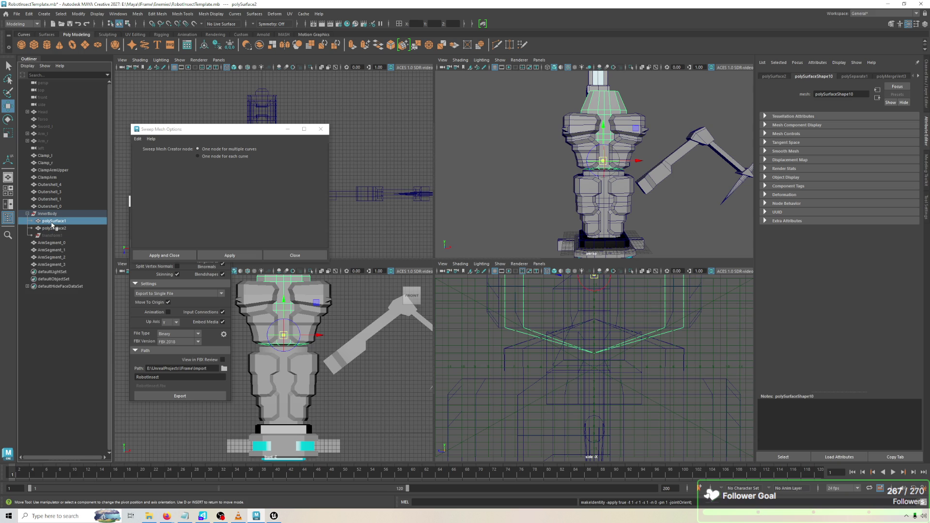
mouse_move(52, 223)
left_mouse_down()
mouse_move(46, 75)
mouse_move(62, 220)
left_mouse_up()
left_click(62, 228, "ctrl")
left_click_drag(57, 214, 54, 185)
left_click(54, 214)
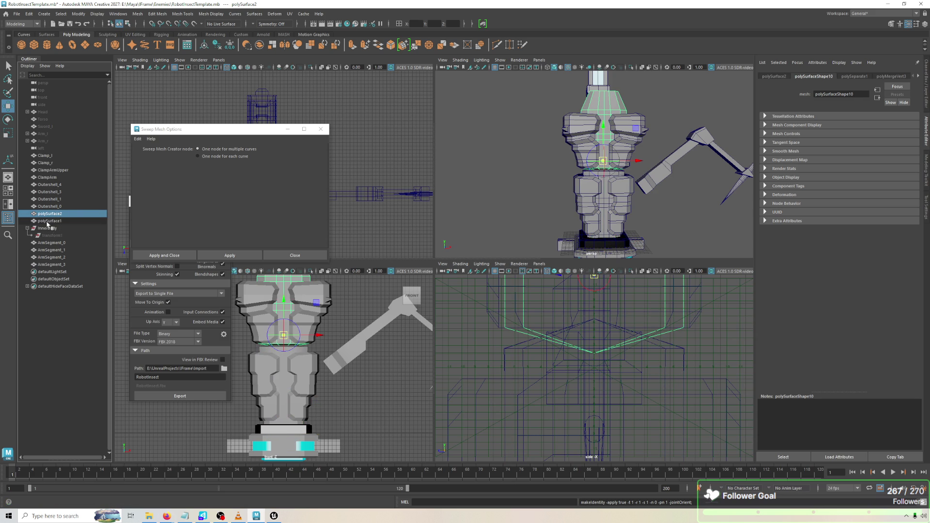
Delete all construction history, undo that, and begin renaming polySurface2 in the Outliner.
left_click(53, 221)
left_click(20, 14)
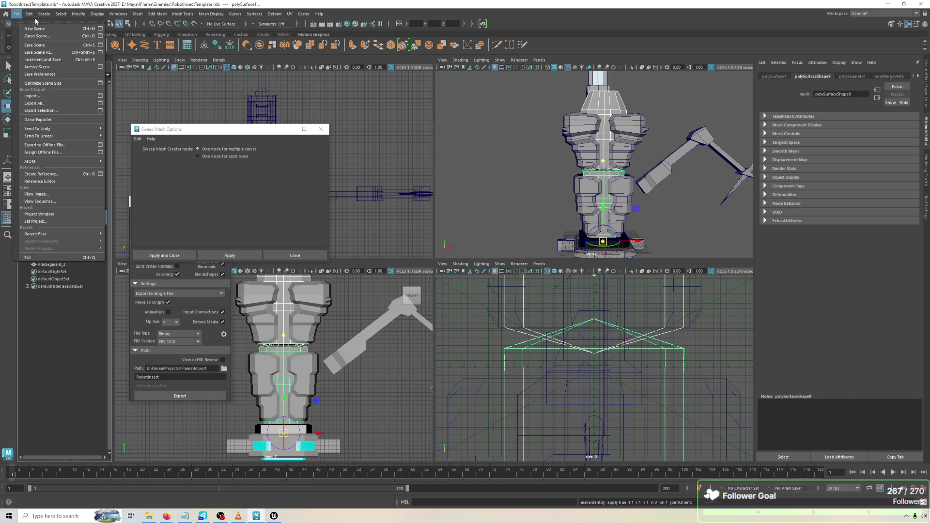
mouse_move(29, 13)
left_click(138, 109)
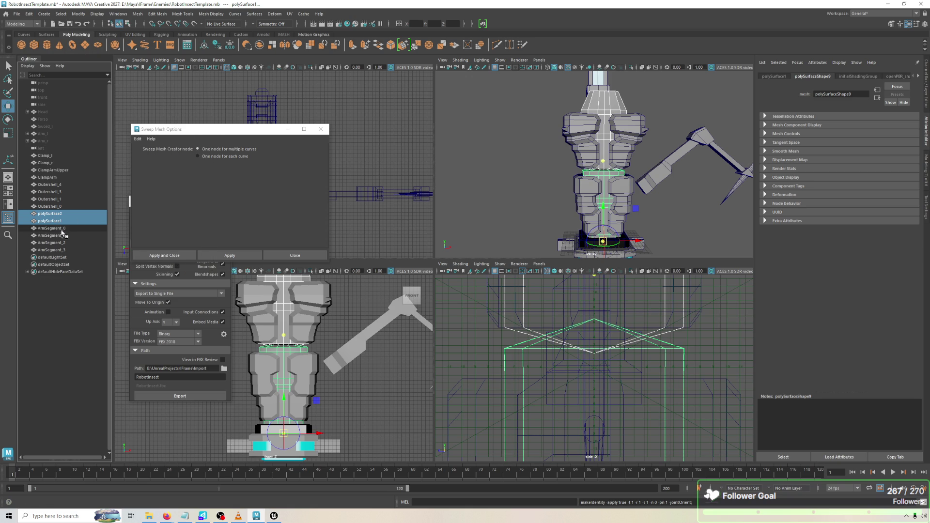
left_click(55, 214)
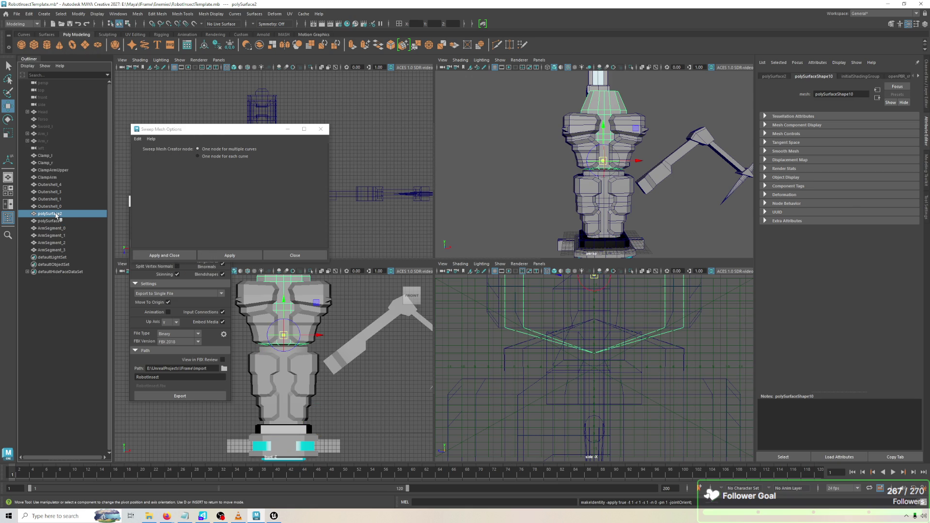
key("e")
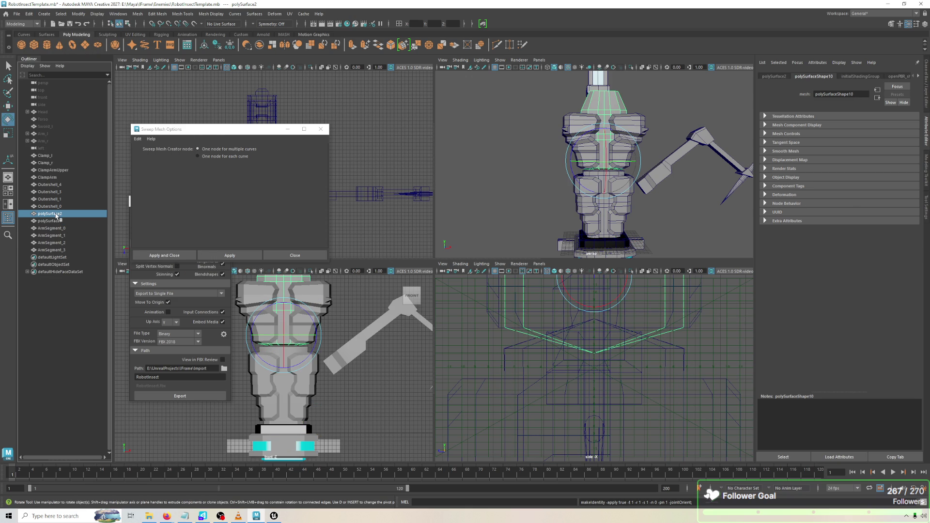
key("ctrl+z")
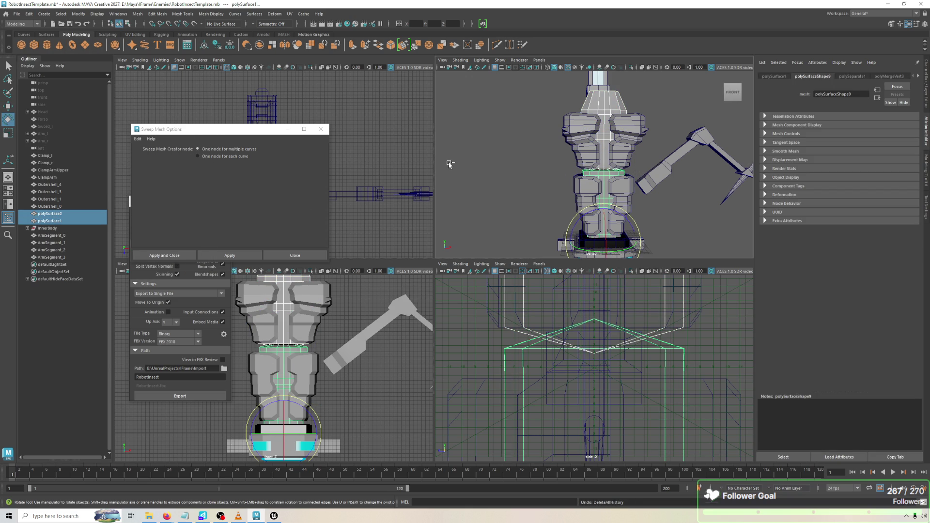
double_click(73, 216)
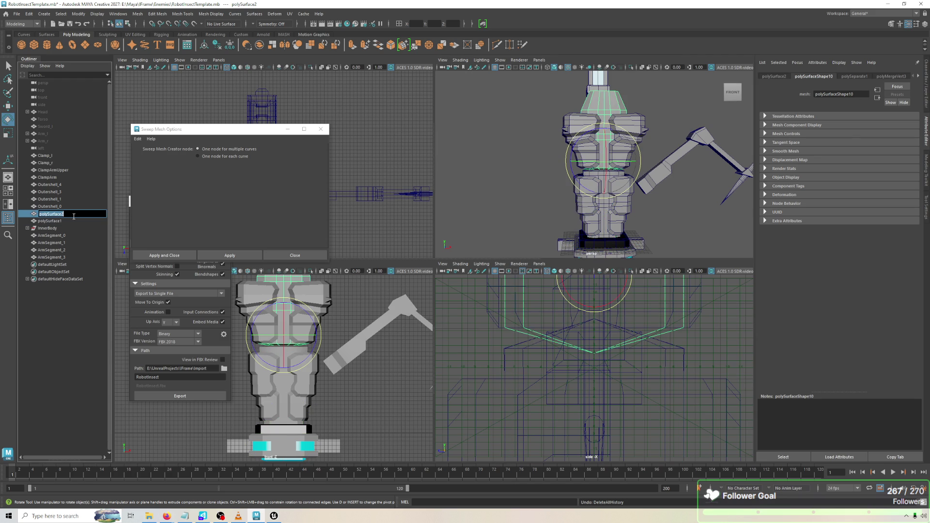
type("No")
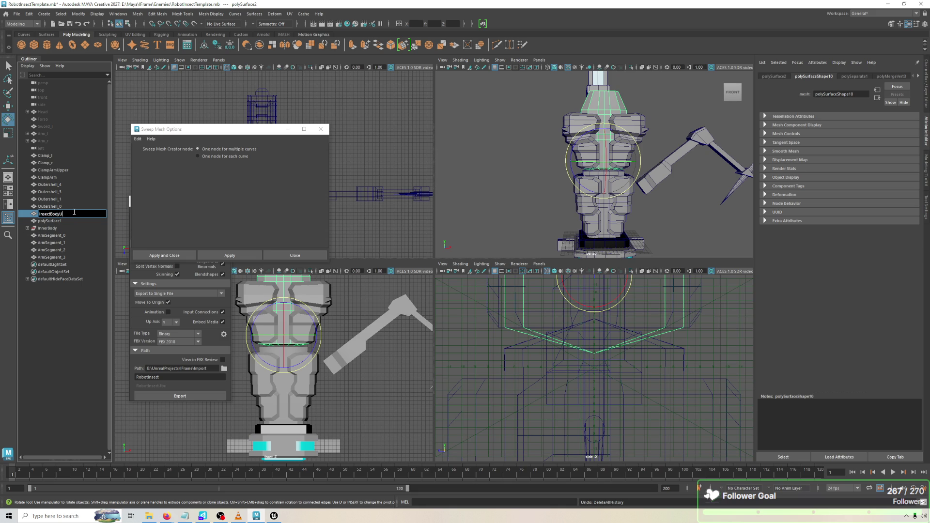
Rename the two body halves InsectBodyUpper and InsectBodyLower in the Outliner.
type("er")
key("Return")
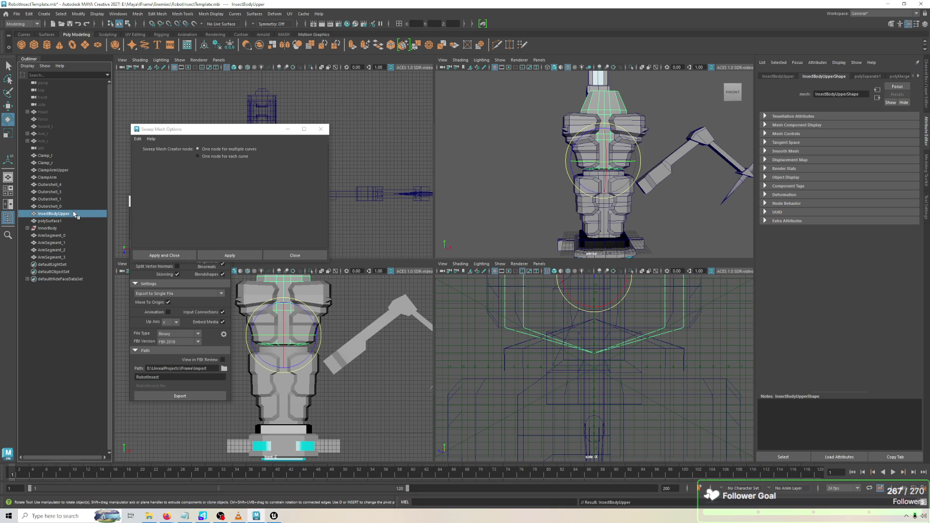
double_click(74, 213)
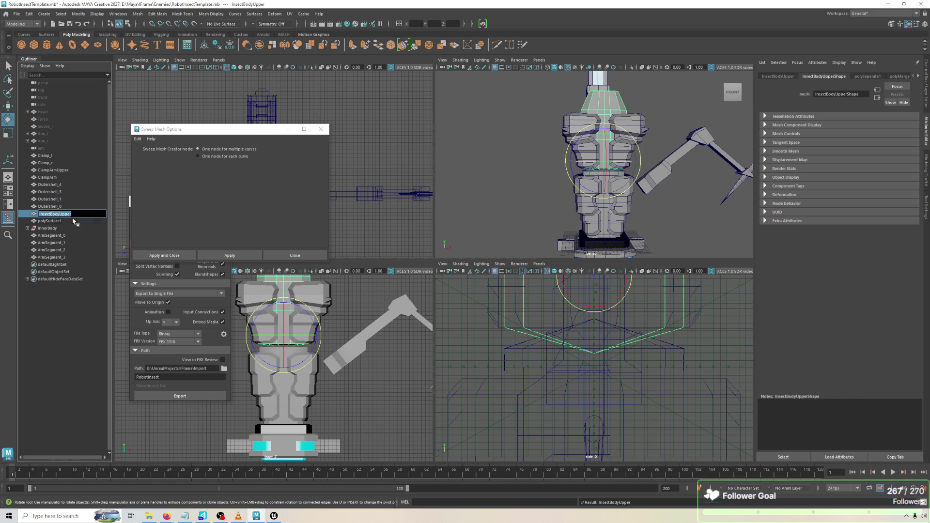
double_click(72, 220)
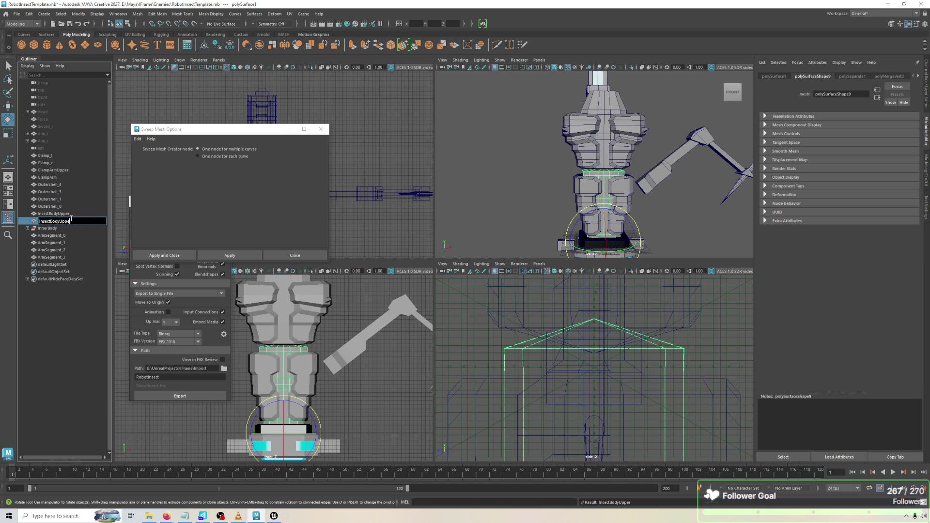
type("er")
key("Return")
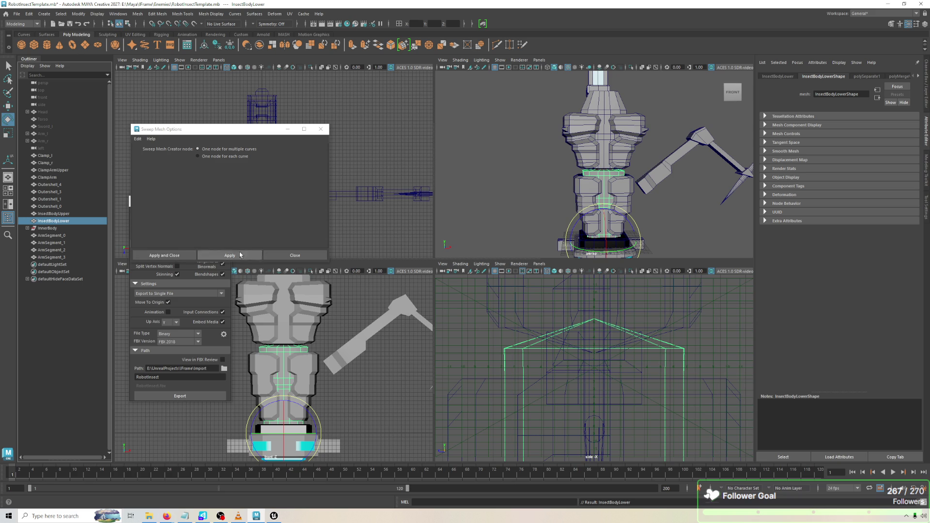
Close the sweep mesh options, save the scene and delete the InnerBody mesh.
left_click(323, 130)
left_click(547, 171)
left_click(605, 154)
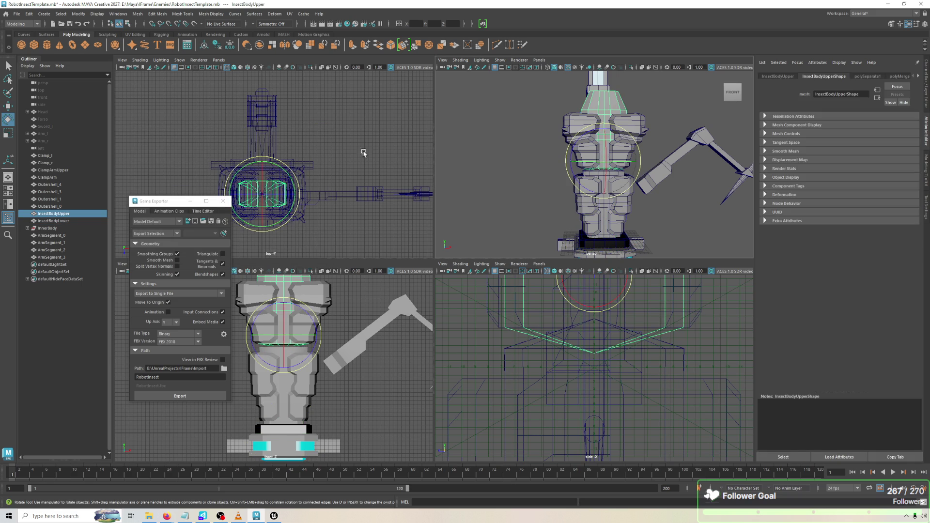
left_click(366, 150)
key("ctrl+s")
left_click(46, 228)
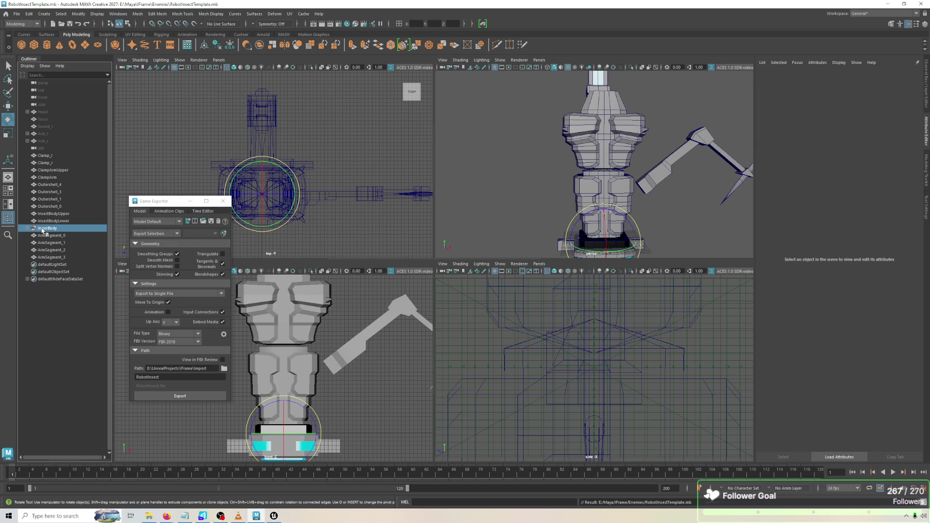
key("Delete")
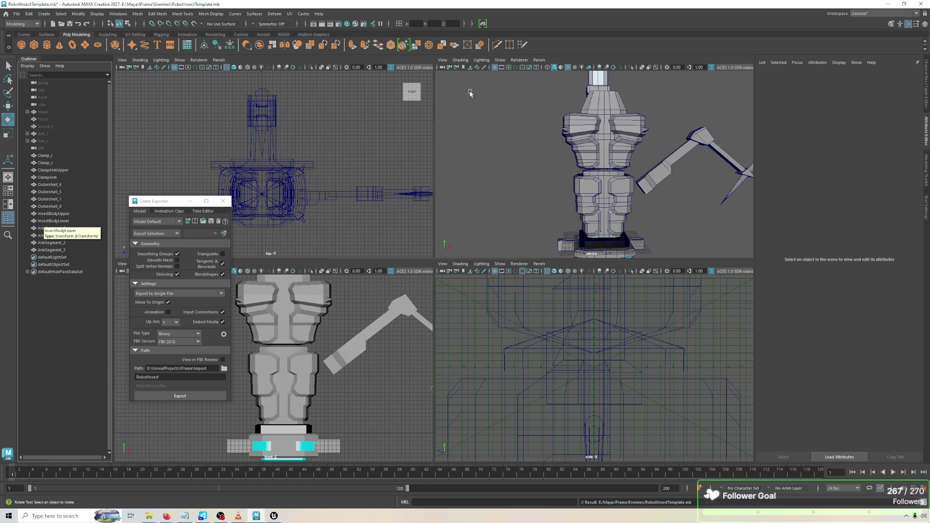
Export InsectBodyUpper and InsectBodyLower together to RobotInsect.fbx with Game Exporter.
left_click(605, 126)
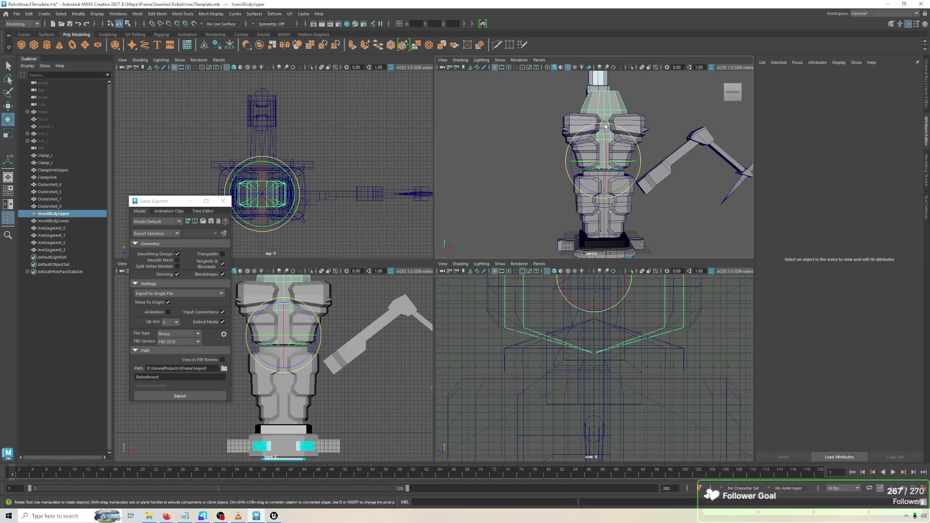
left_click(606, 209, "shift")
left_click(223, 396)
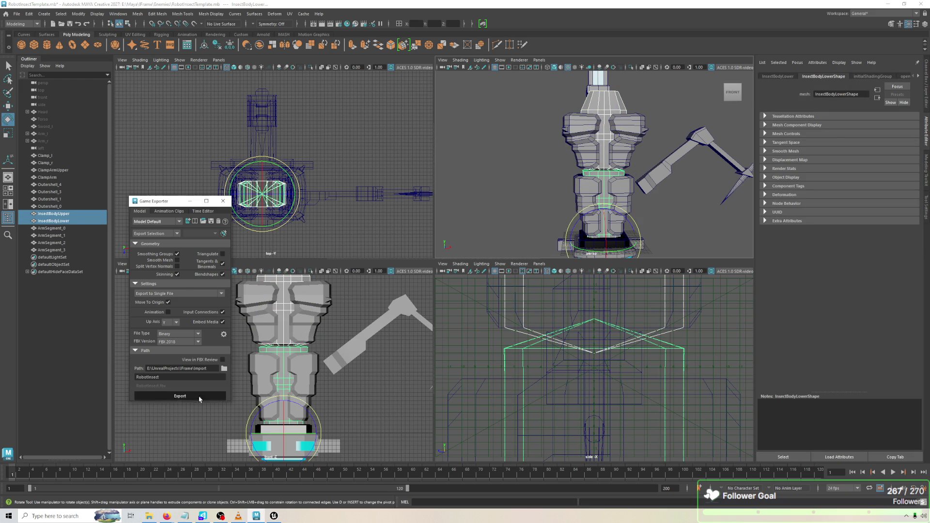
left_click(162, 310)
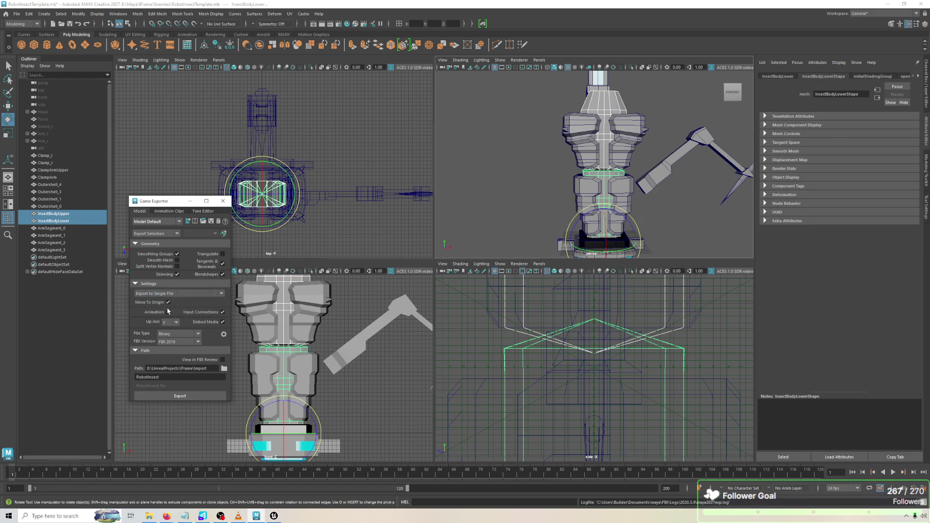
key("super+Tab")
Import RobotInsect.fbx into the AttackerMeshes > RobotInsect content folder.
left_click(350, 163)
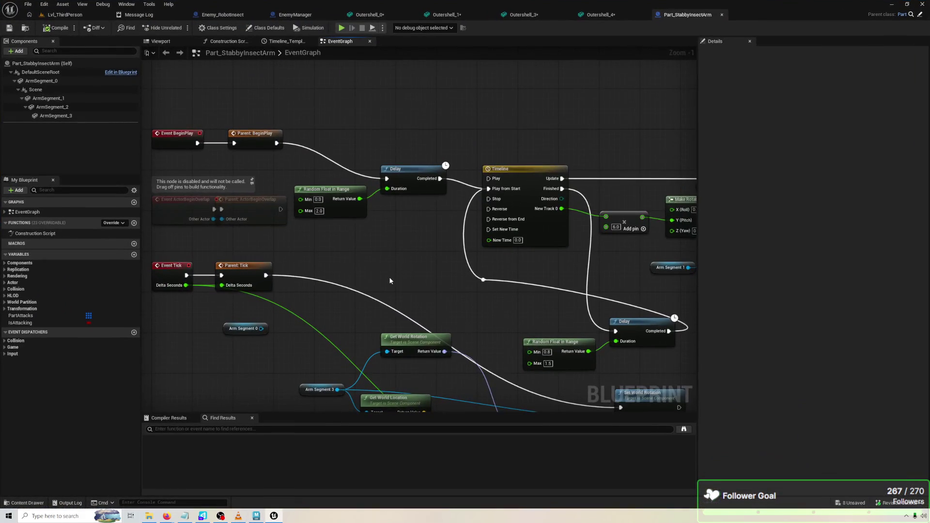
scroll(389, 277, "down", 4)
left_click(97, 16)
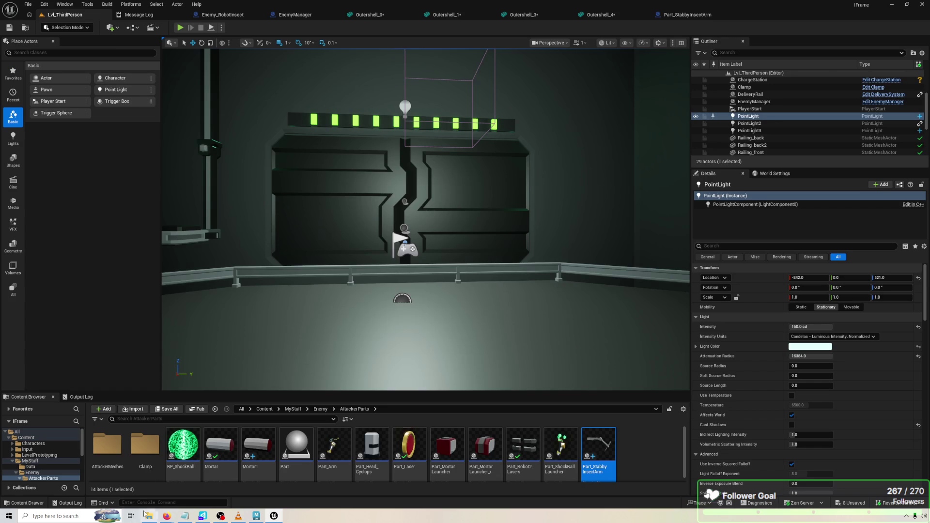
double_click(113, 443)
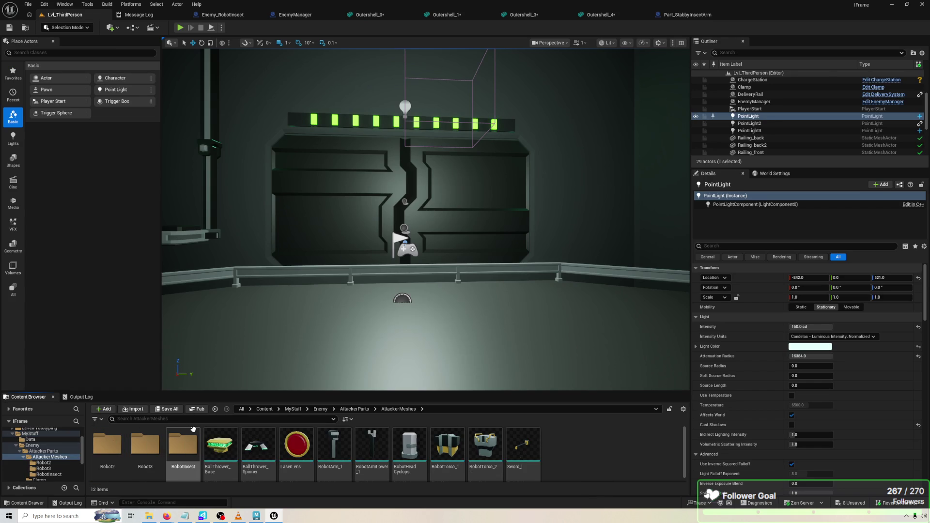
double_click(183, 443)
right_click(569, 435)
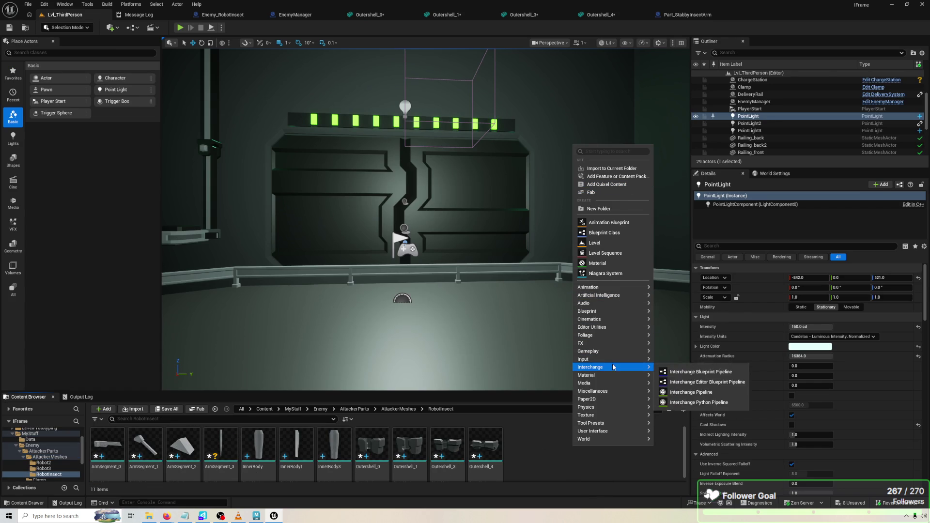
left_click(611, 169)
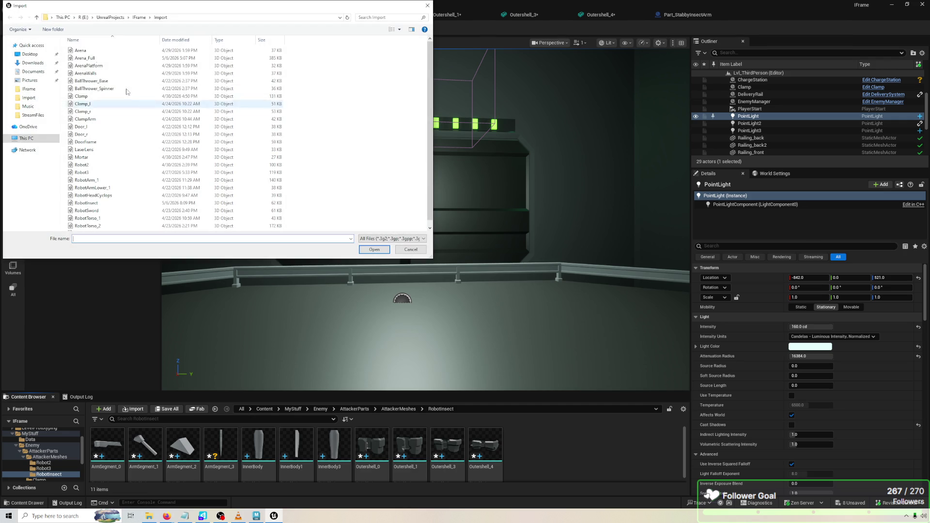
double_click(89, 202)
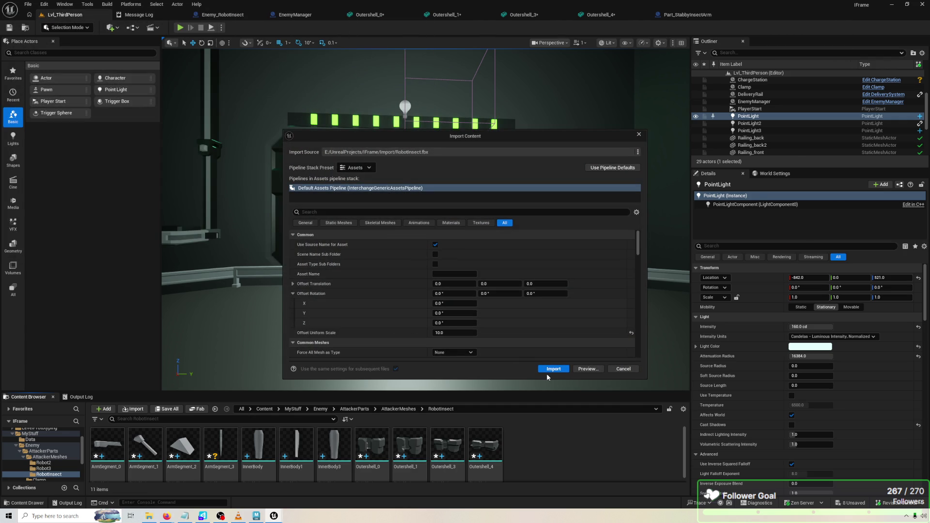
left_click(549, 371)
Select the new InsectBody Upper and Lower assets and open Enemy_RobotInsect with RootMesh selected.
left_click(413, 438)
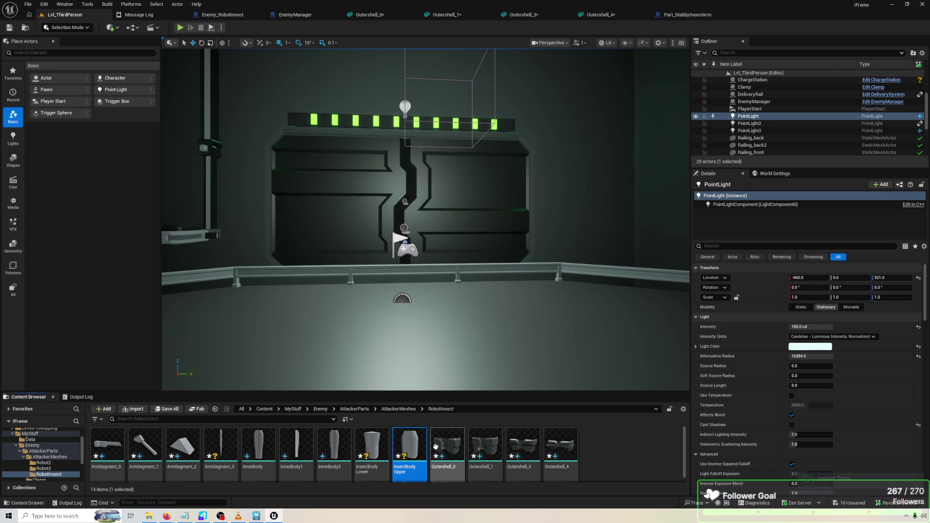
left_click(372, 445, "ctrl")
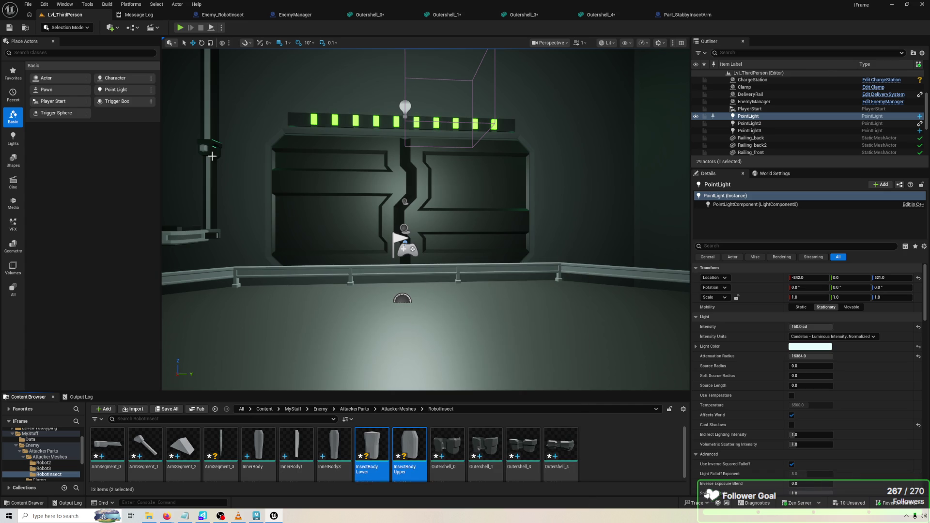
left_click(235, 14)
left_click(68, 115)
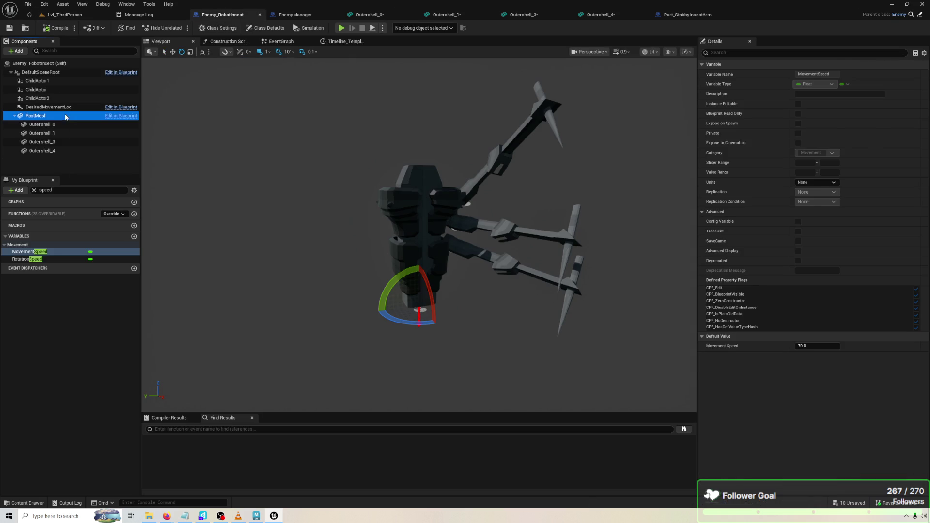
Set RootMesh's Static Mesh to InsectBodyLower.
left_click(843, 195)
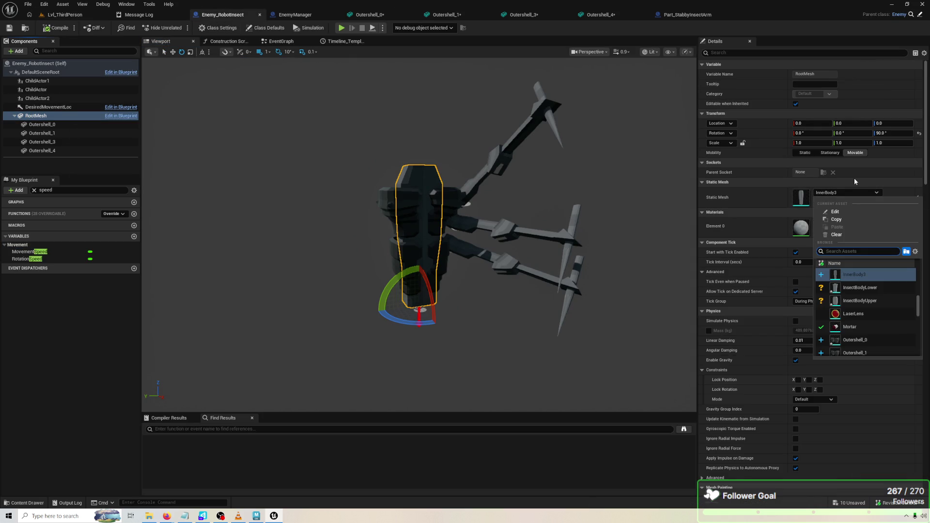
type("lower")
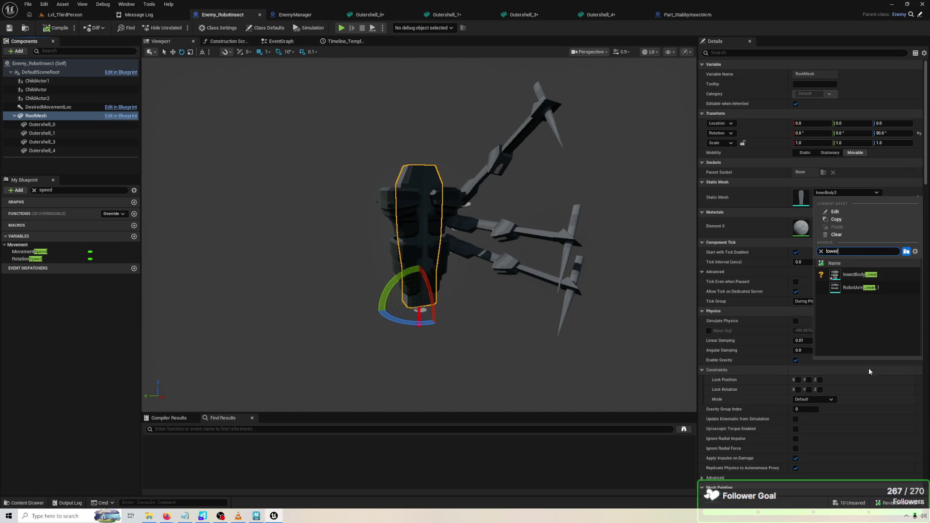
left_click(824, 276)
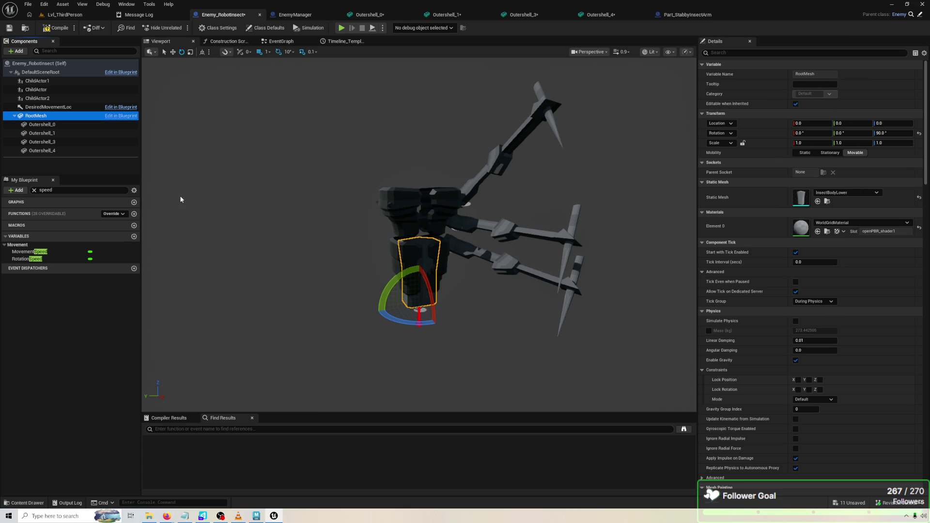
Add an InsectBodyUpper Static Mesh component using the selected InsectBody Upper asset.
left_click(16, 52)
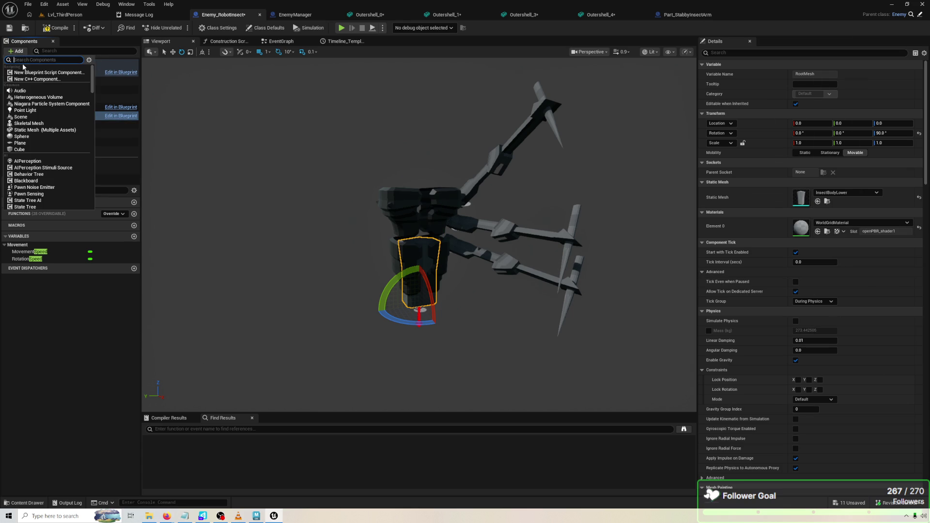
type("stat")
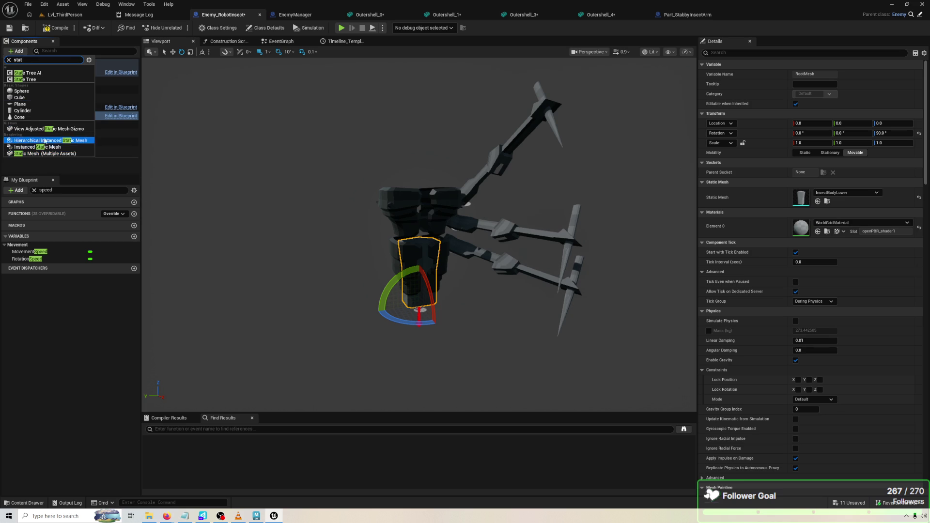
left_click(53, 15)
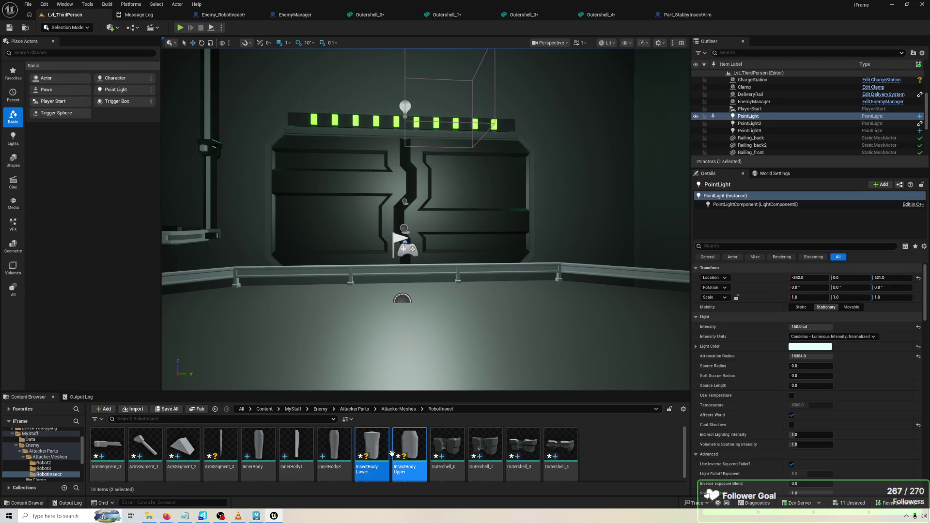
left_click(409, 448)
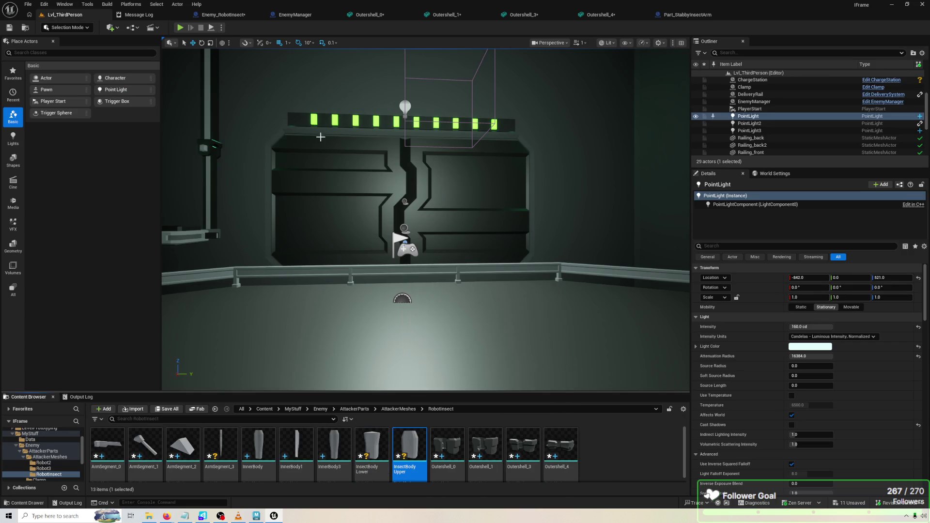
left_click(223, 14)
left_click(19, 51)
type("stat")
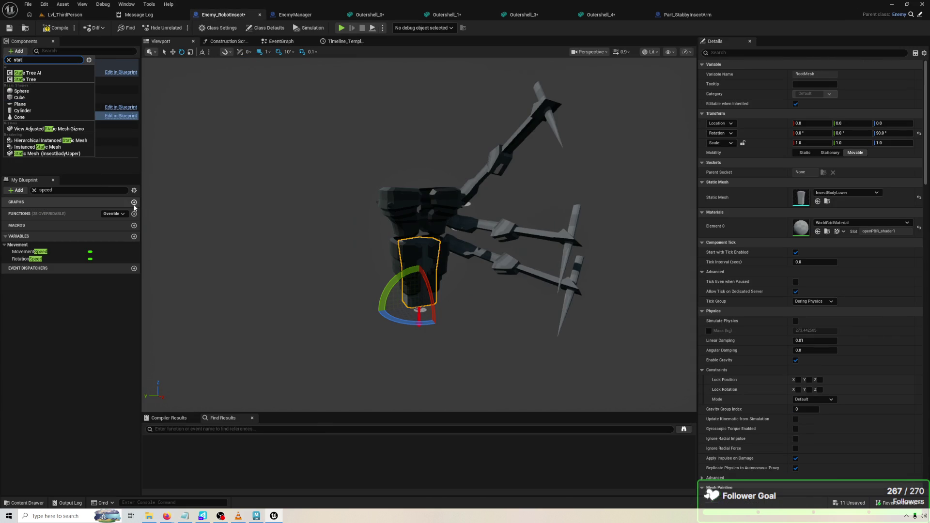
left_click(72, 154)
key("Return")
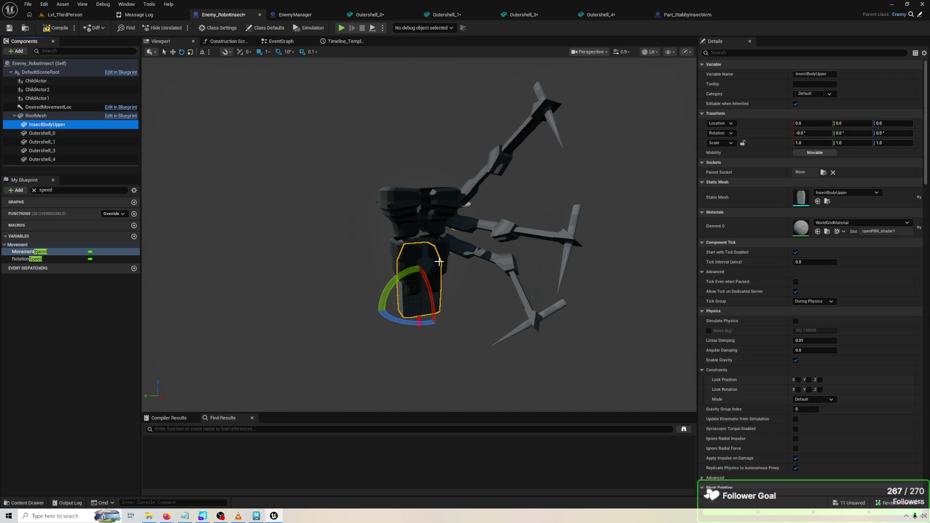
Move InsectBodyUpper up to height 254 above the lower body in the viewport.
left_click(424, 294)
key("w")
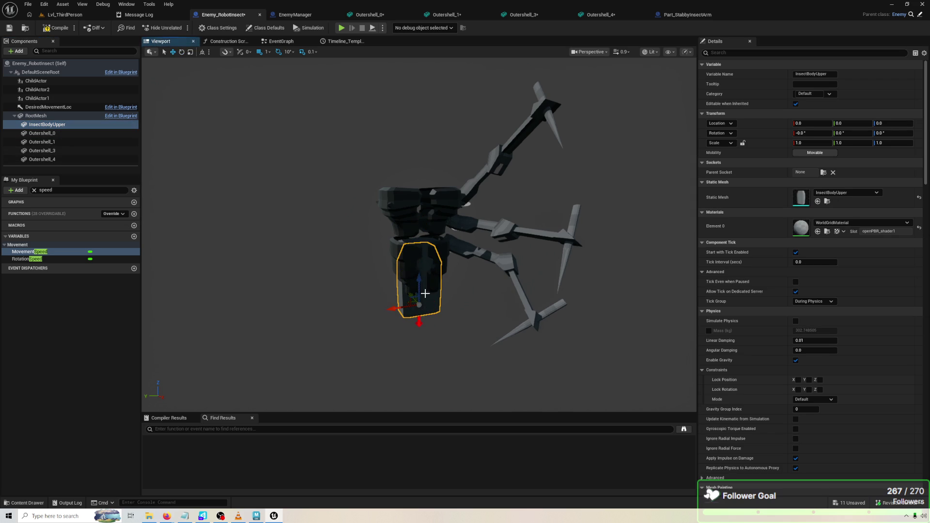
key("Escape")
left_click(418, 298)
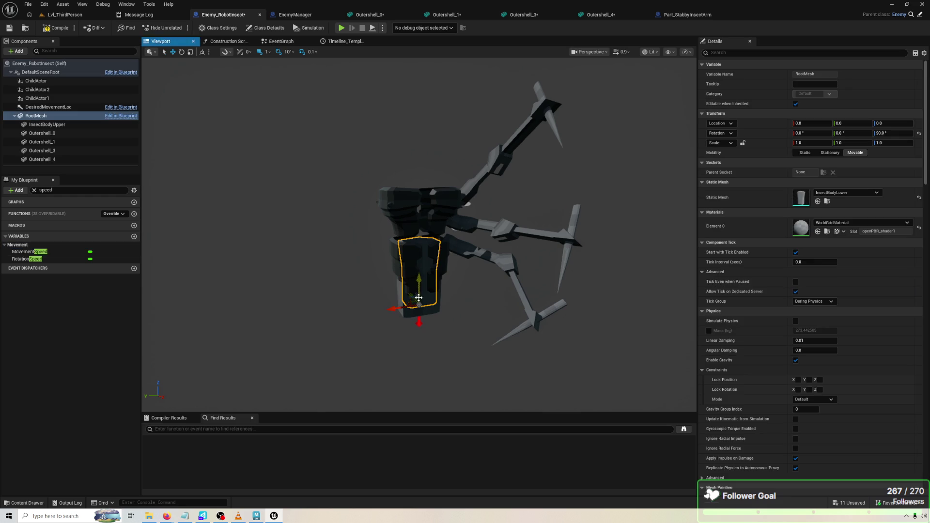
left_click_drag(418, 287, 415, 207)
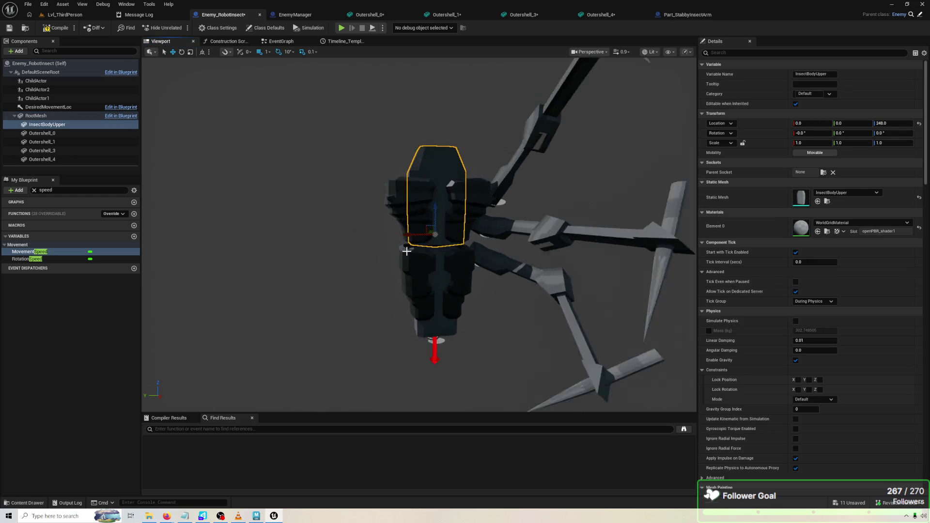
key("f")
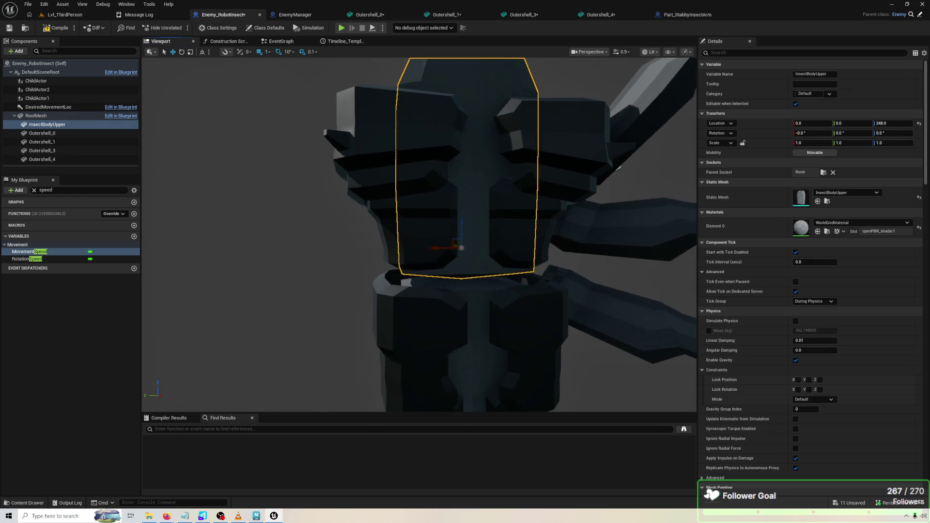
scroll(419, 235, "down", 5)
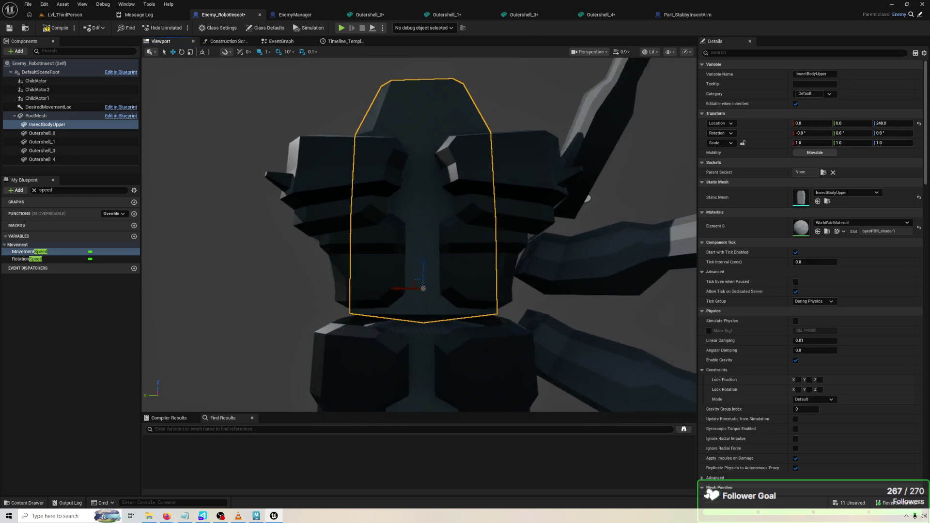
scroll(433, 290, "up", 2)
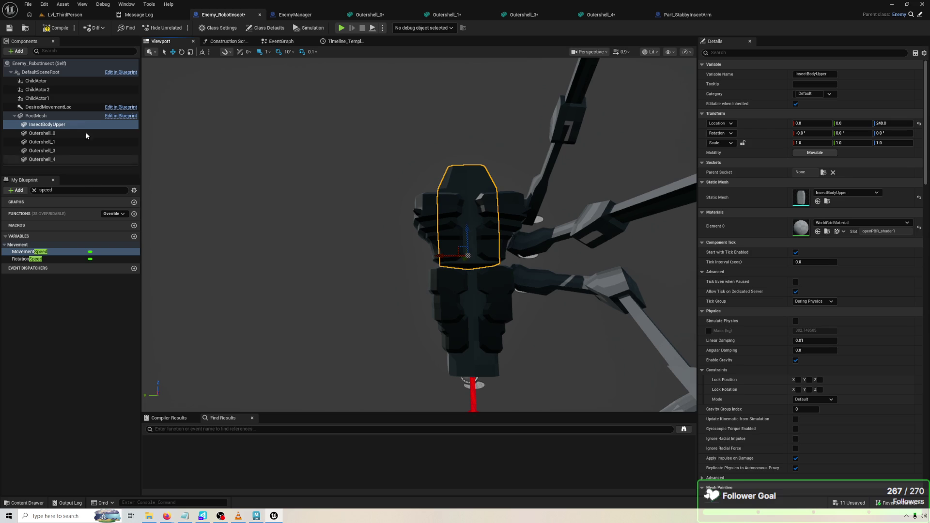
Parent Outershell_3 and Outershell_4 under InsectBodyUpper, leaving Outershell_0 on the lower body.
left_click(72, 134)
left_click(72, 151)
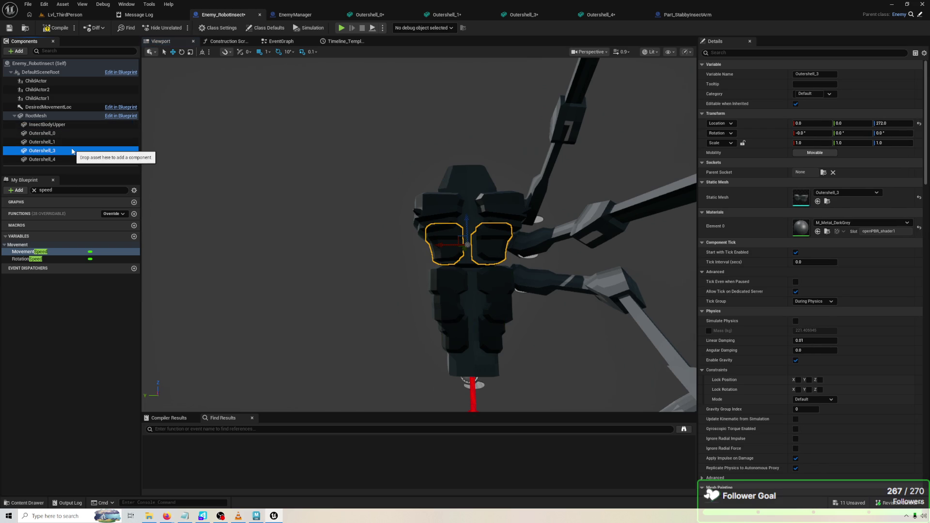
left_click(65, 159, "ctrl")
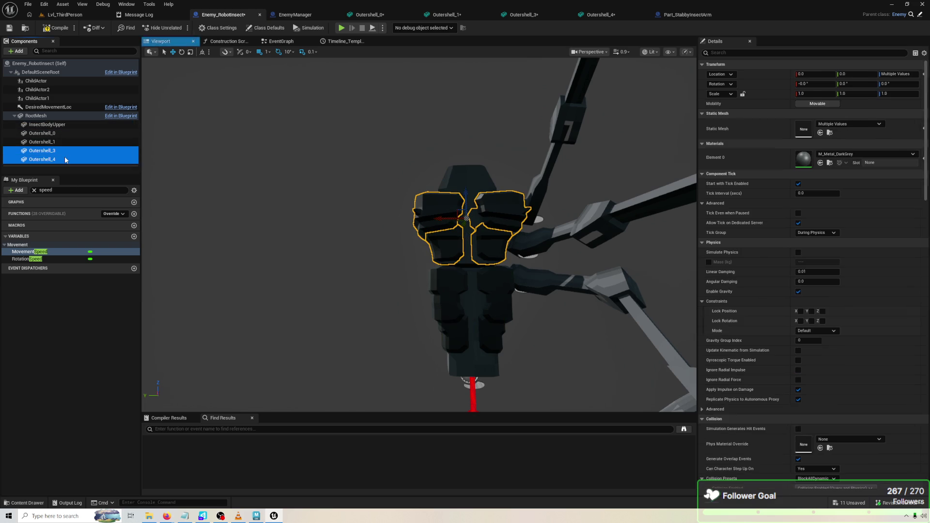
left_click_drag(65, 159, 62, 126)
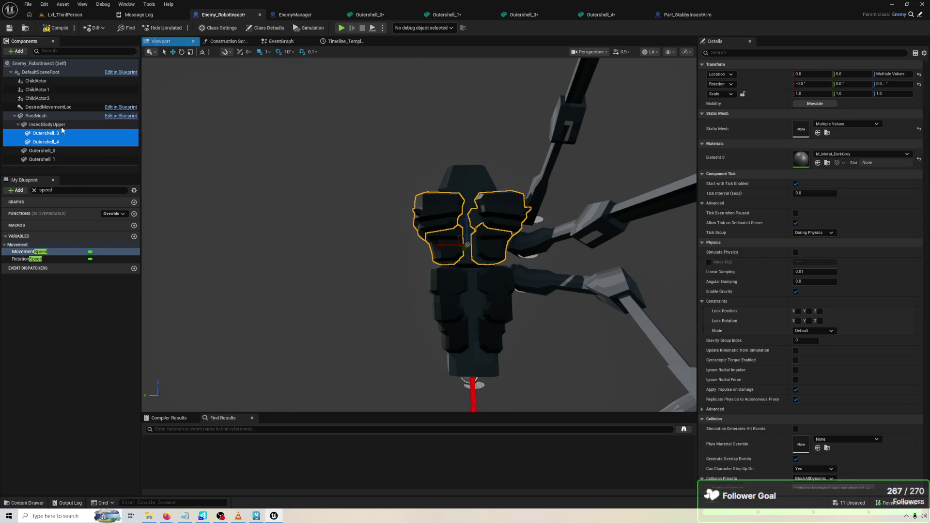
left_click(54, 151)
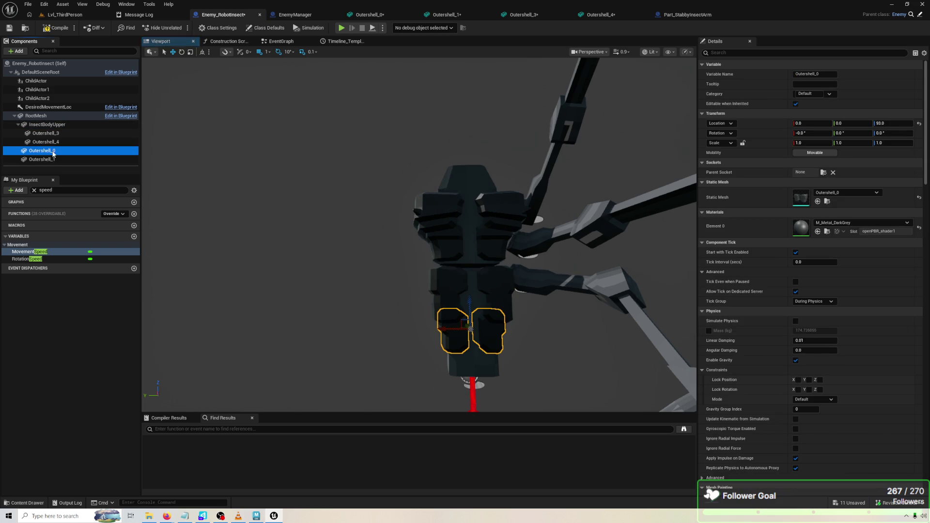
left_click(53, 134)
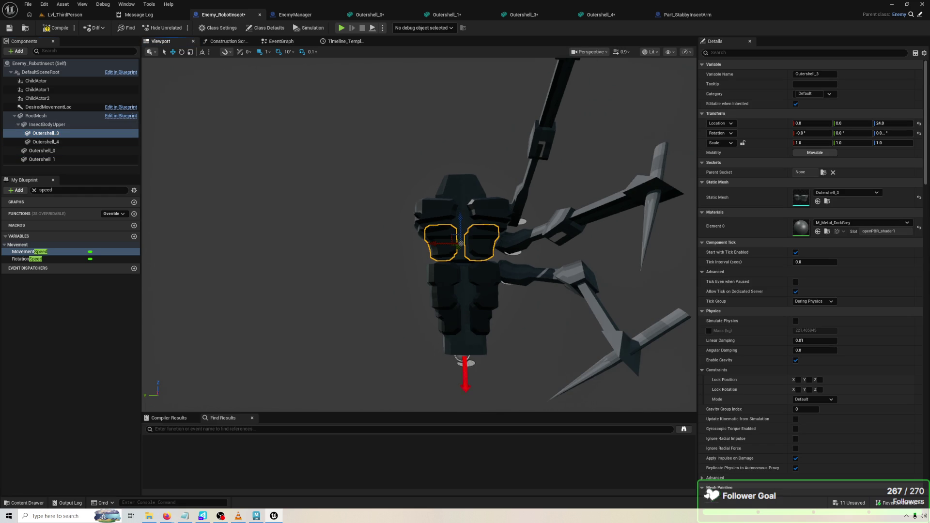
Parent ChildActor1 and ChildActor2 arms under InsectBodyUpper and check them in the viewport.
left_click(31, 90)
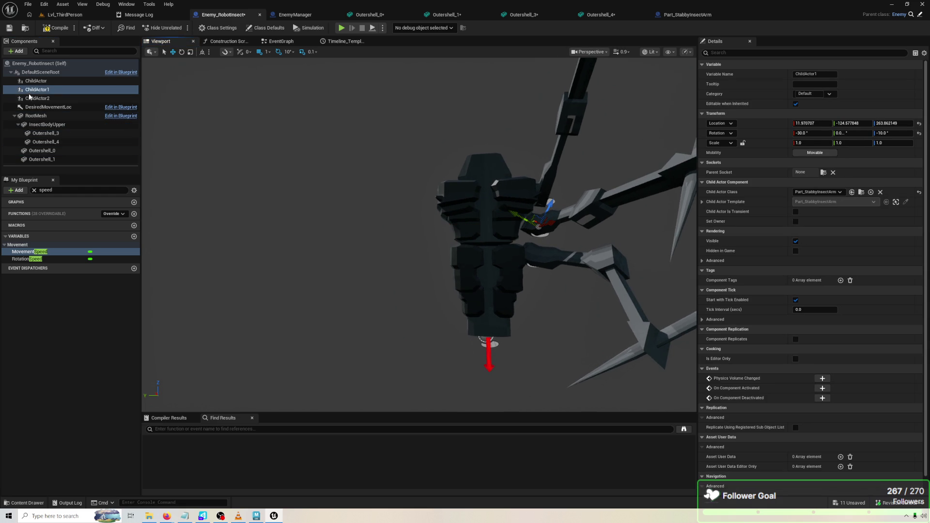
left_click(35, 98, "shift")
left_click(34, 90)
left_click(37, 99, "ctrl")
mouse_move(36, 100)
left_mouse_down()
mouse_move(60, 146)
mouse_move(69, 124)
left_mouse_up()
left_click(68, 125, "ctrl")
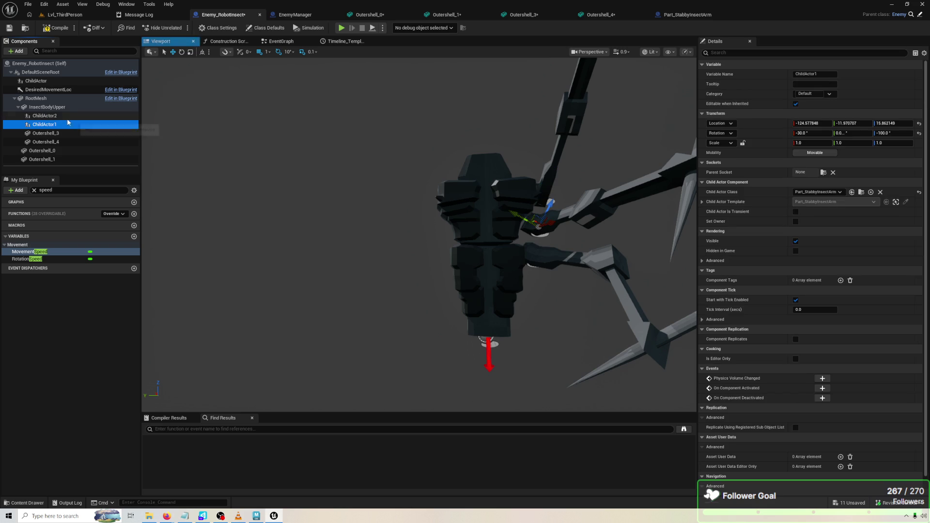
key("f")
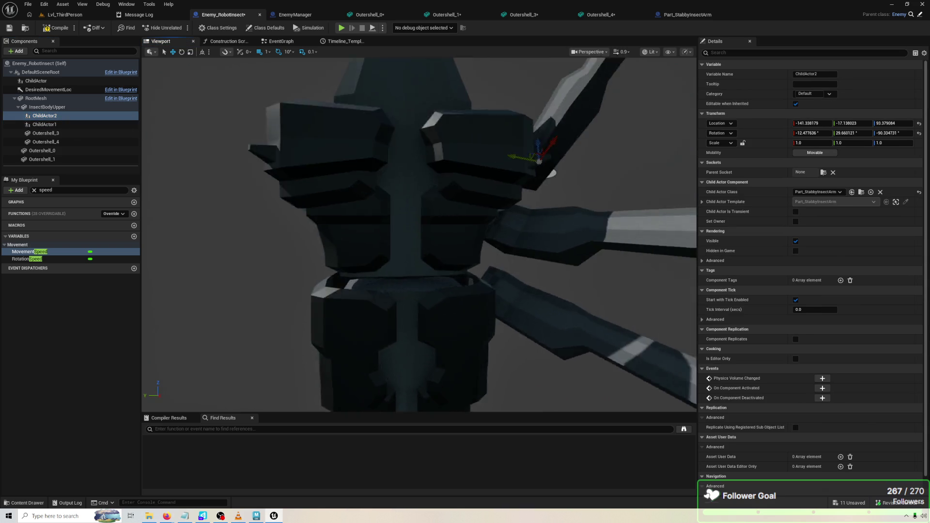
left_click_drag(232, 149, 232, 149)
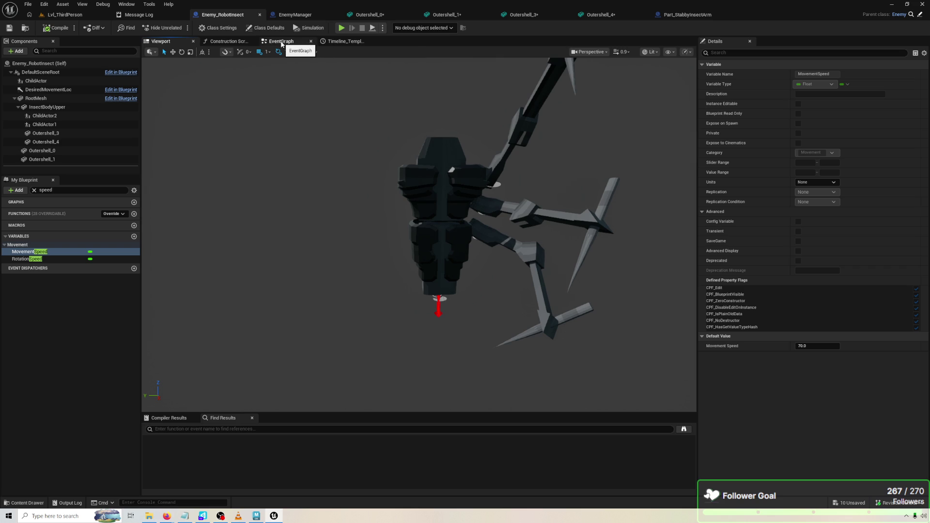
Check the inherited RotationSpeed default in the robot insect graph and review the EnemyManager blueprint.
left_click(282, 43)
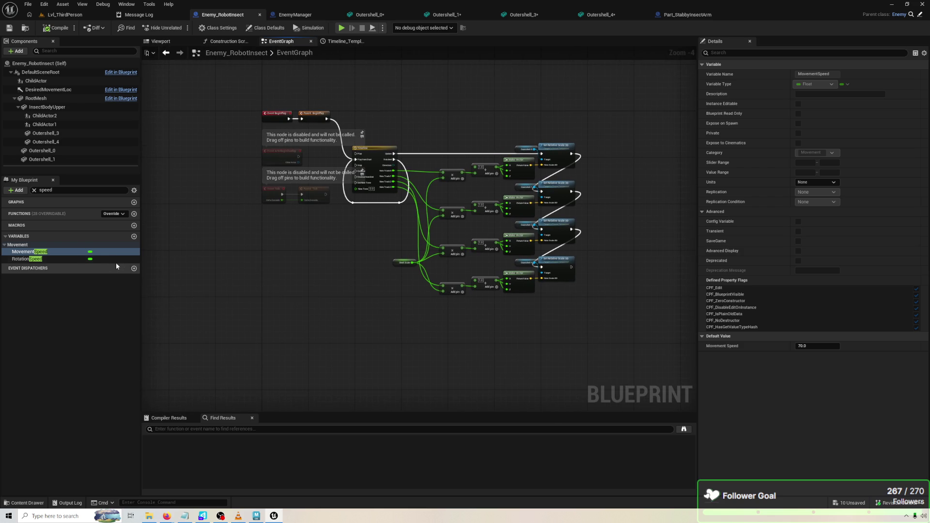
left_click(73, 260)
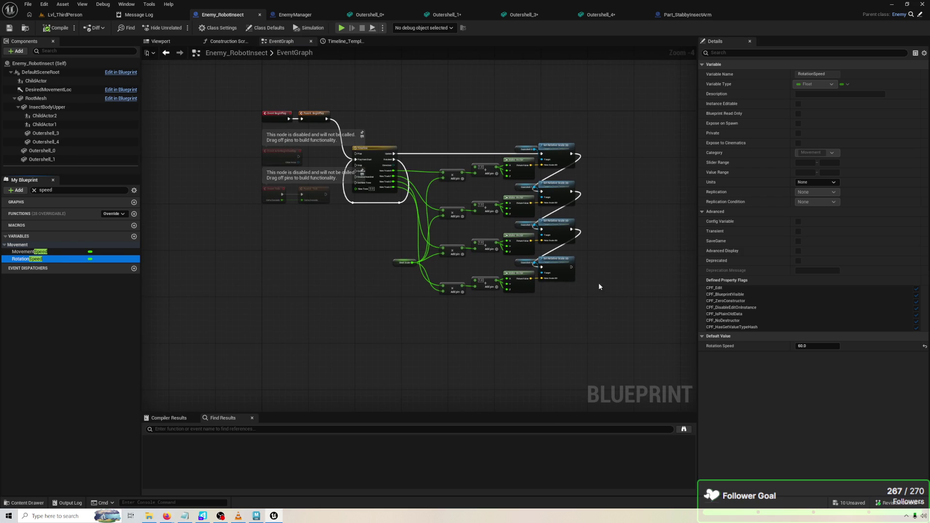
left_click(288, 15)
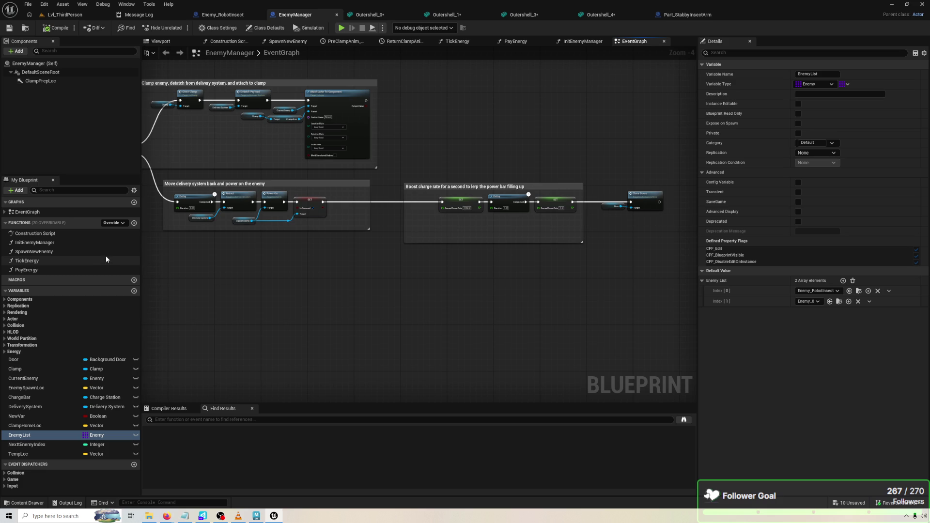
scroll(388, 235, "down", 5)
scroll(424, 242, "up", 6)
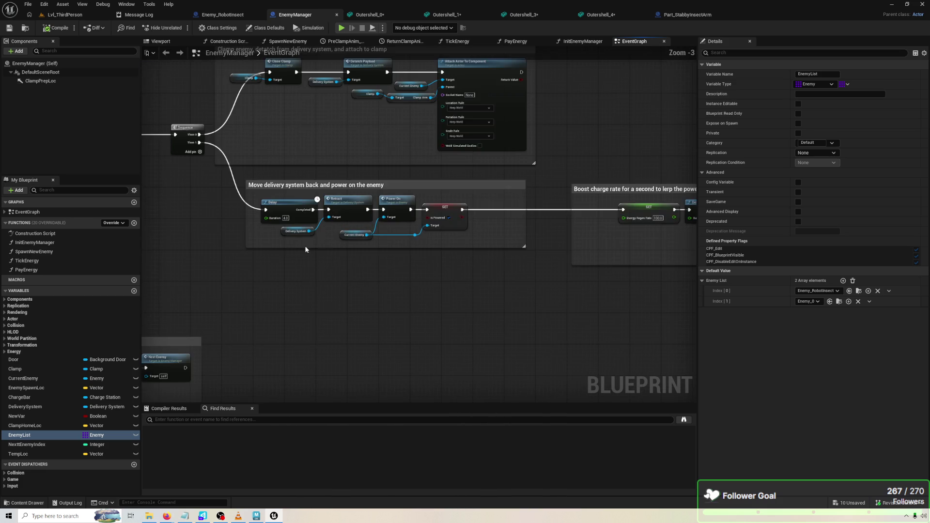
scroll(324, 286, "down", 3)
scroll(516, 326, "up", 3)
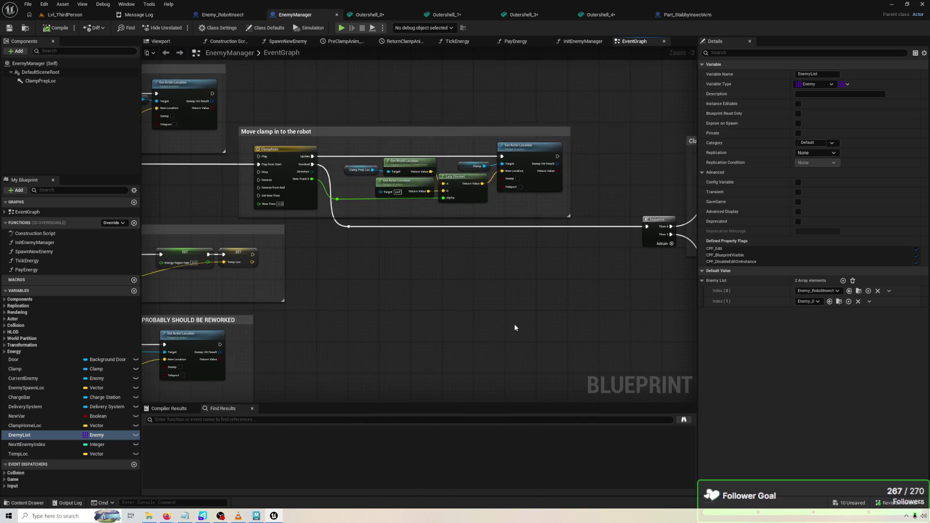
scroll(513, 324, "down", 3)
scroll(509, 307, "up", 2)
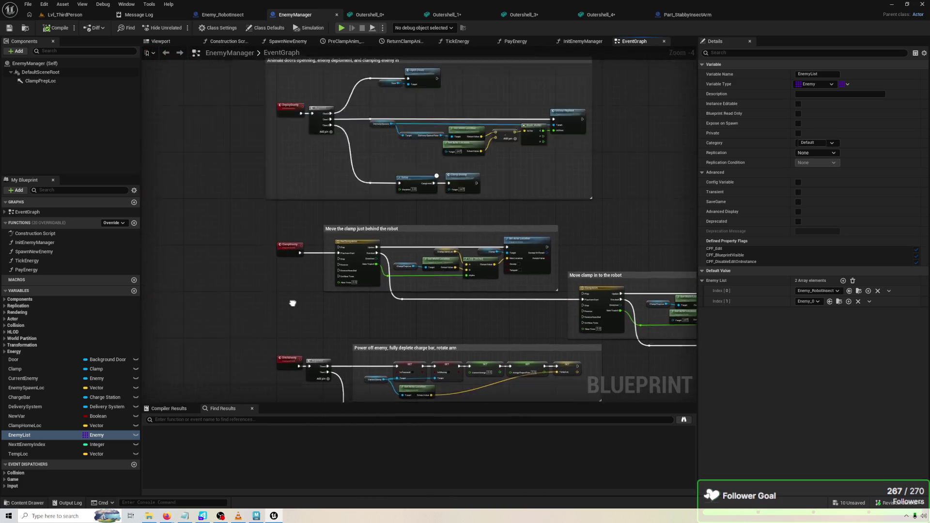
left_click(223, 15)
Open the parent Enemy blueprint from the Enemy content folder.
left_click(83, 18)
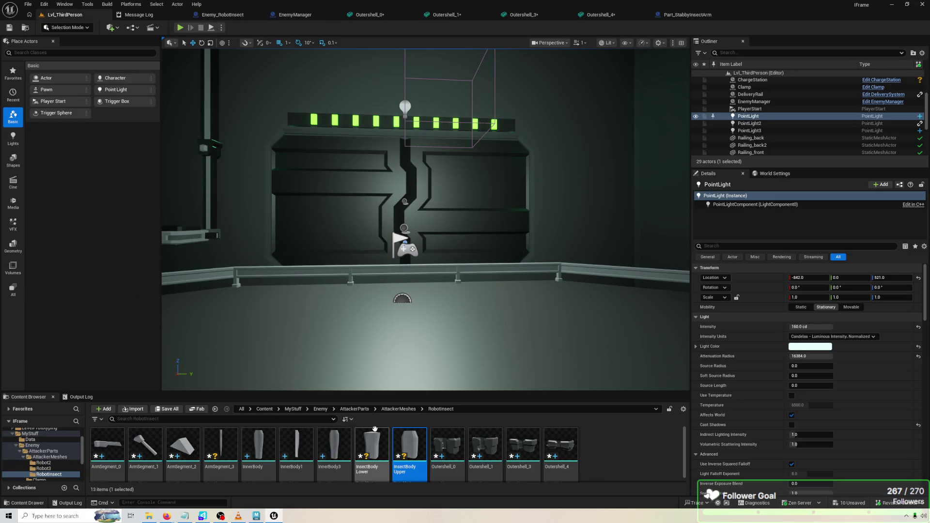
left_click(322, 411)
left_click(143, 446)
scroll(376, 298, "down", 5)
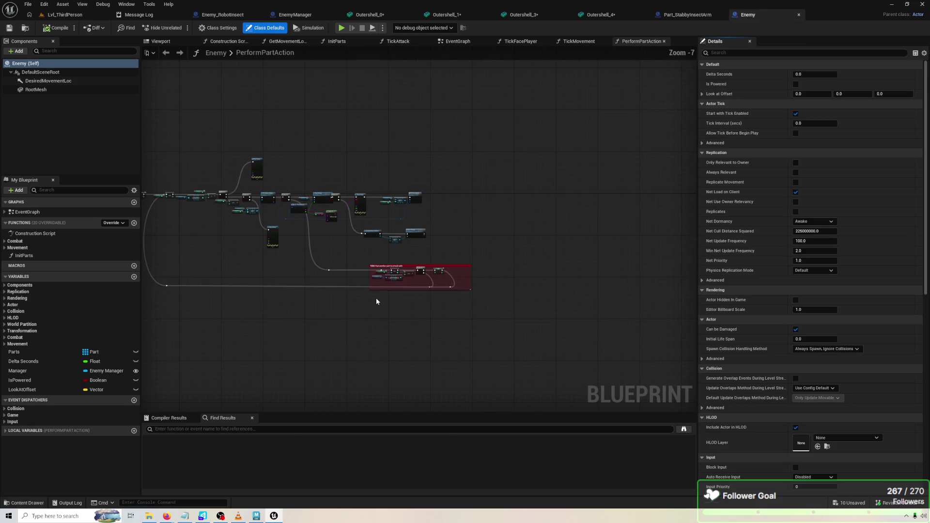
key("Home")
scroll(359, 225, "up", 4)
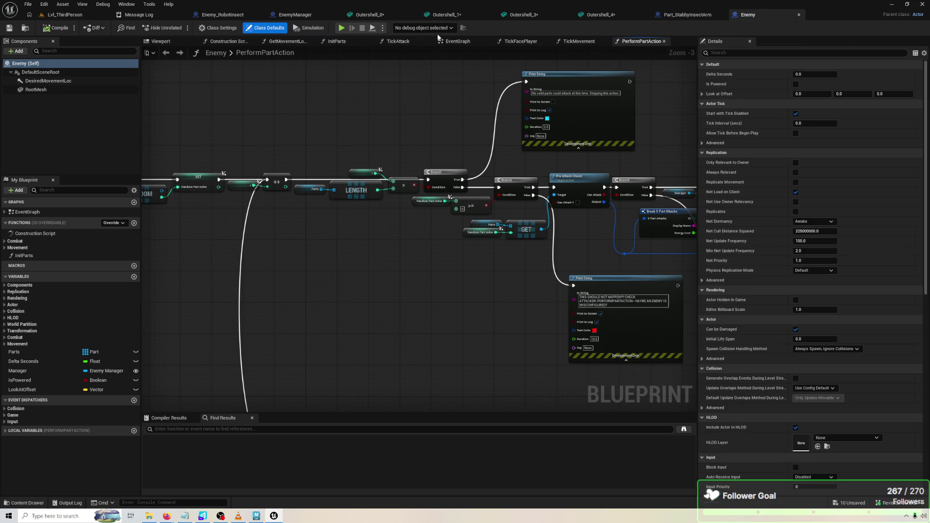
Select all nodes in Enemy's TickFacePlayer function, then list Enemy_RobotInsect's overridable functions.
left_click(457, 42)
scroll(376, 286, "up", 5)
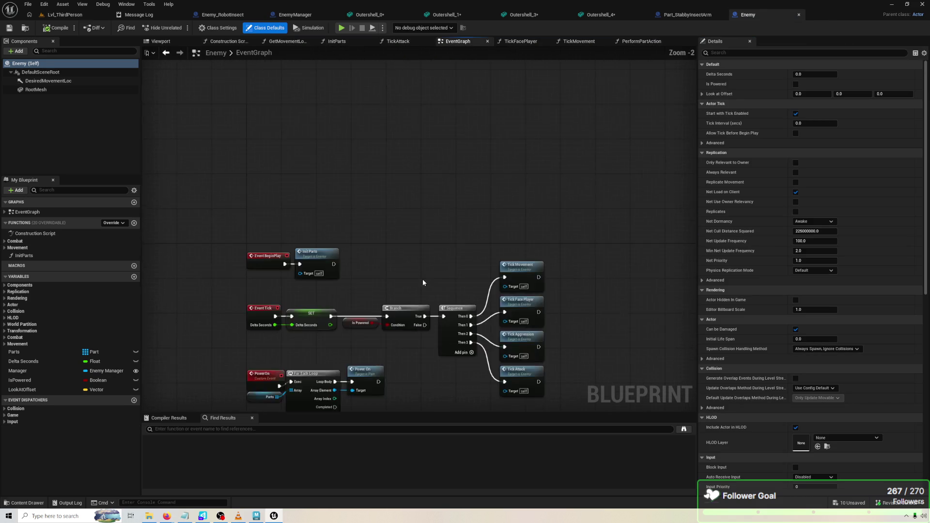
key("Home")
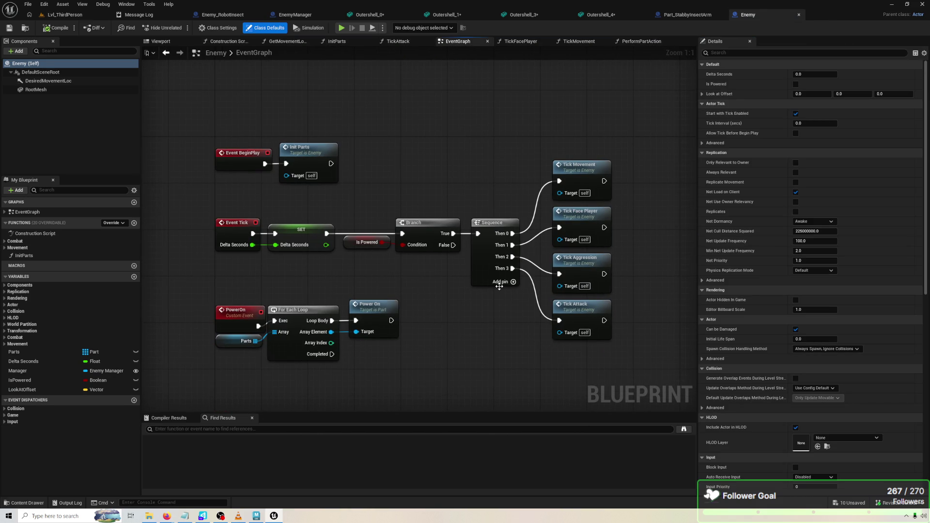
double_click(601, 233)
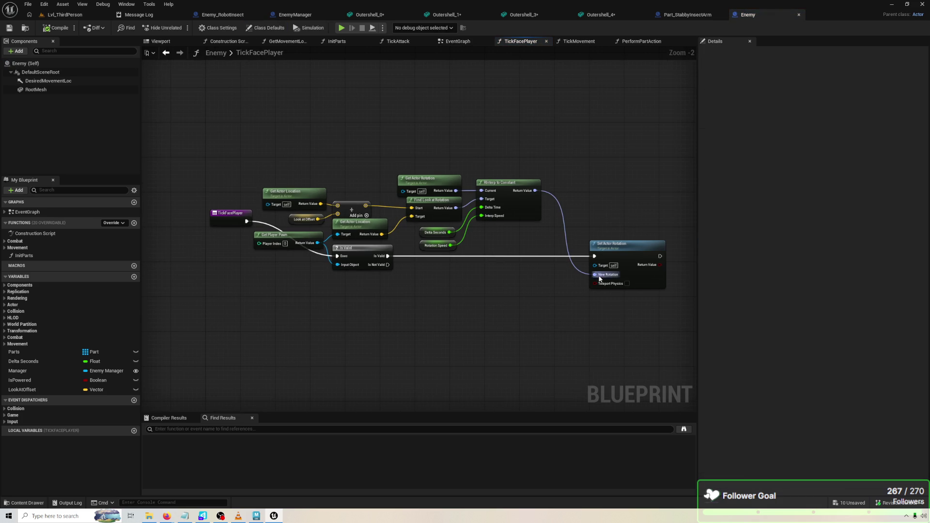
left_click_drag(677, 310, 280, 154)
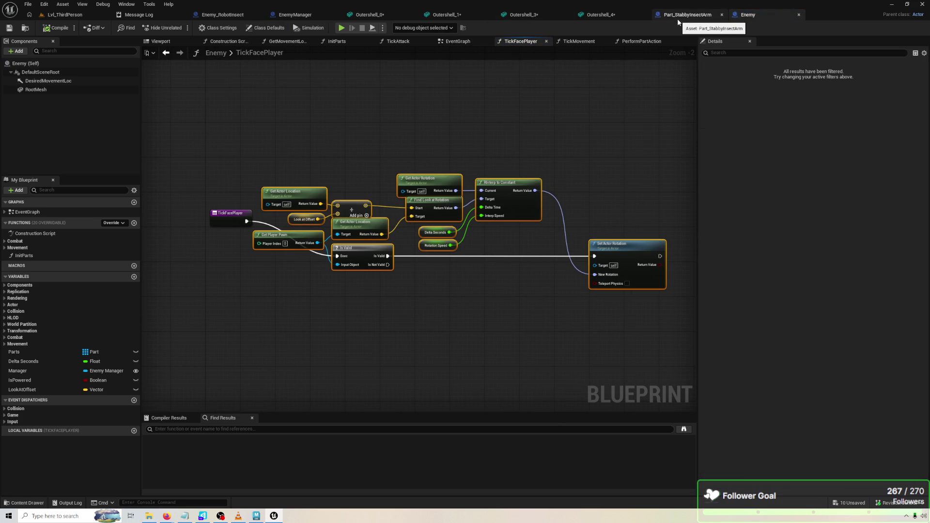
left_click(222, 16)
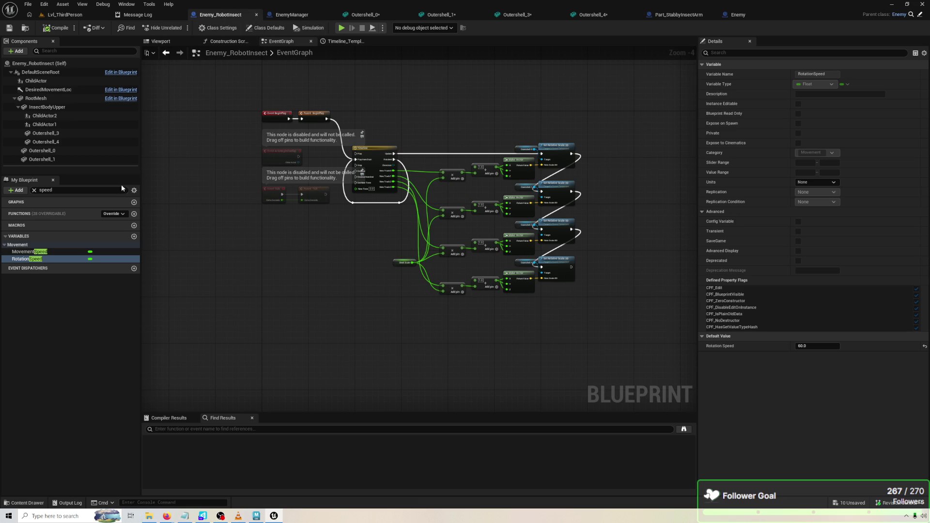
left_click(126, 214)
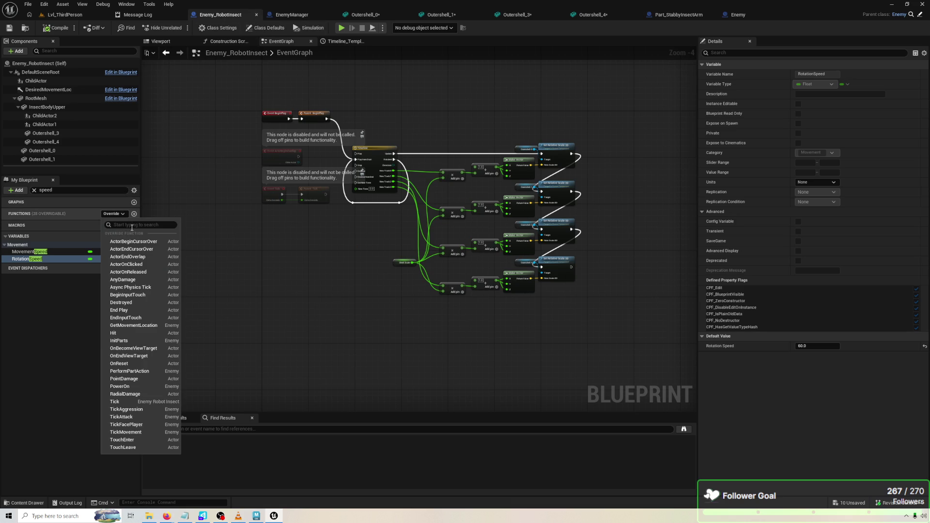
Override TickFacePlayer in Enemy_RobotInsect, paste the parent's nodes and delete the Parent call.
left_click(127, 425)
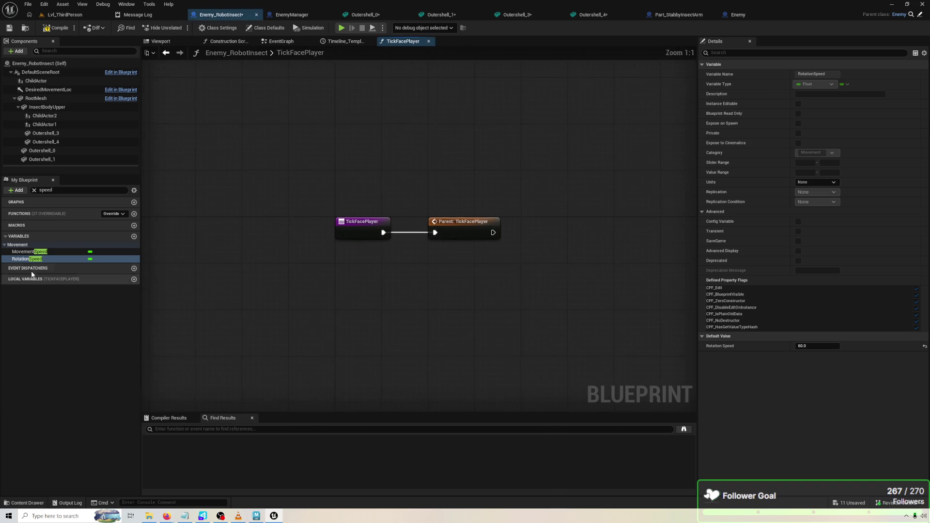
key("ctrl+v")
left_click_drag(342, 181, 281, 181)
key("Delete")
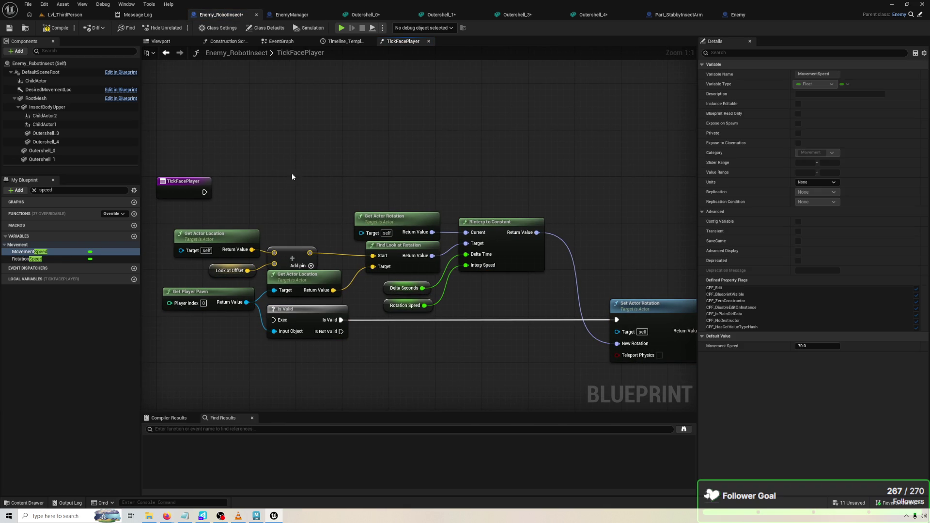
scroll(352, 186, "down", 1)
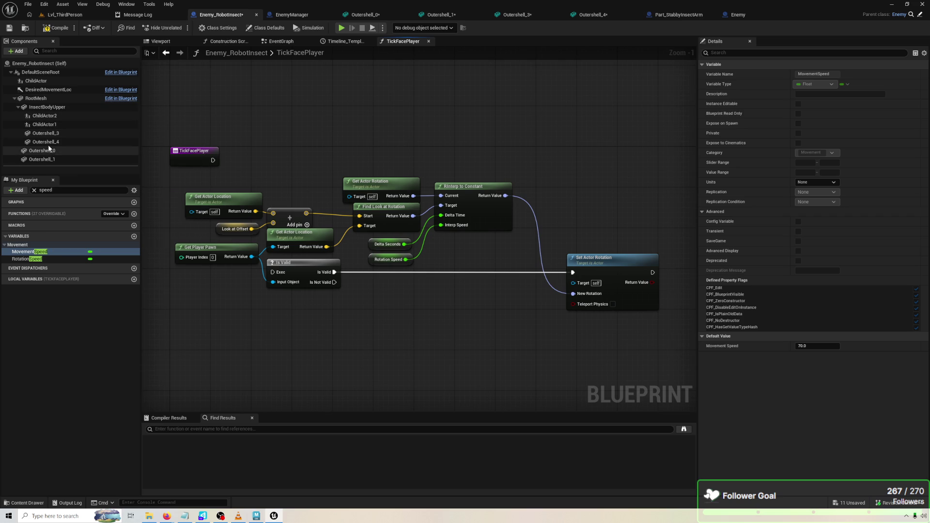
Add an InsectBodyUpper reference with a Set World Rotation node.
mouse_move(53, 108)
left_mouse_down()
mouse_move(145, 194)
mouse_move(392, 307)
mouse_move(439, 302)
mouse_move(246, 295)
left_mouse_up()
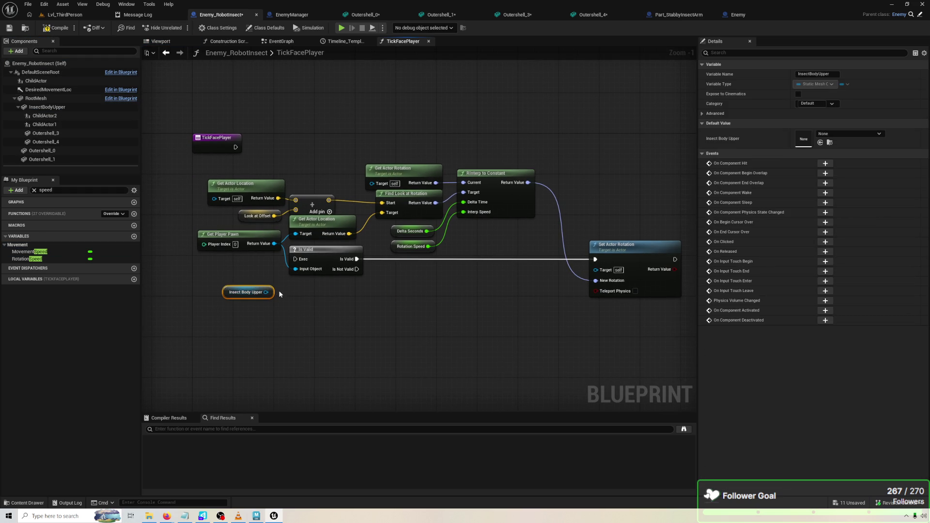
mouse_move(262, 297)
left_mouse_down()
mouse_move(597, 269)
mouse_move(493, 302)
left_mouse_up()
type("set rotat")
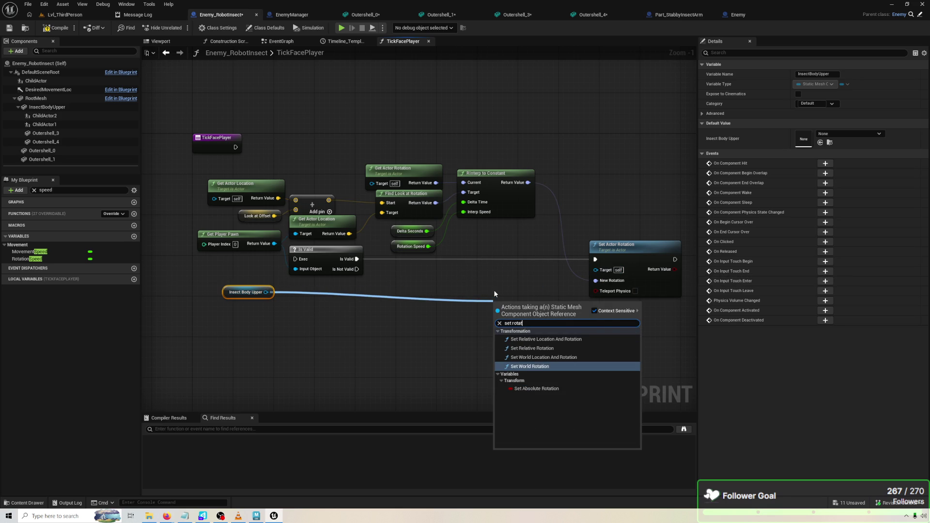
key("Return")
Wire Is Valid and RInterp to Constant into Set World Rotation, replacing Set Actor Rotation.
left_click_drag(594, 260, 498, 315)
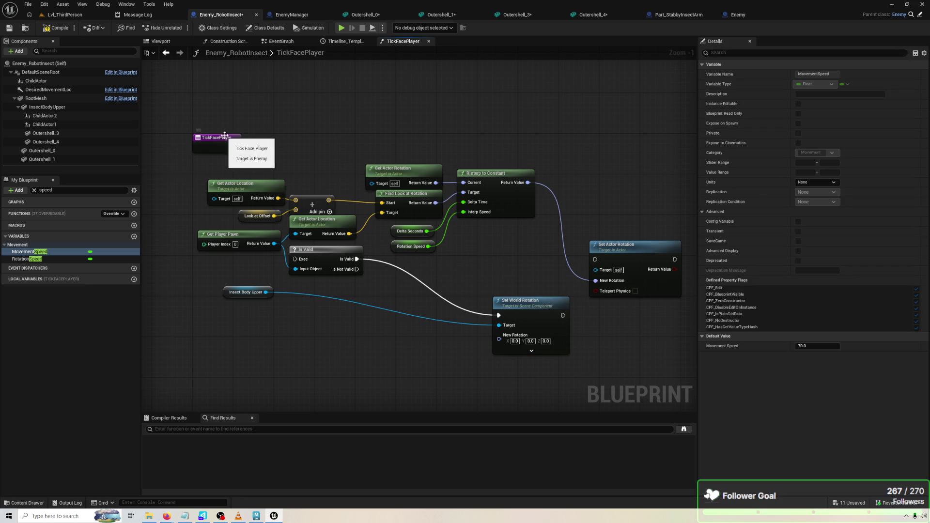
mouse_move(235, 148)
left_mouse_down()
mouse_move(274, 237)
mouse_move(295, 261)
left_mouse_up()
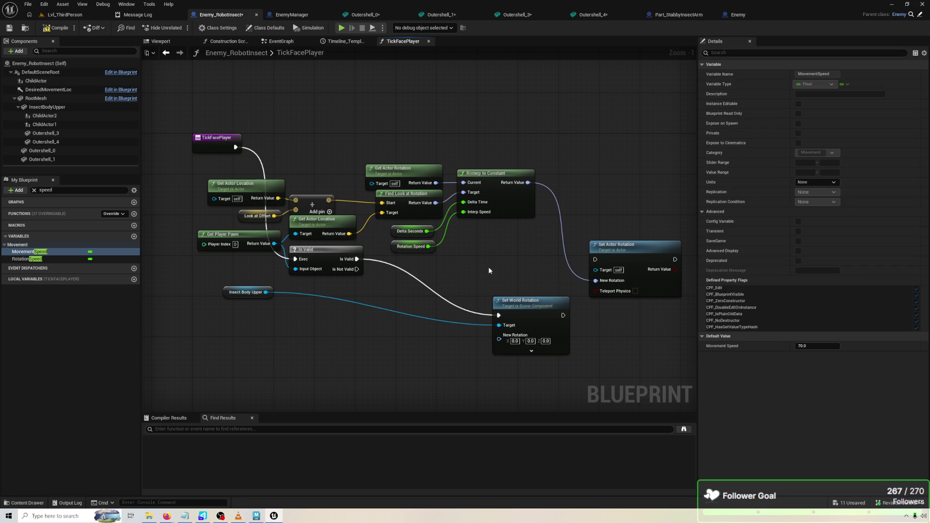
left_click(599, 279, "alt")
left_click_drag(523, 186, 499, 339)
left_click_drag(530, 301, 555, 265)
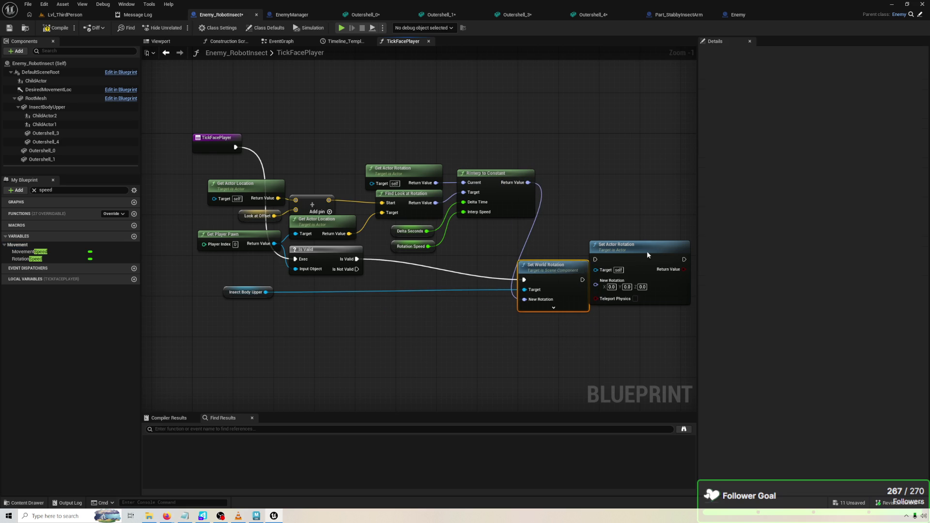
left_click_drag(647, 252, 657, 252)
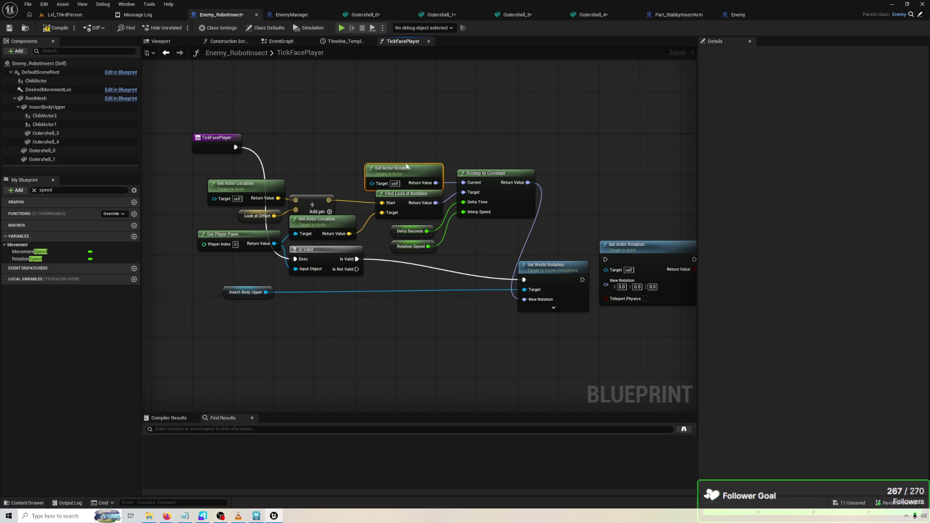
mouse_move(271, 292)
left_mouse_down()
mouse_move(242, 300)
mouse_move(261, 309)
left_mouse_up()
Feed Insect Body Upper's Get World Location into the offset Add node.
type("get k")
key("BackSpace")
type("locati")
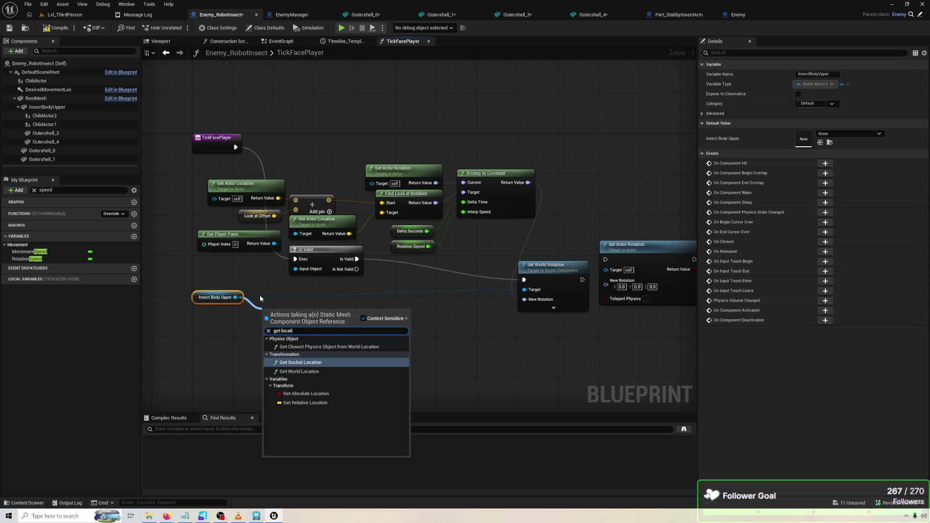
key("Down")
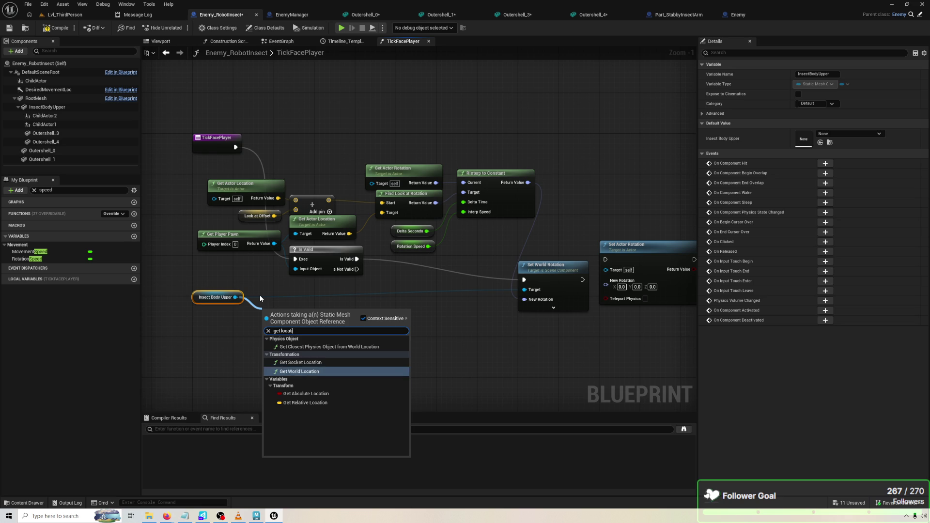
key("Return")
mouse_move(323, 326)
left_mouse_down()
mouse_move(339, 337)
mouse_move(295, 224)
left_mouse_up()
left_click_drag(296, 201, 296, 202)
left_click(251, 192)
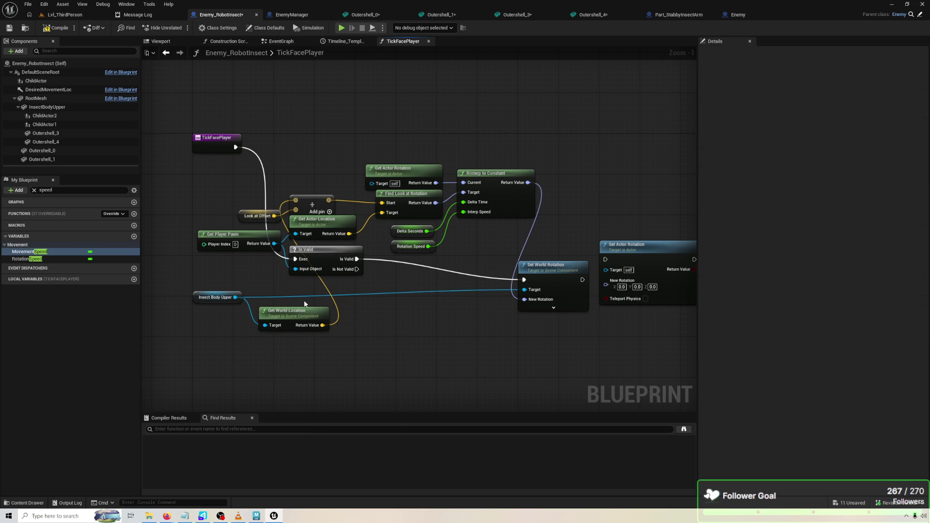
Use Insect Body Upper's world rotation as RInterp Current, remove Get Actor Rotation, compile and play-test.
left_click_drag(235, 297, 256, 335)
type("get wor")
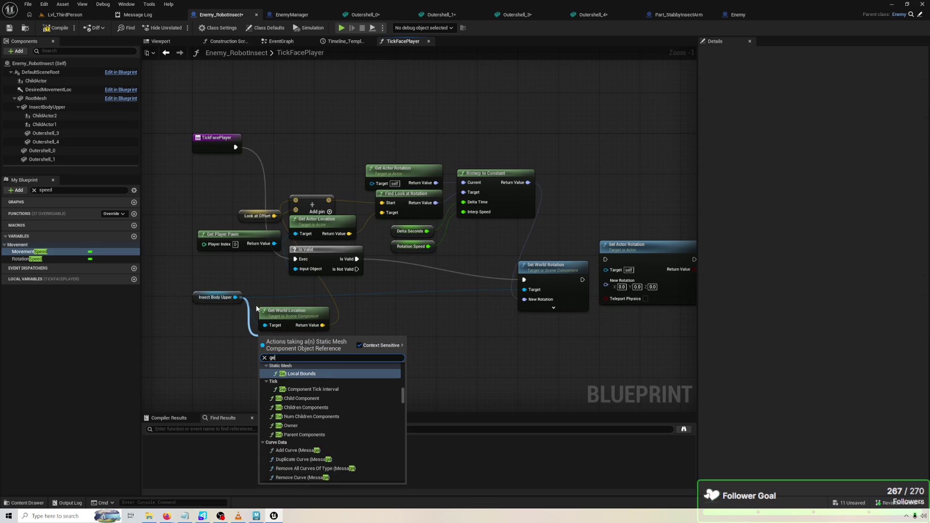
key("BackSpace")
key("BackSpace")
key("BackSpace")
type("rota")
key("Down")
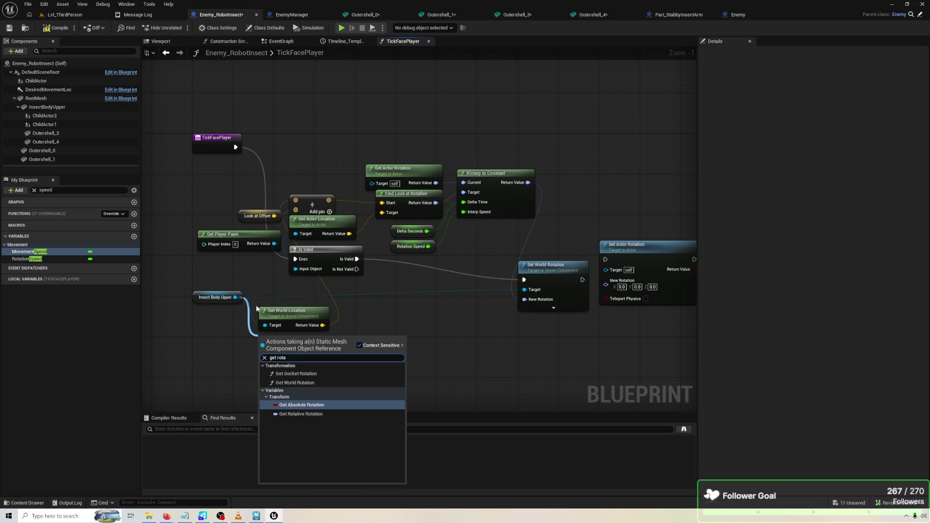
key("Return")
mouse_move(305, 356)
left_mouse_down()
mouse_move(484, 180)
mouse_move(464, 183)
left_mouse_up()
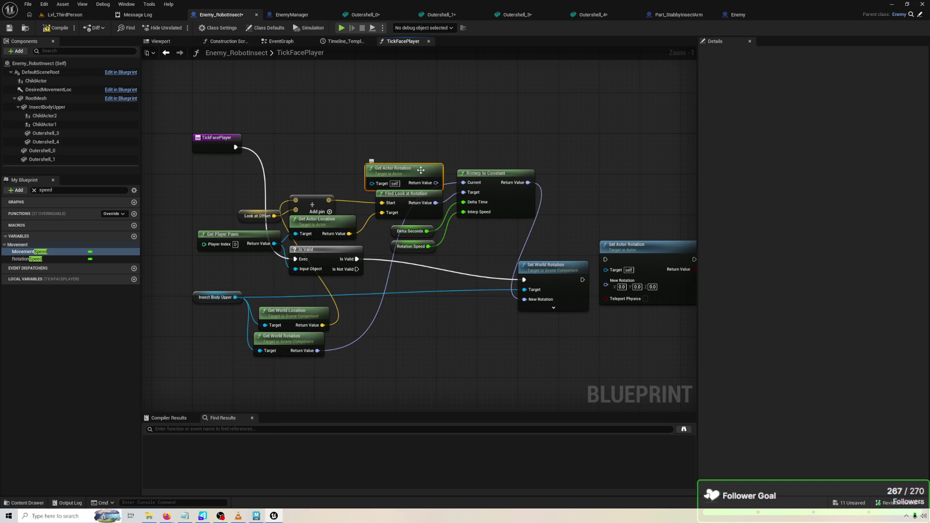
key("Delete")
left_click(60, 30)
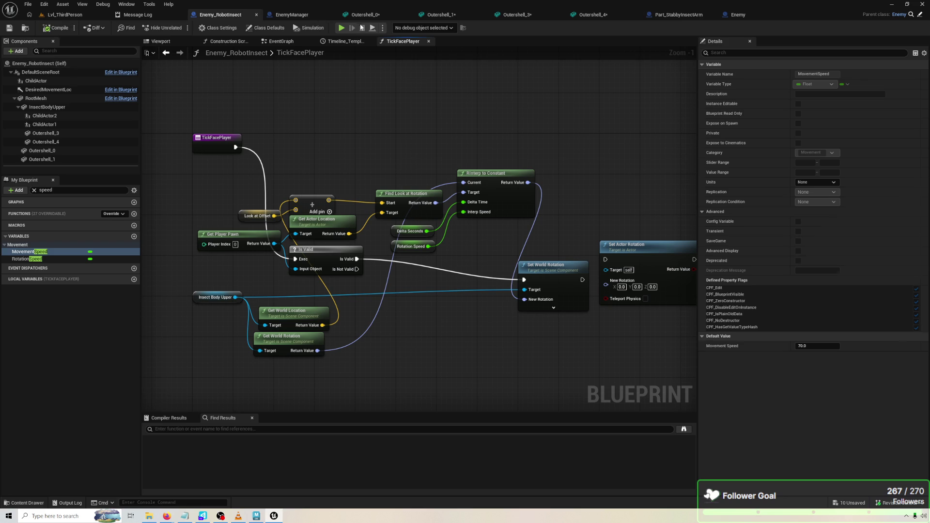
left_click(343, 29)
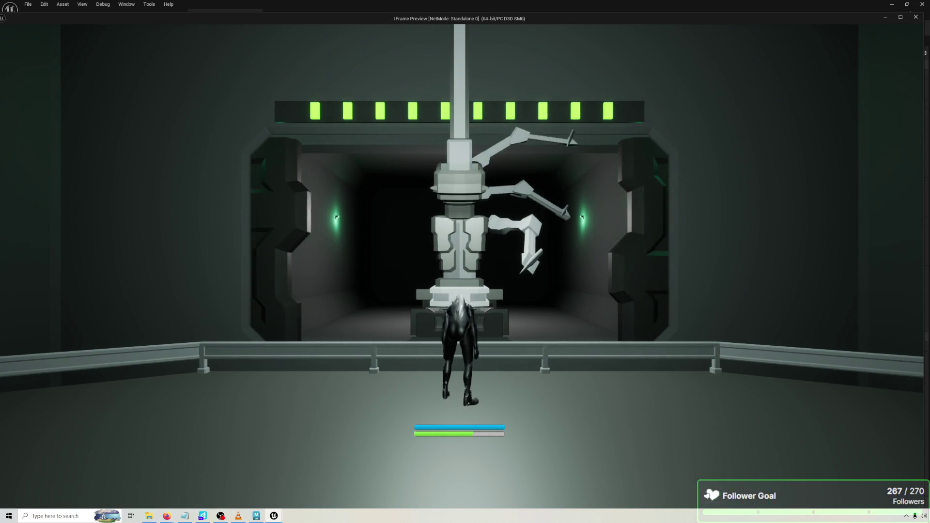
Stop the play test and switch to the parent Enemy blueprint's TickFacePlayer graph.
key("Escape")
mouse_move(359, 177)
left_mouse_down()
mouse_move(305, 134)
mouse_move(322, 135)
left_mouse_up()
left_click(731, 14)
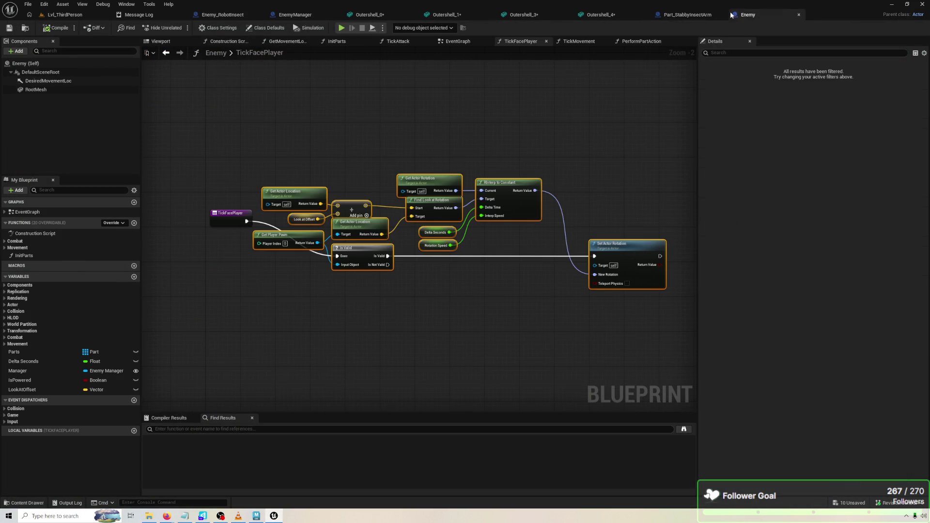
Review the Part_StabbyInsectArm and Enemy blueprints, then inspect the InsectBodyUpper component in 3D.
left_click(716, 15)
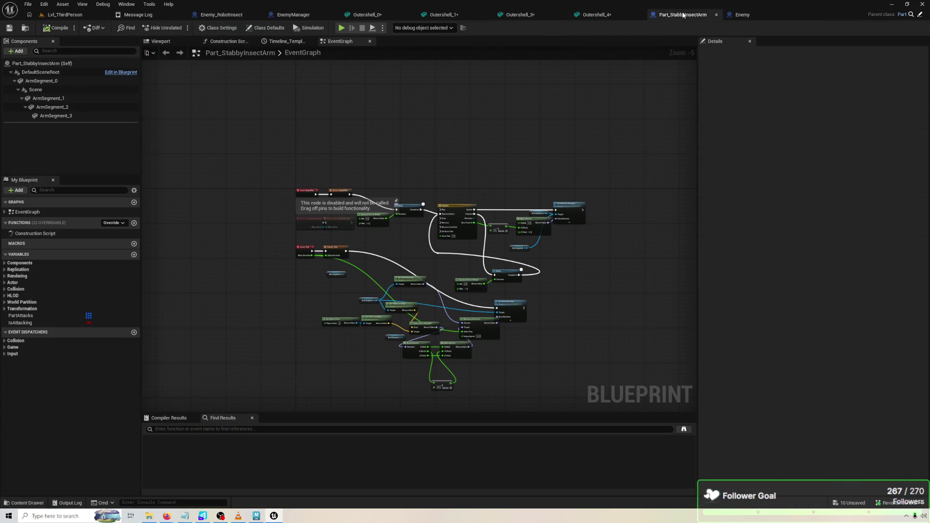
left_click(727, 16)
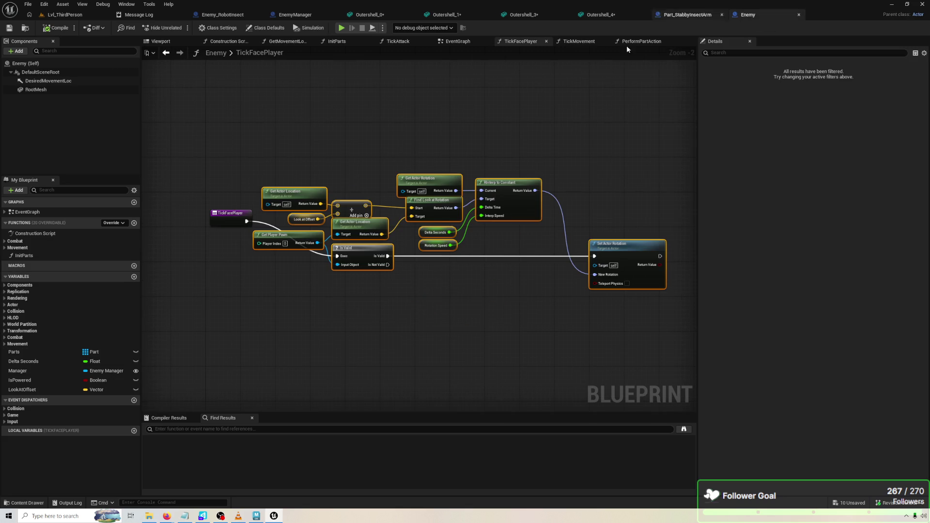
left_click(674, 14)
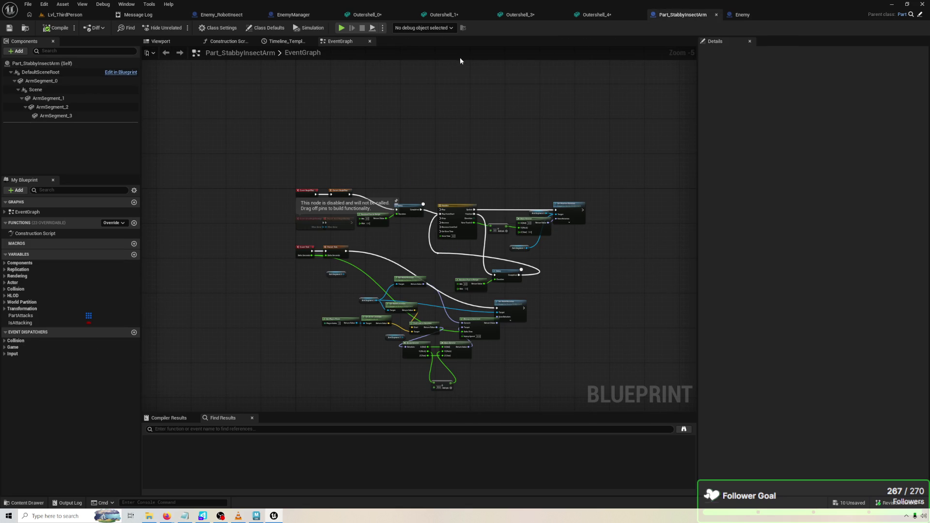
left_click(221, 14)
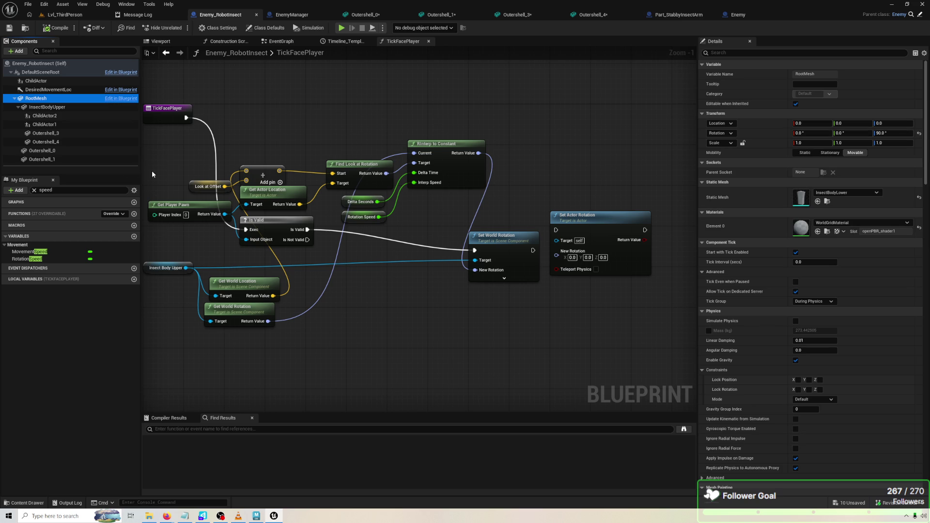
left_click(77, 104)
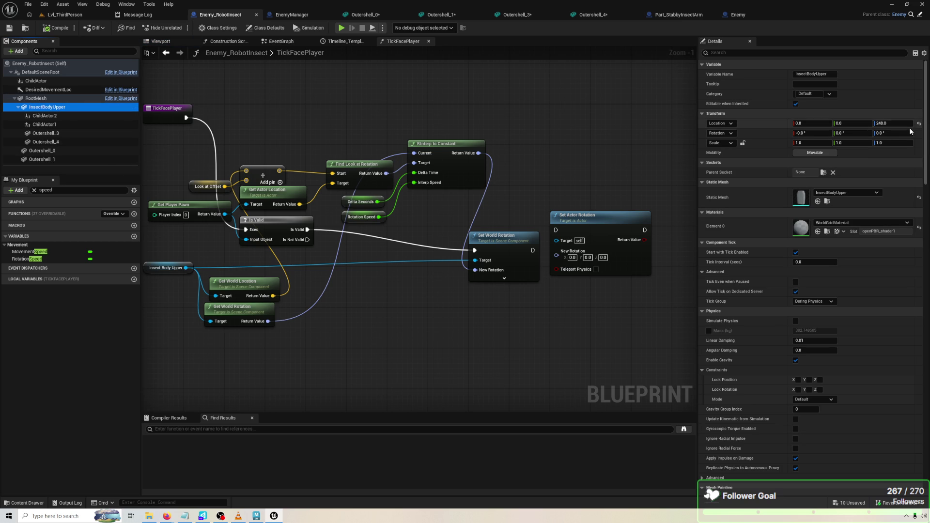
left_click(159, 41)
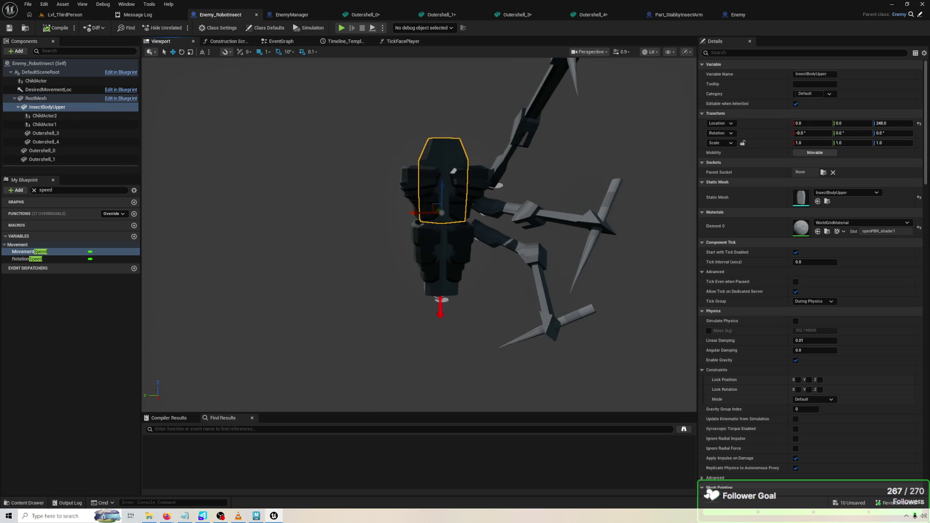
Look over the level, arm part and Outershell_4 mesh, then return to the robot insect's TickFacePlayer graph.
left_click(64, 15)
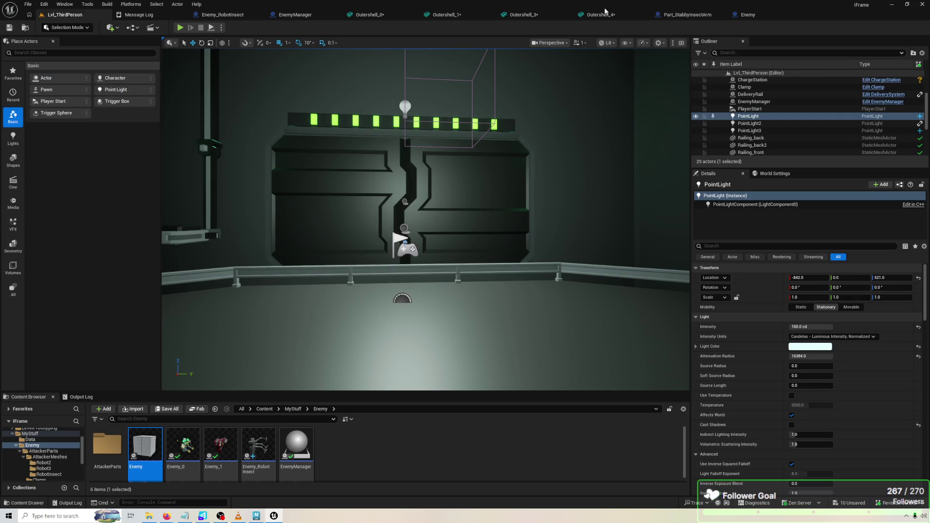
left_click(693, 14)
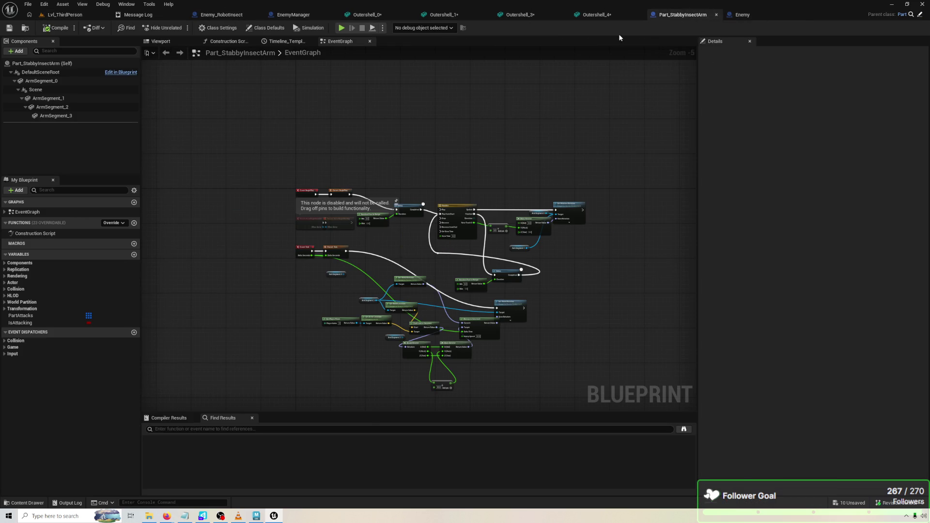
left_click(580, 16)
left_click(220, 17)
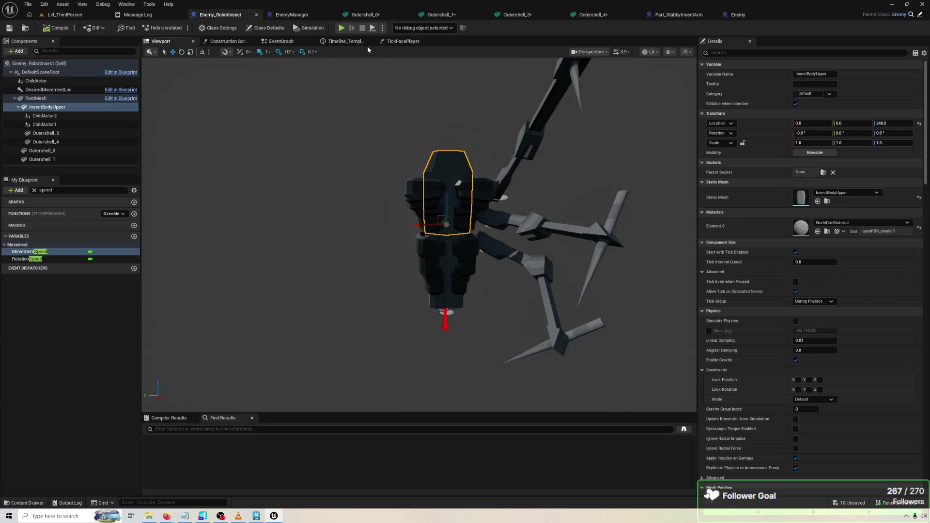
left_click(400, 43)
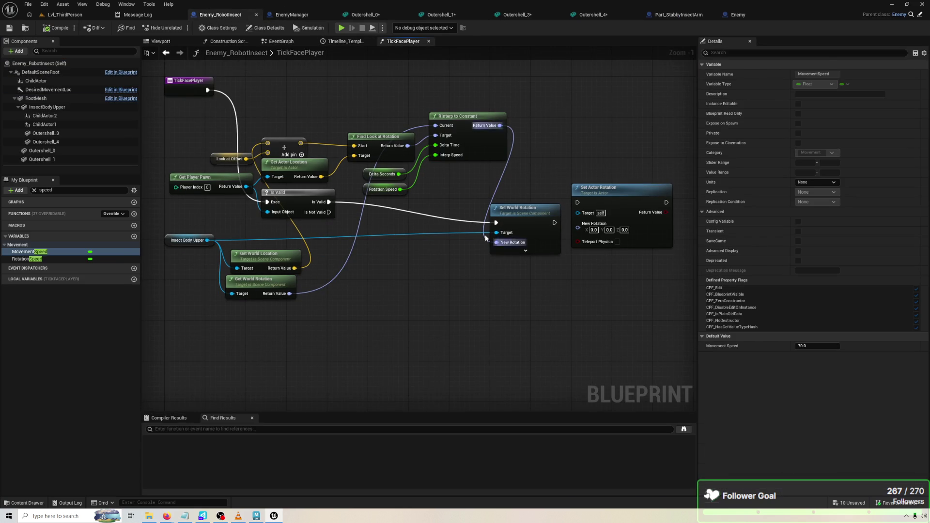
left_click_drag(499, 244, 455, 260)
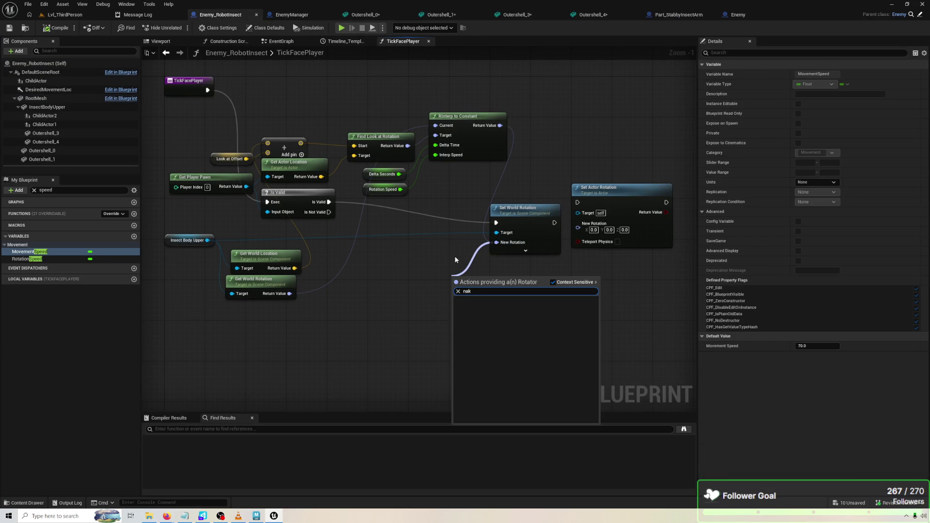
Add a Make Rotator node and a Break Rotator node to the TickFacePlayer graph.
type("make ro")
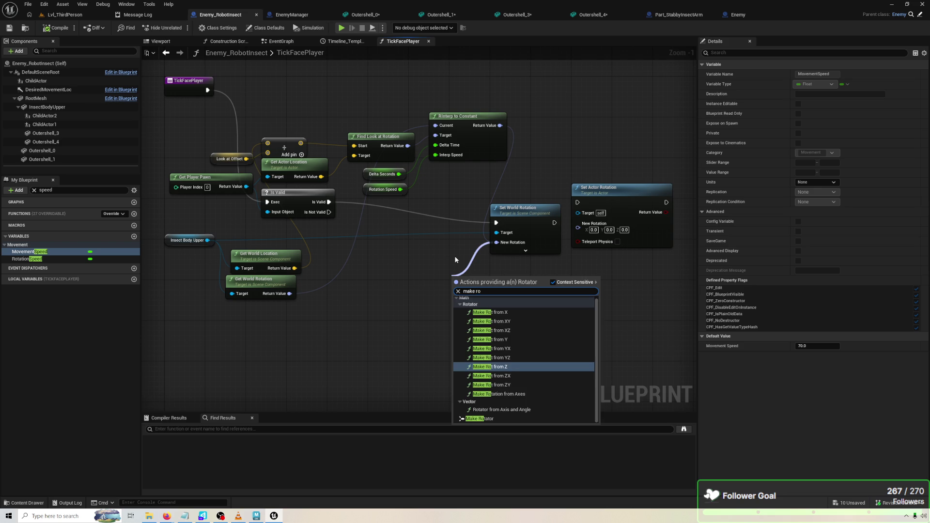
key("Down")
key("Down")
key("Return")
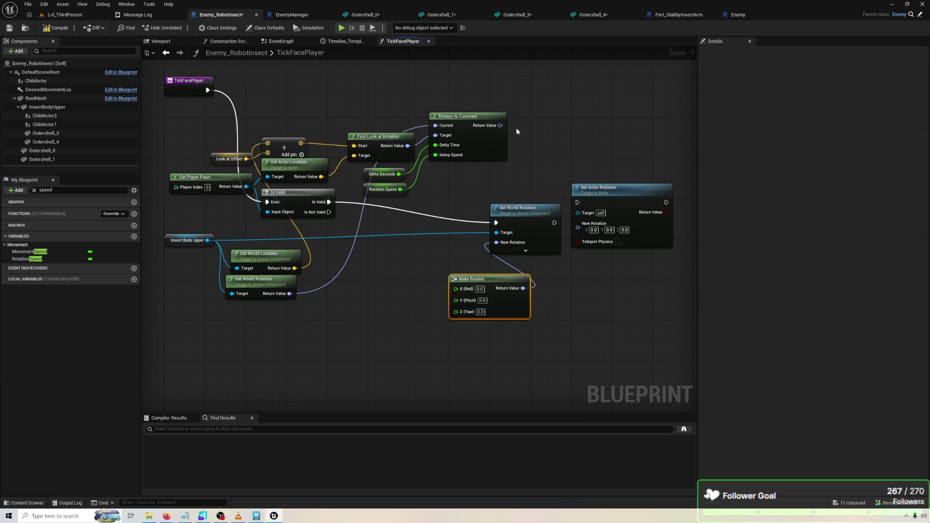
left_click_drag(499, 125, 381, 278)
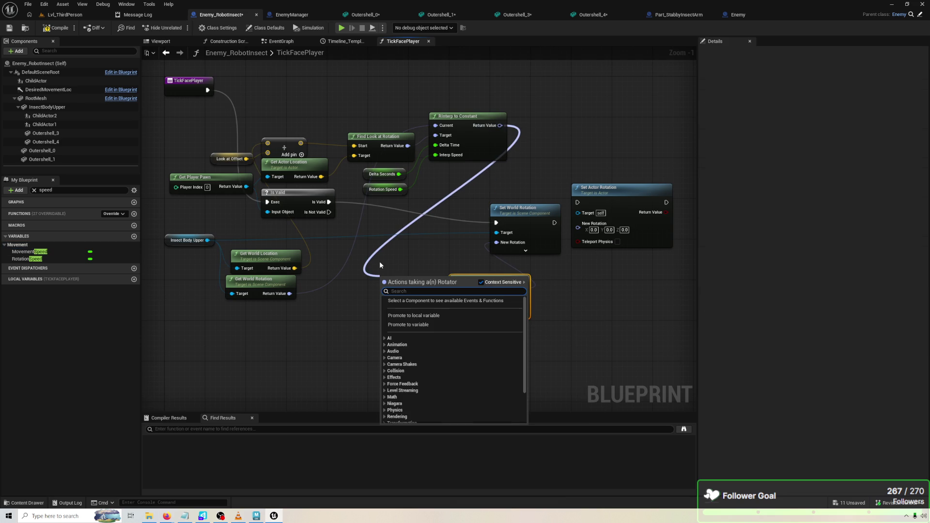
type("make rot")
key("Down")
key("Down")
key("Down")
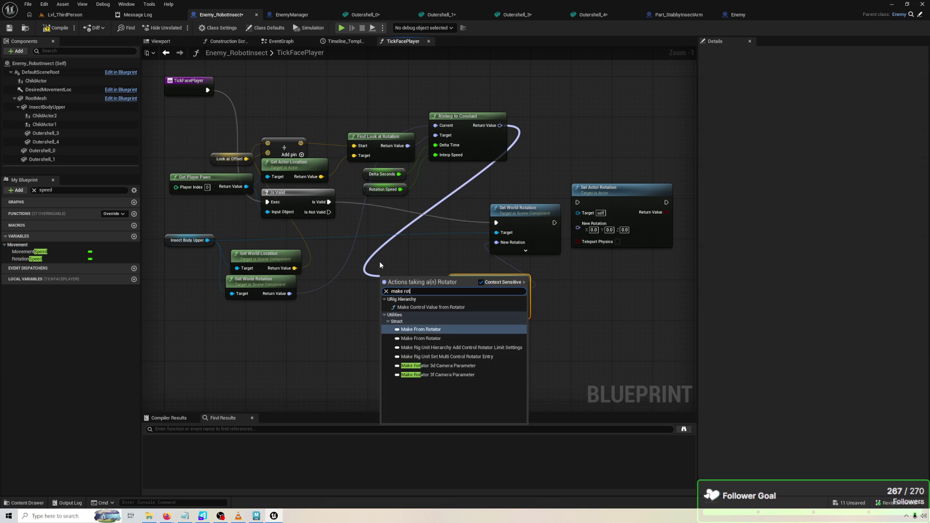
key("ctrl+a")
type("break")
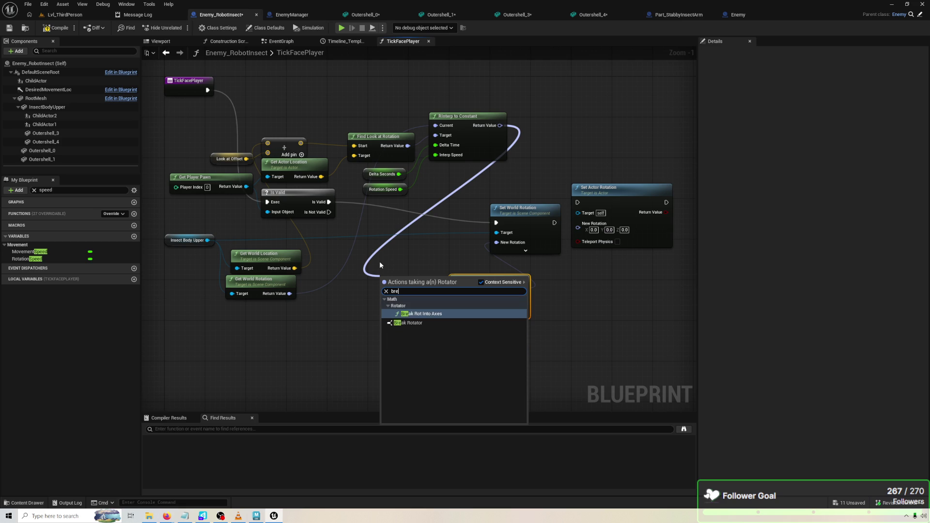
key("Return")
Connect roll and pitch into Make Rotator, and feed yaw plus 90.0 into its Z (Yaw).
mouse_move(434, 288)
left_mouse_down()
mouse_move(456, 289)
mouse_move(462, 299)
mouse_move(439, 321)
left_mouse_up()
type("+")
key("Return")
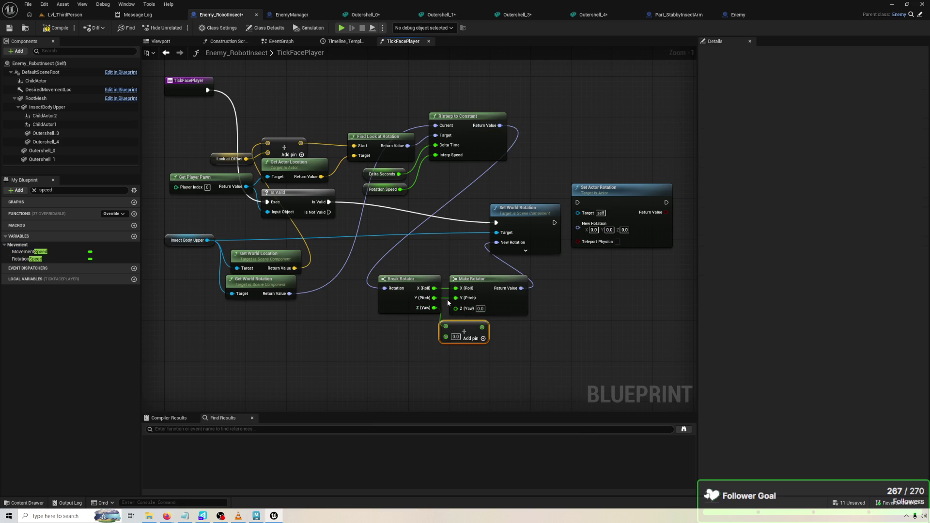
type("90")
key("Return")
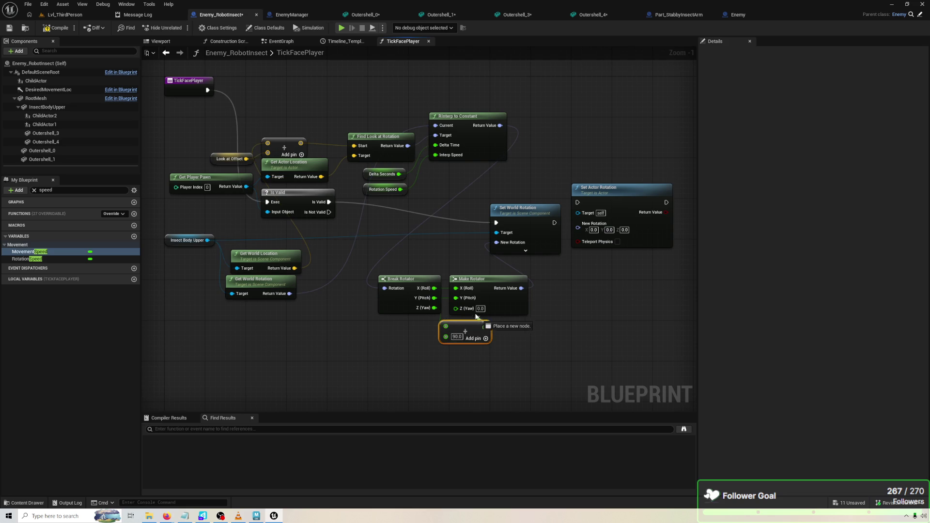
left_click_drag(485, 327, 456, 309)
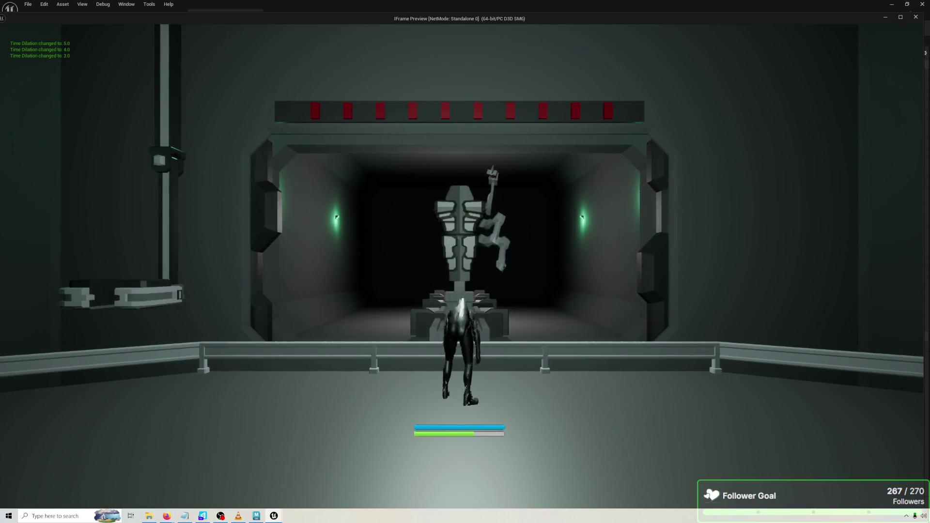
key("4")
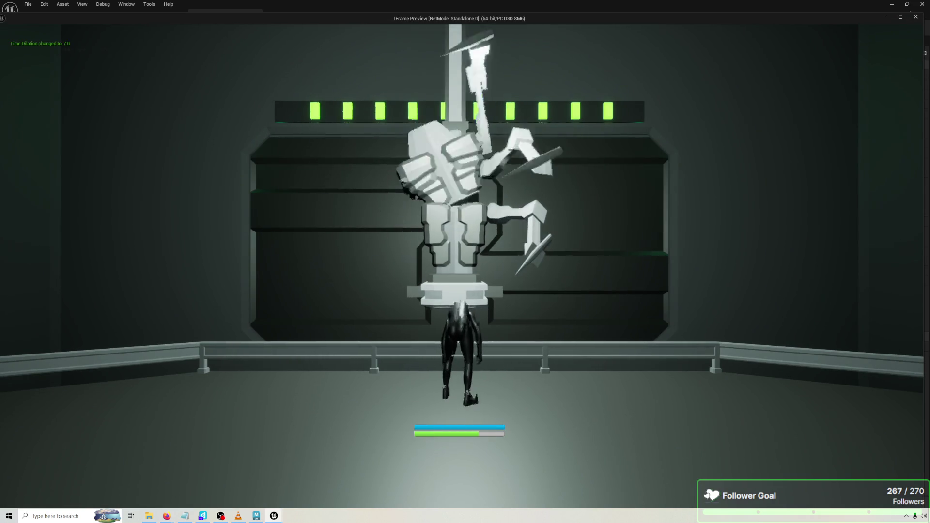
key("5")
key("1")
key("2")
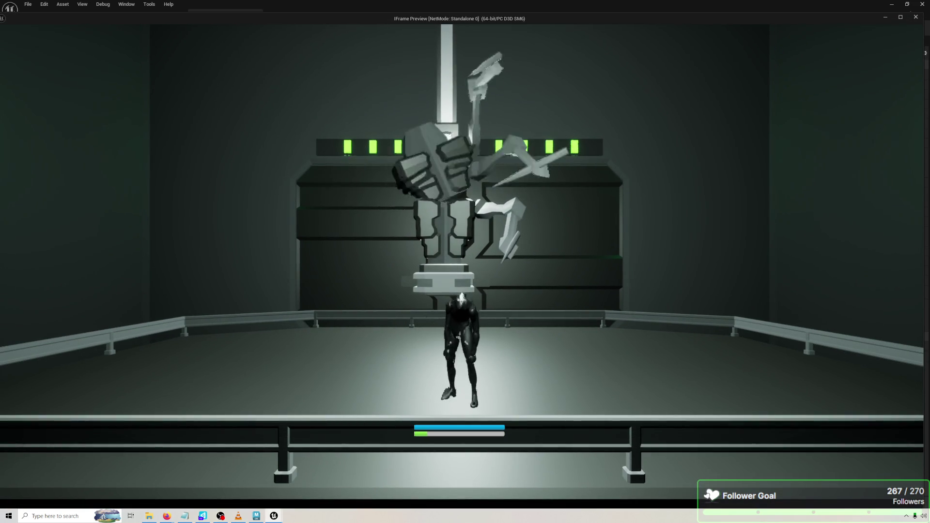
key("Escape")
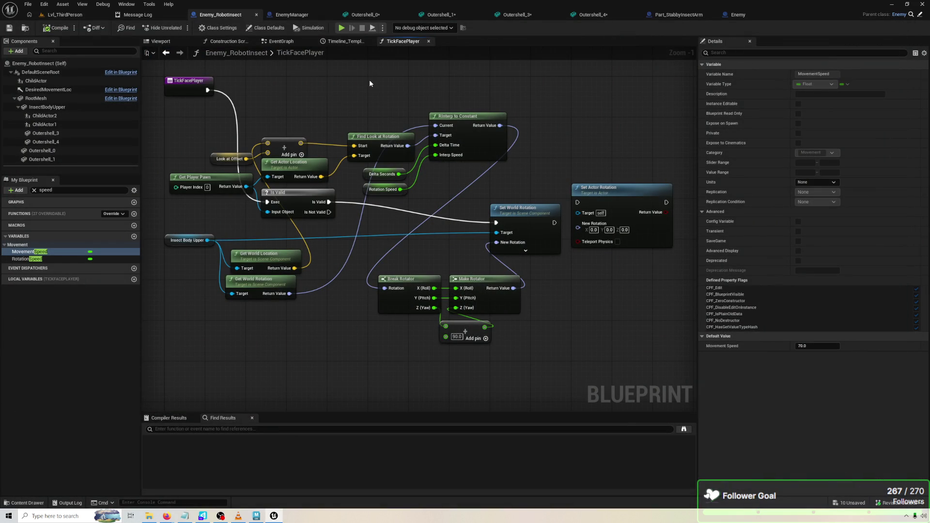
Duplicate the Break/Make Rotator pair and connect the RInterp result to New Rotation.
mouse_move(485, 327)
left_mouse_down()
mouse_move(493, 325)
mouse_move(408, 268)
left_mouse_up()
key("ctrl+d")
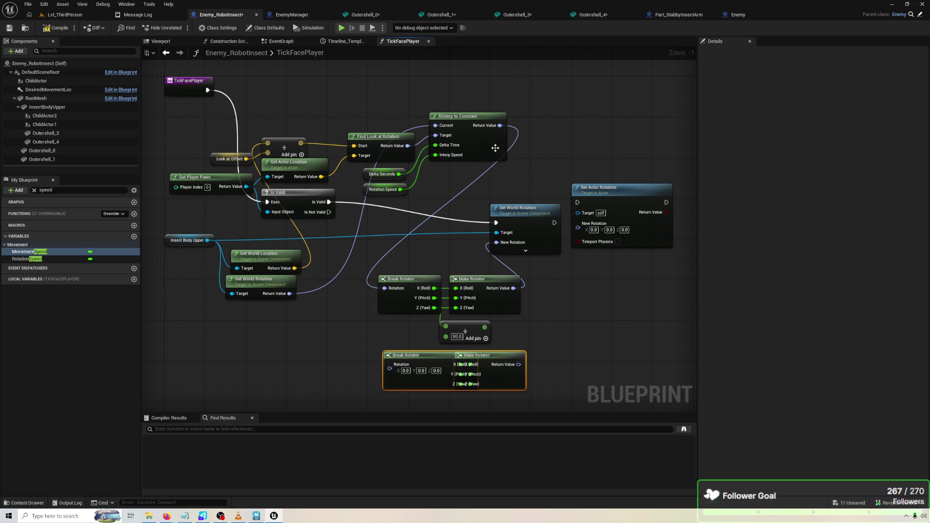
mouse_move(500, 125)
left_mouse_down()
mouse_move(516, 221)
mouse_move(498, 245)
left_mouse_up()
left_click(502, 294)
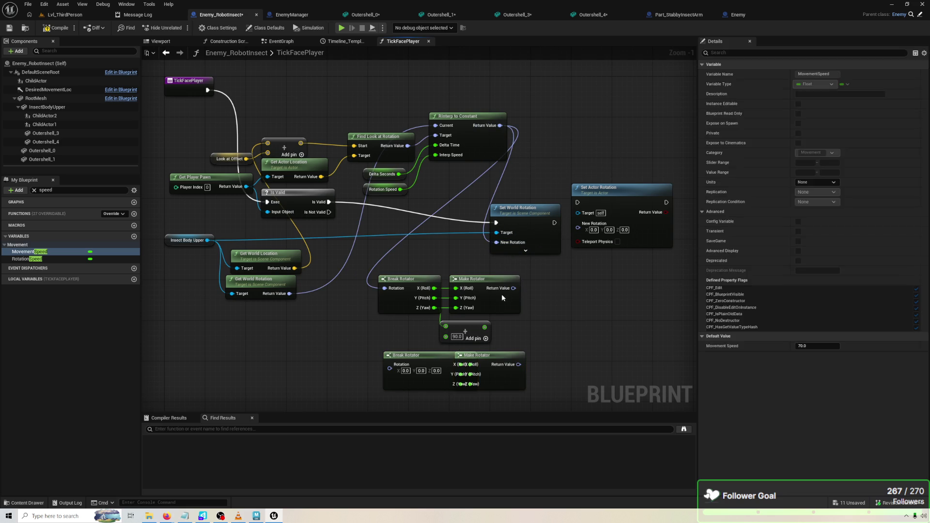
left_click_drag(305, 107, 330, 117)
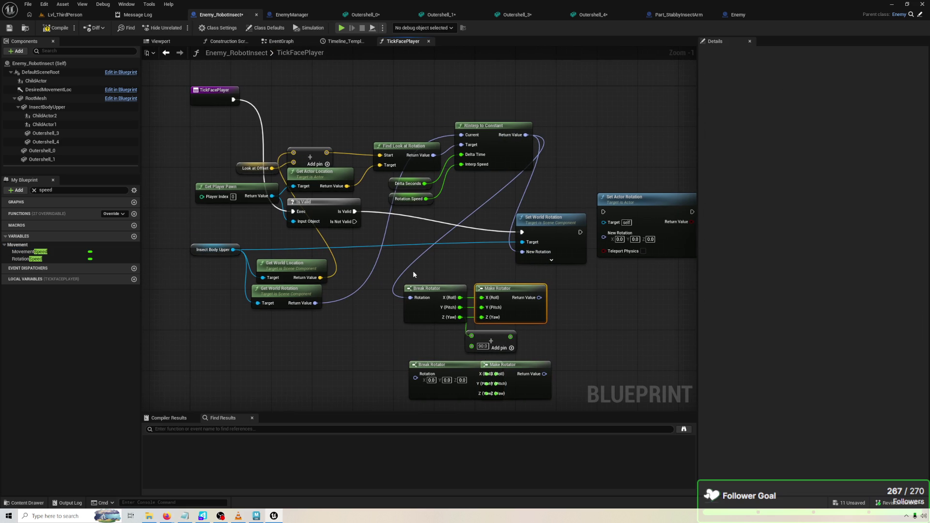
left_click_drag(231, 148, 315, 186)
left_click(331, 304)
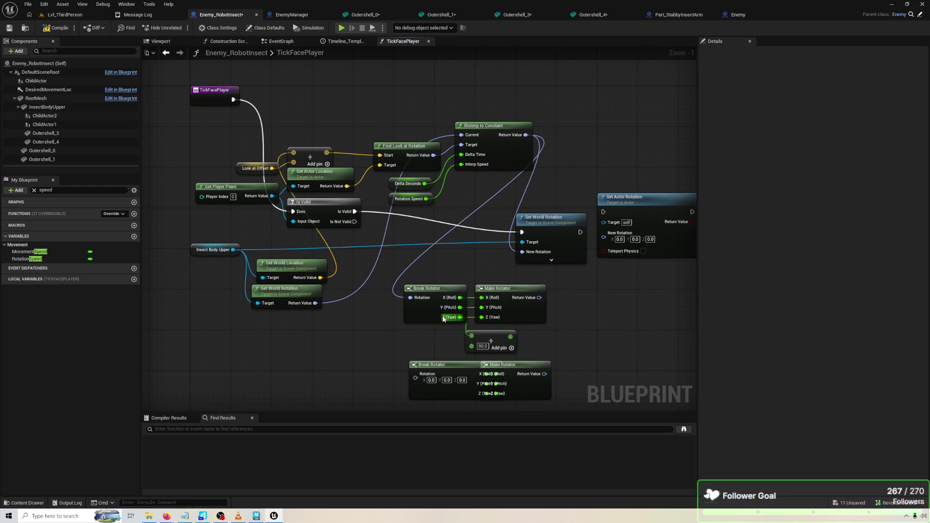
Route Get World Rotation through Break/Make Rotator with the +90 yaw into RInterp's Target, then compile and play-test.
mouse_move(316, 303)
left_mouse_down()
mouse_move(383, 314)
mouse_move(411, 297)
left_mouse_up()
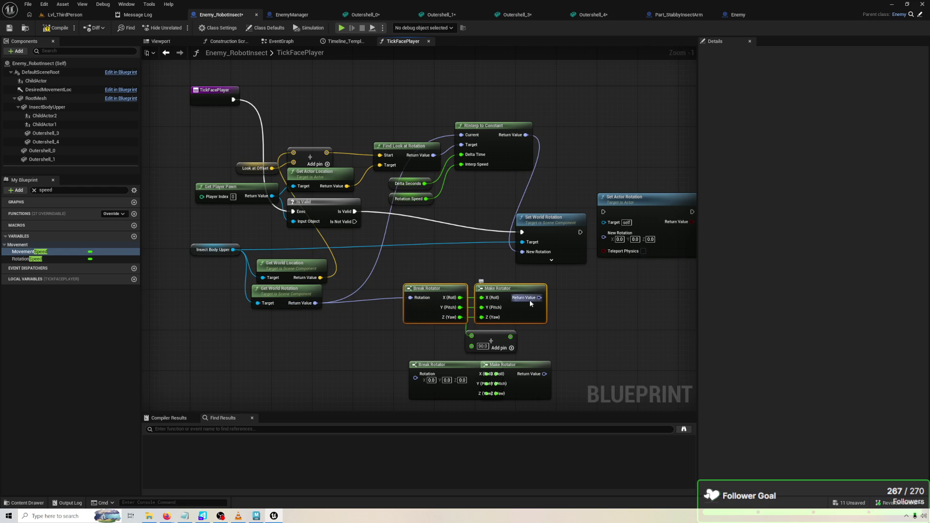
left_click_drag(512, 338, 482, 317)
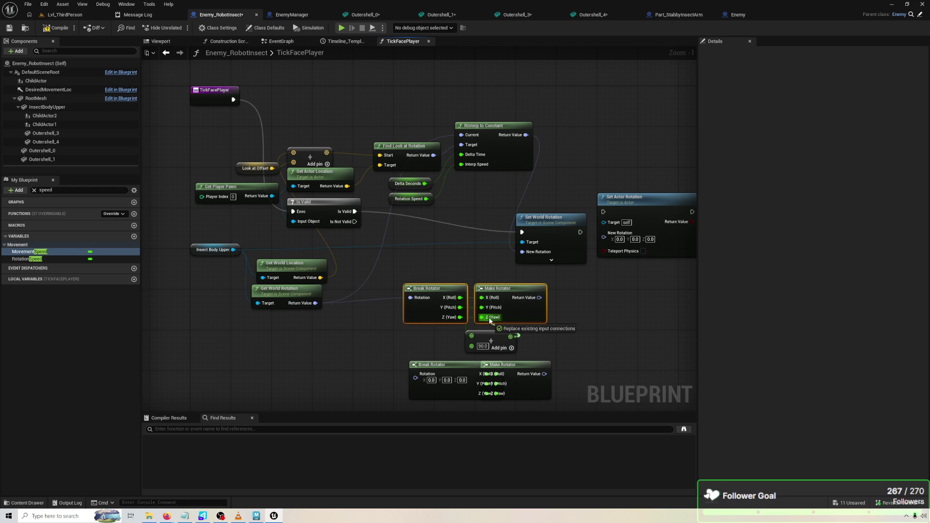
left_click_drag(468, 380, 603, 411)
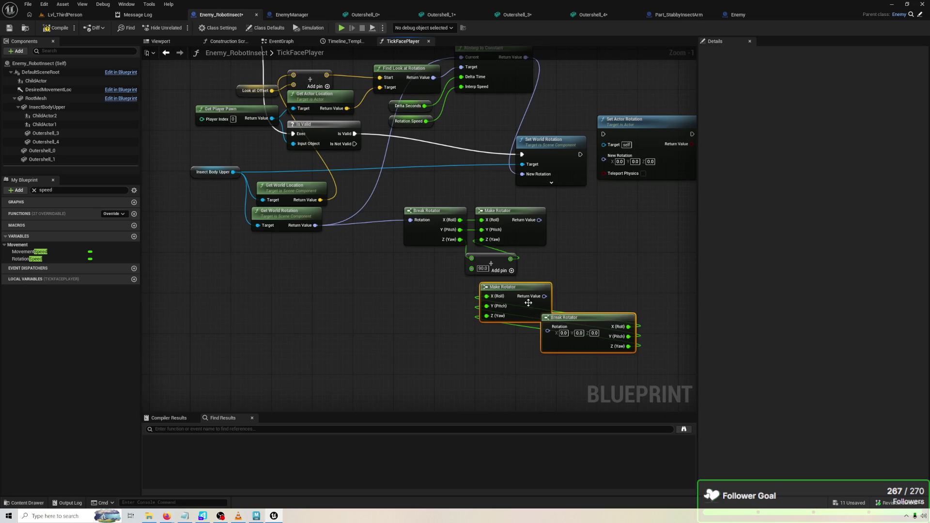
left_click(526, 283)
left_click_drag(538, 271, 465, 118)
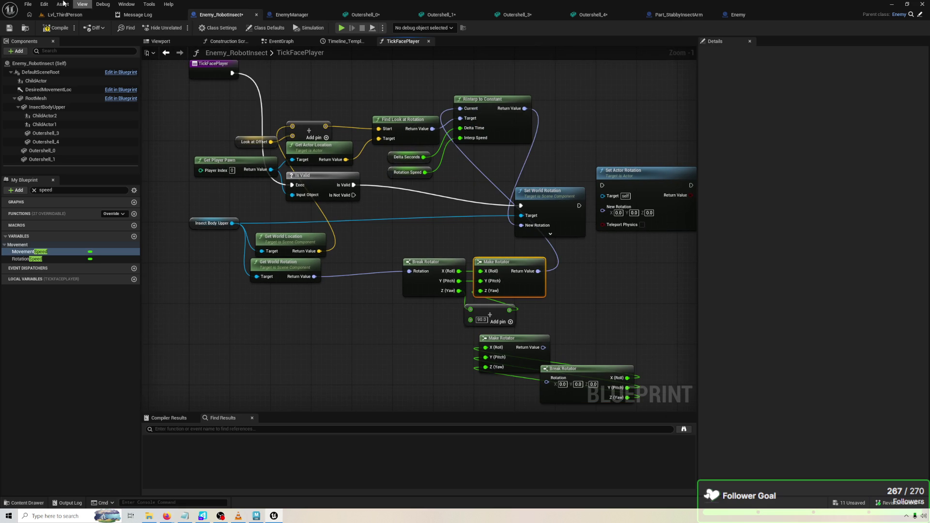
left_click(57, 27)
left_click(342, 27)
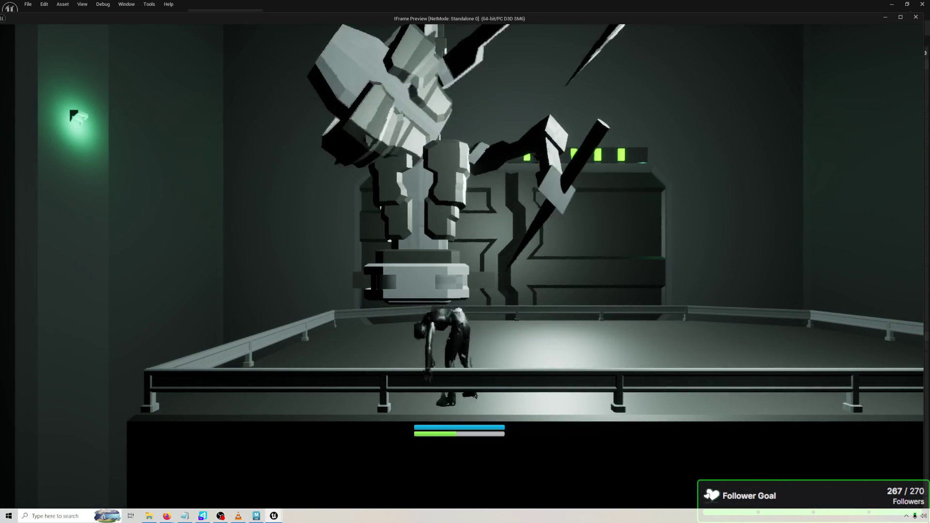
key("Escape")
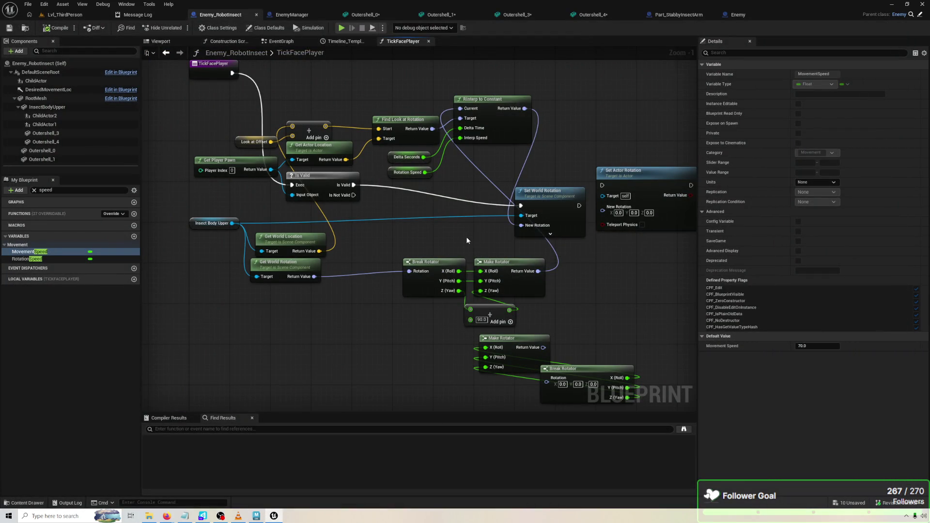
Group Get World Rotation, Break Rotator, the Add node and Make Rotator neatly together.
left_click_drag(533, 303, 426, 257)
left_click_drag(516, 273, 447, 269)
left_click_drag(275, 269, 282, 275)
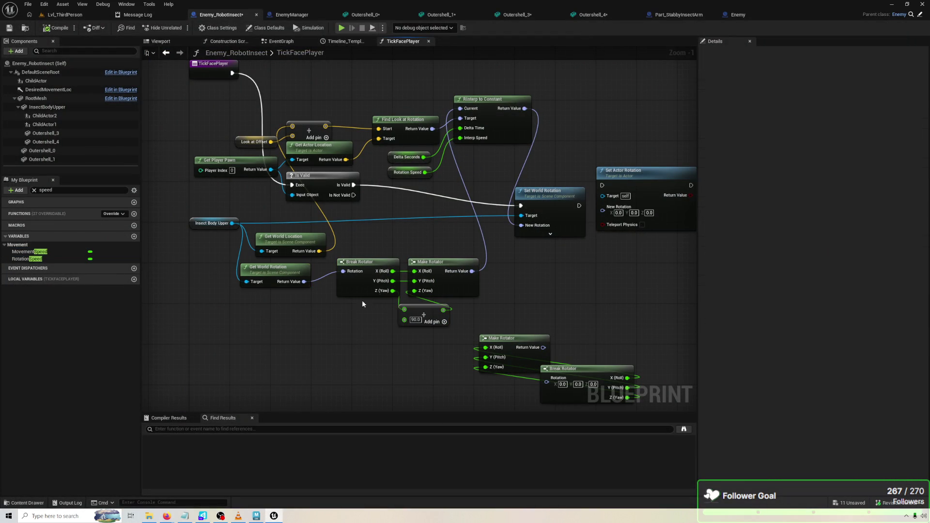
left_click_drag(374, 296, 339, 307)
left_click_drag(441, 288, 472, 308)
left_click_drag(413, 313, 393, 312)
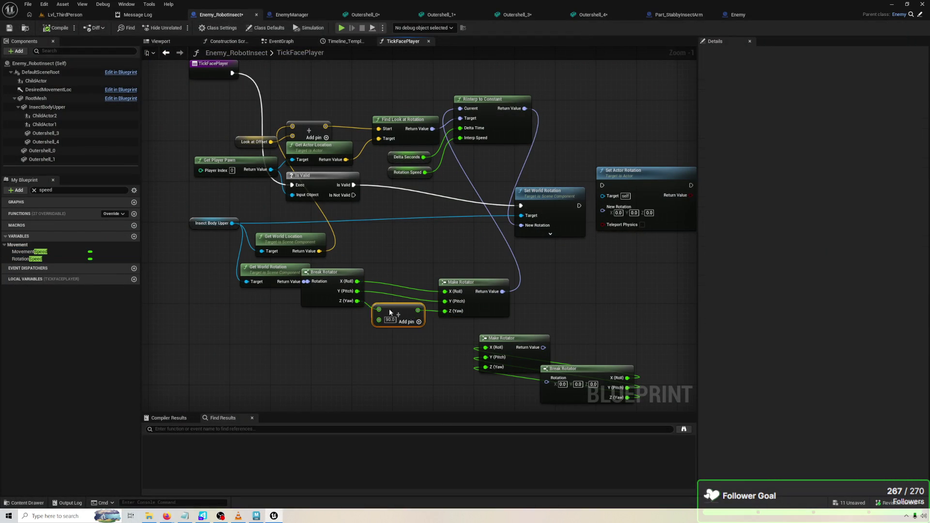
mouse_move(482, 300)
left_mouse_down()
mouse_move(478, 286)
mouse_move(470, 290)
left_mouse_up()
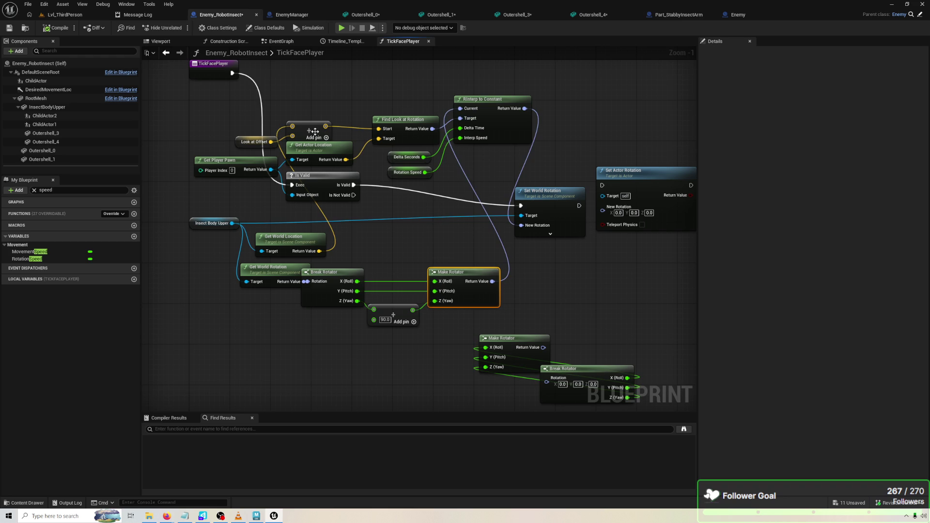
Put Insect Body Upper at far left, with Look at Offset and its Add node below.
left_click_drag(241, 147, 246, 145)
mouse_move(292, 251)
left_mouse_down()
mouse_move(190, 109)
mouse_move(206, 127)
left_mouse_up()
mouse_move(176, 206)
left_mouse_down()
mouse_move(155, 199)
mouse_move(150, 145)
mouse_move(201, 116)
mouse_move(228, 132)
left_mouse_up()
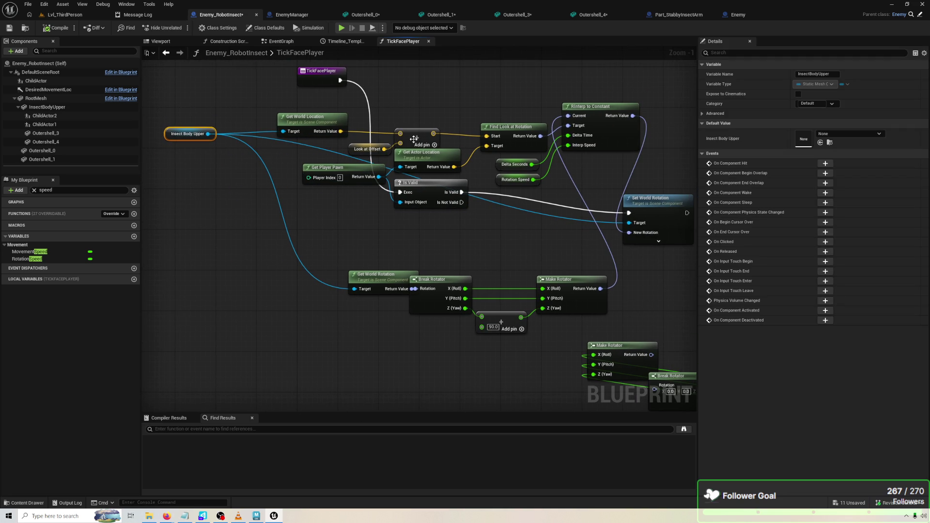
mouse_move(341, 131)
left_mouse_down()
mouse_move(490, 145)
mouse_move(407, 144)
mouse_move(307, 165)
mouse_move(372, 108)
mouse_move(378, 118)
left_mouse_up()
left_click(368, 149)
mouse_move(367, 152)
left_mouse_down()
mouse_move(264, 170)
mouse_move(199, 223)
left_mouse_up()
mouse_move(395, 105)
left_mouse_down()
mouse_move(277, 194)
mouse_move(248, 246)
left_mouse_up()
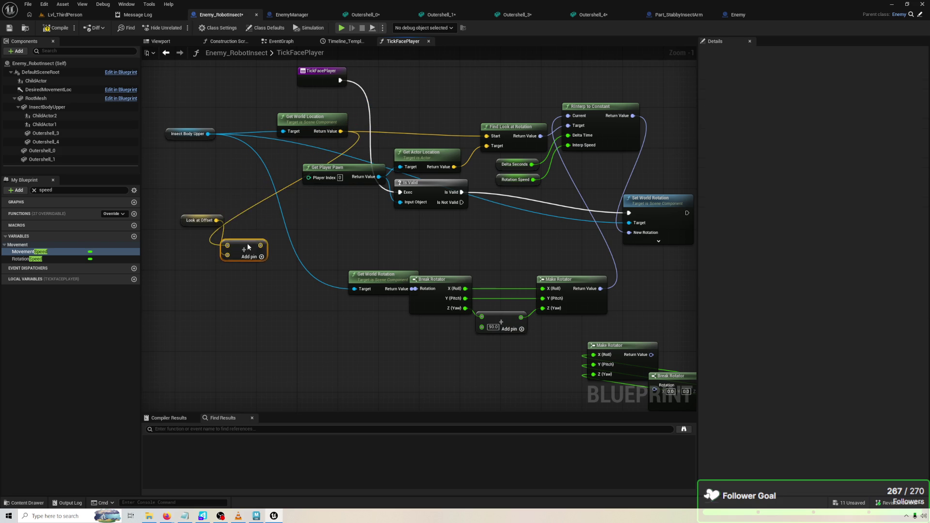
mouse_move(197, 130)
left_mouse_down()
mouse_move(200, 117)
mouse_move(203, 144)
left_mouse_up()
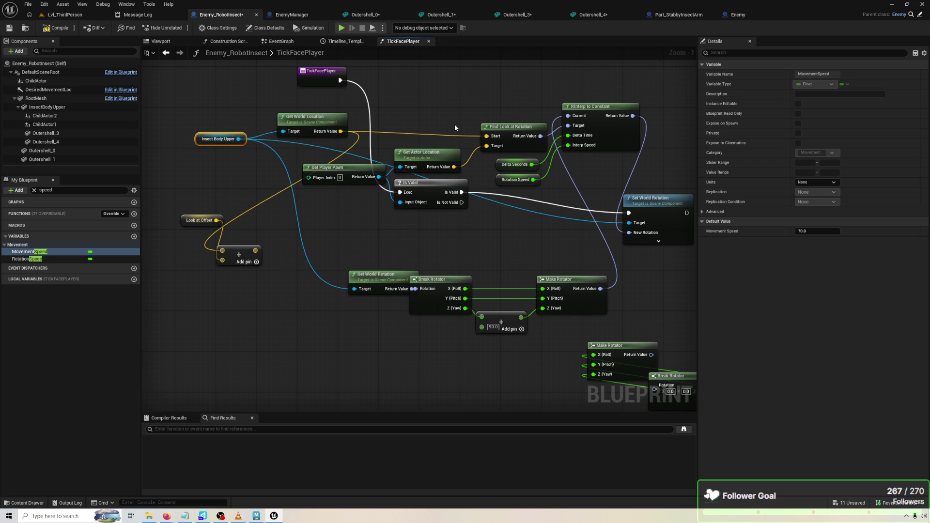
left_click_drag(455, 131, 411, 129)
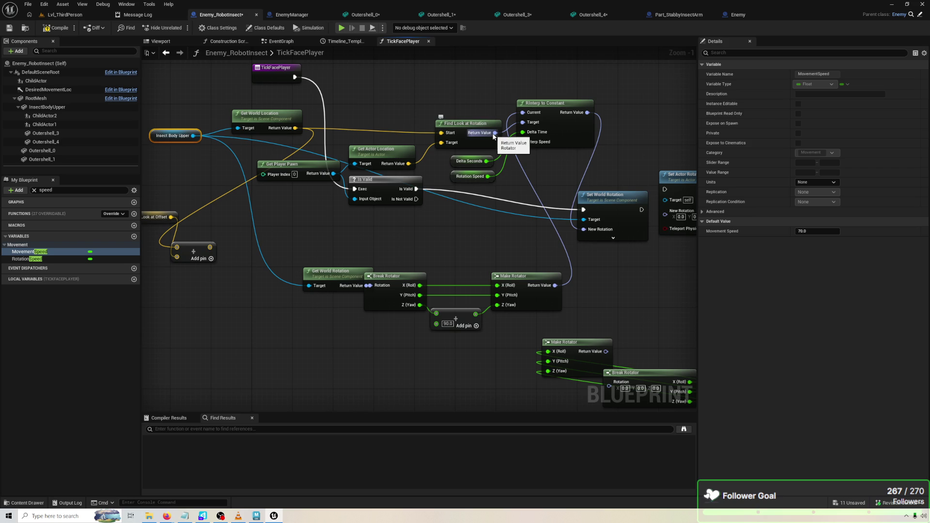
Wire Find Look at Rotation into Break Rotator, Make Rotator into RInterp Target, Get World Rotation into Current.
left_click_drag(350, 282, 331, 282)
left_click_drag(488, 134, 376, 289)
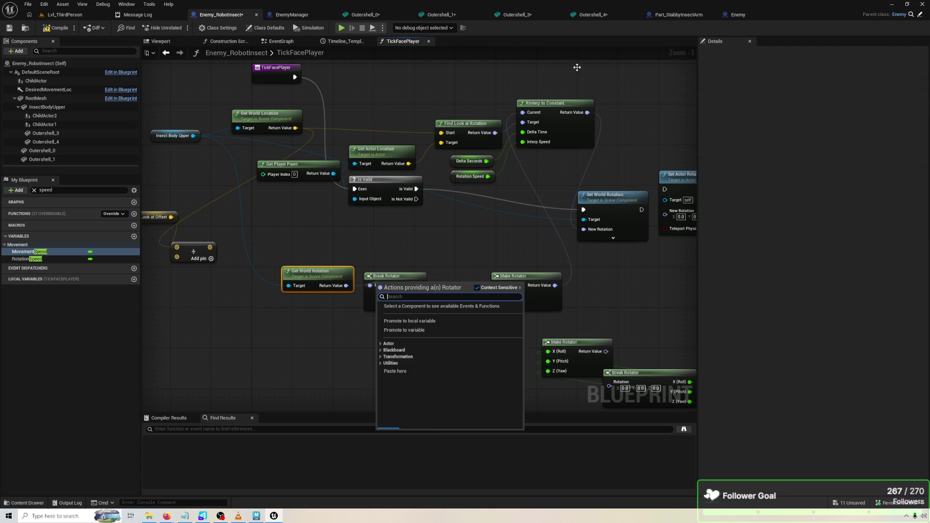
left_click_drag(495, 133, 371, 291)
left_click_drag(555, 285, 523, 122)
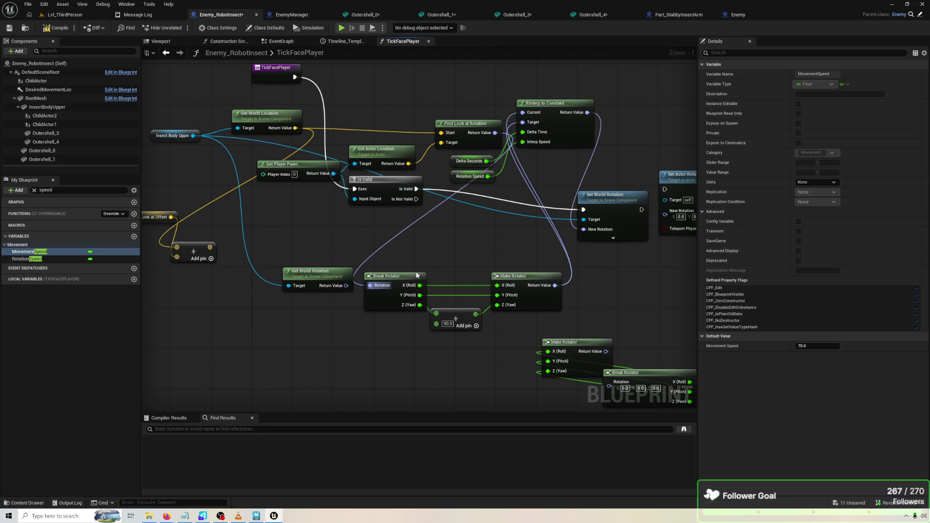
mouse_move(346, 285)
left_mouse_down()
mouse_move(368, 272)
mouse_move(499, 97)
mouse_move(526, 113)
left_mouse_up()
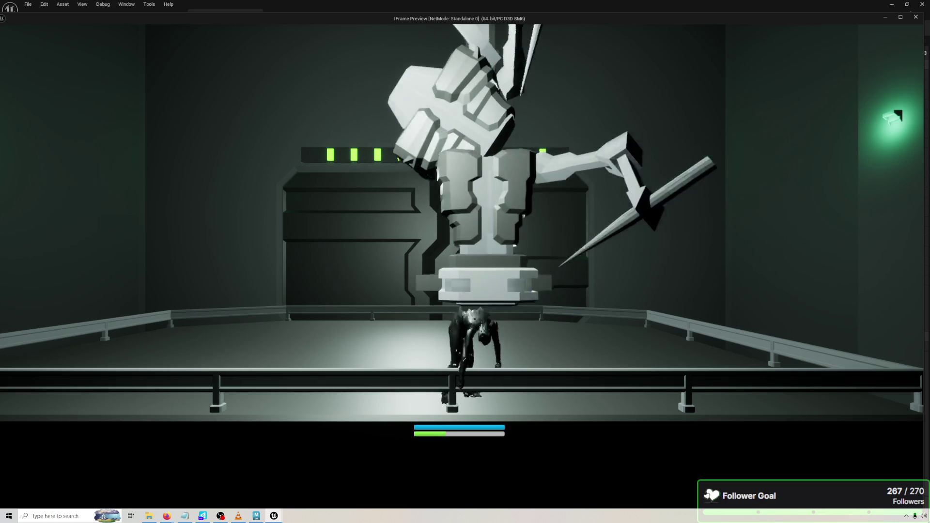
key("Escape")
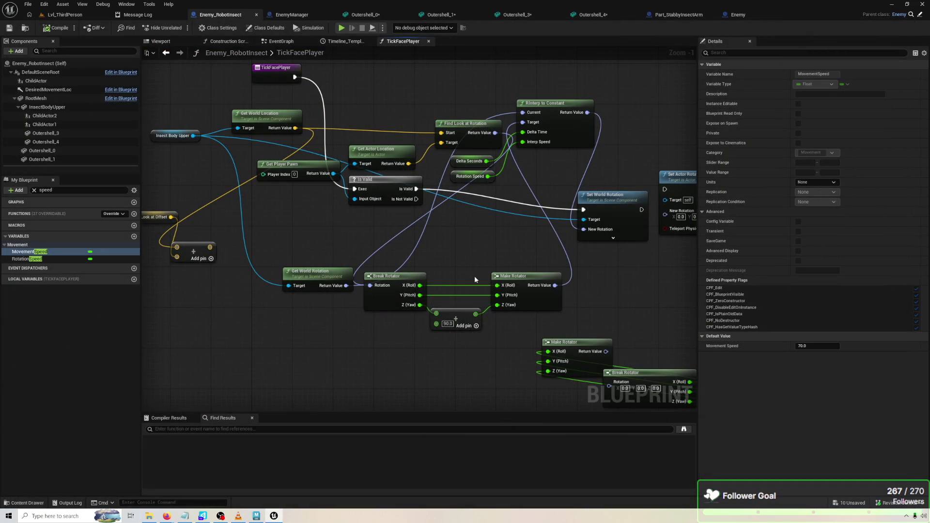
Route Break Rotator's yaw through the Add node into Make Rotator's Z (Yaw), then compile and play-test.
left_click_drag(423, 296, 437, 314)
key("ctrl+z")
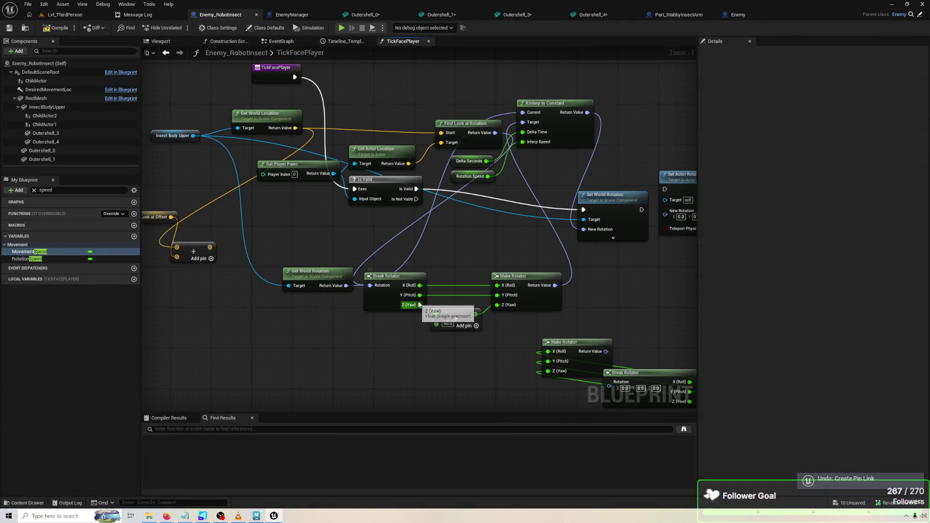
mouse_move(421, 295)
left_mouse_down()
mouse_move(437, 313)
mouse_move(498, 295)
left_mouse_up()
left_click_drag(420, 305, 497, 305)
left_click(67, 30)
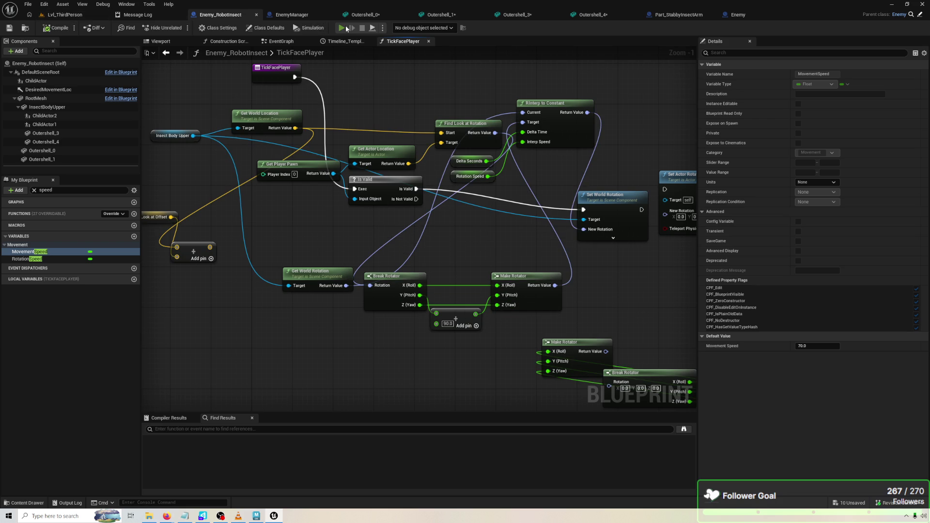
left_click(342, 28)
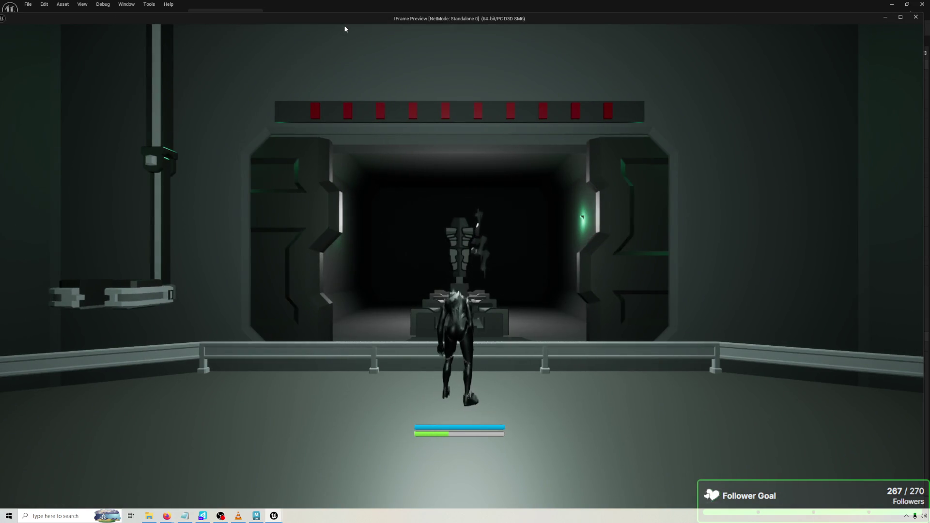
key("t")
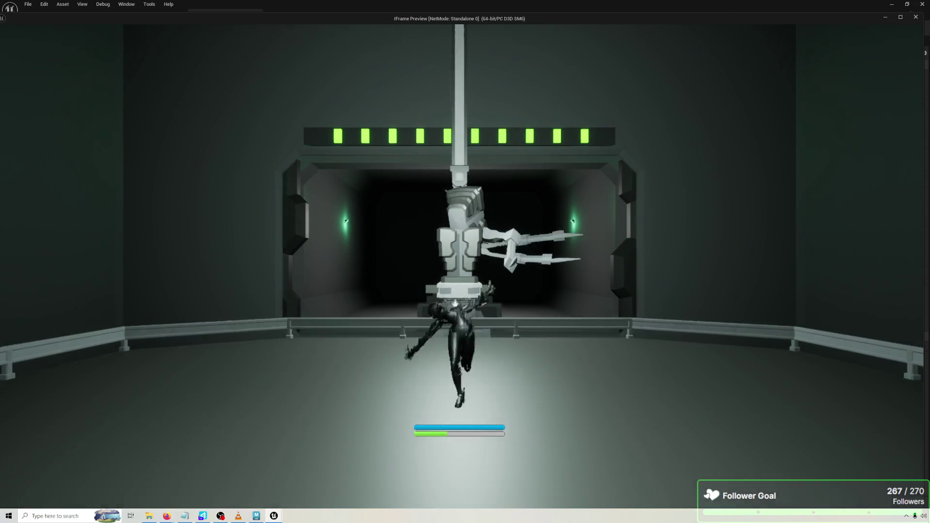
key("Escape")
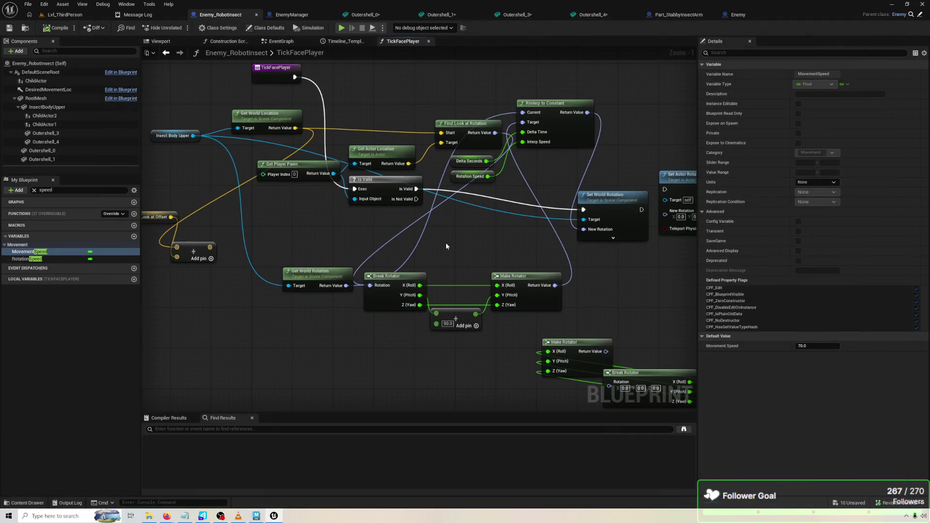
Connect Break Rotator's Y (Pitch) to Make Rotator's Y (Pitch) and play-test again.
left_click(425, 308)
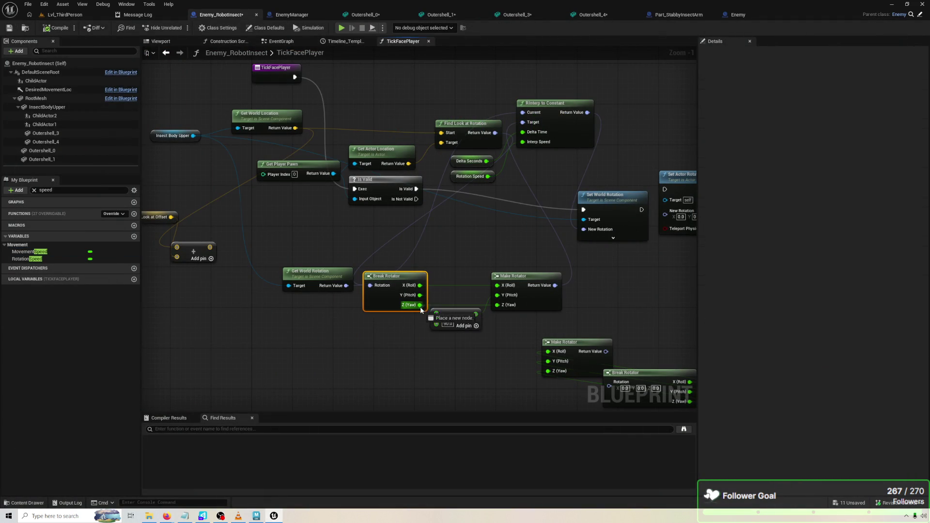
mouse_move(422, 297)
left_mouse_down()
mouse_move(497, 296)
mouse_move(497, 304)
left_mouse_up()
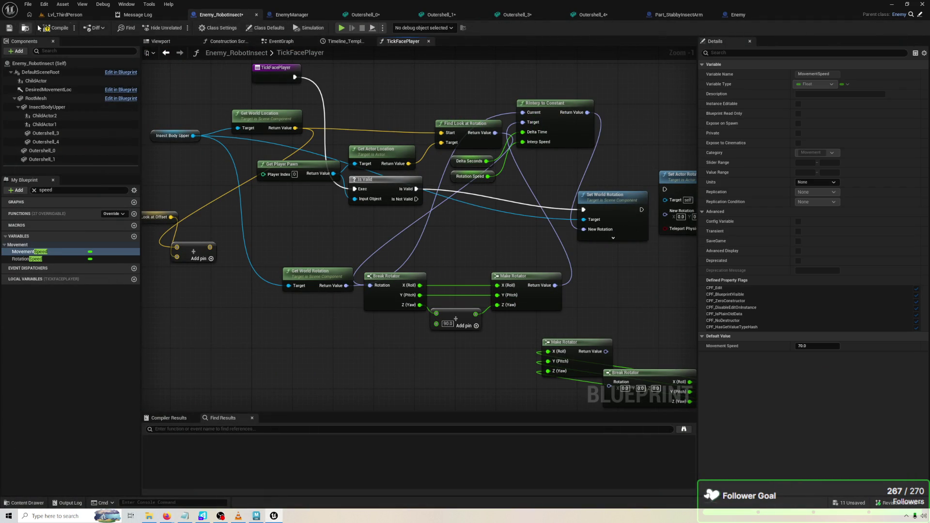
left_click(341, 27)
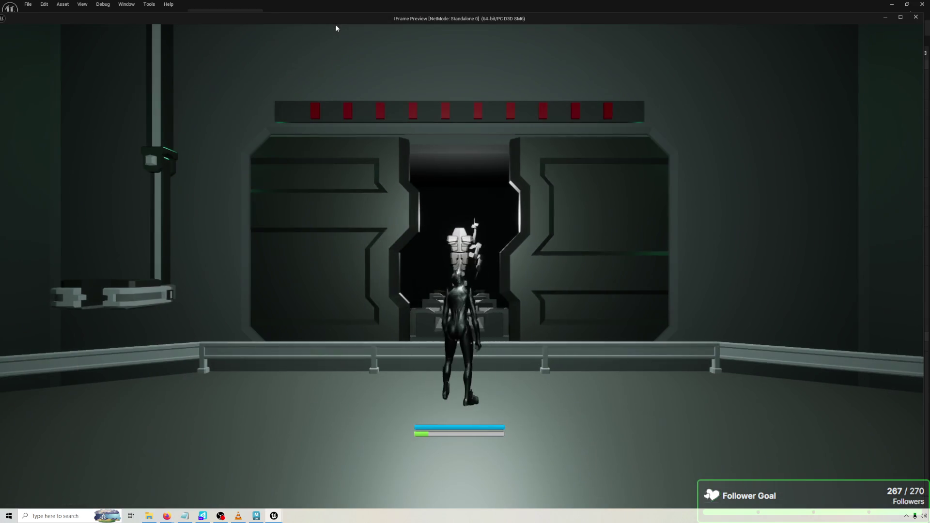
key("6")
key("7")
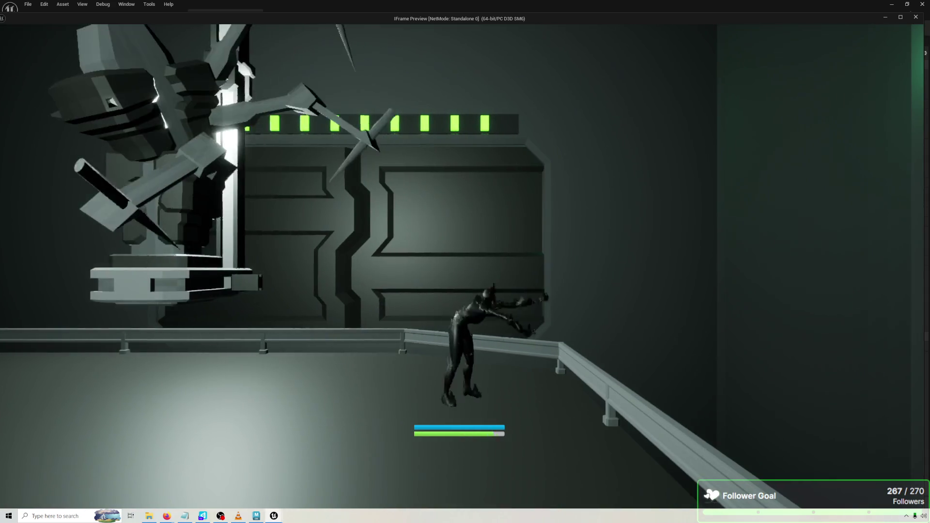
key("Escape")
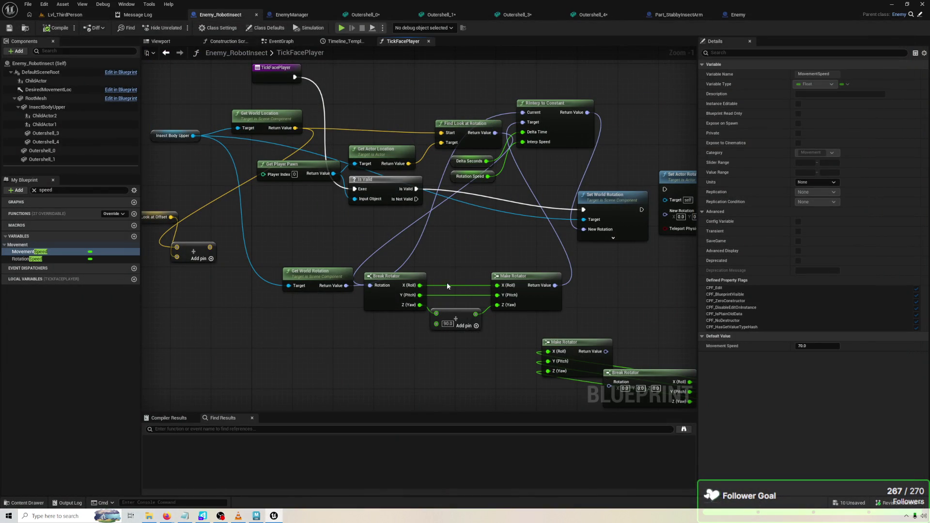
left_click_drag(339, 281, 330, 223)
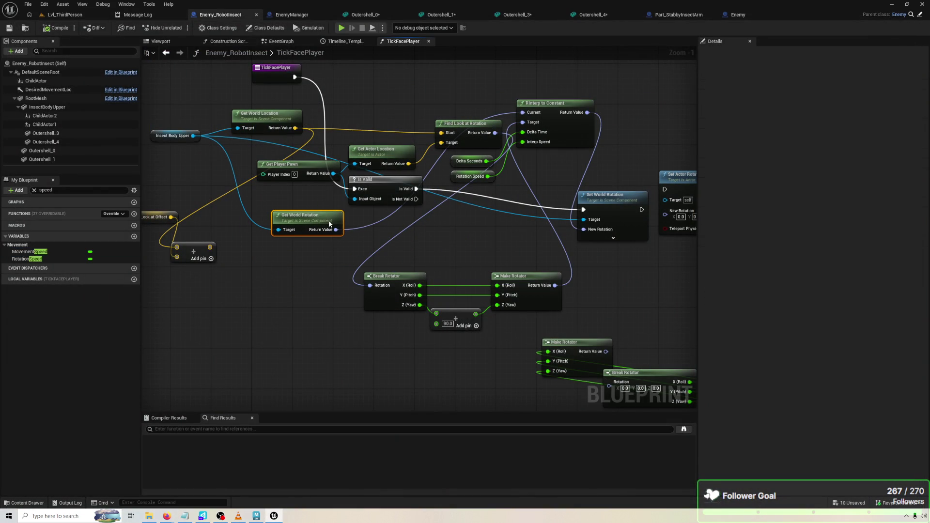
Wire Break Rotator's X (Roll) to Make Rotator's X (Roll) and yaw through the Add node.
mouse_move(420, 285)
left_mouse_down()
mouse_move(437, 314)
mouse_move(497, 286)
left_mouse_up()
left_click_drag(421, 305, 502, 305)
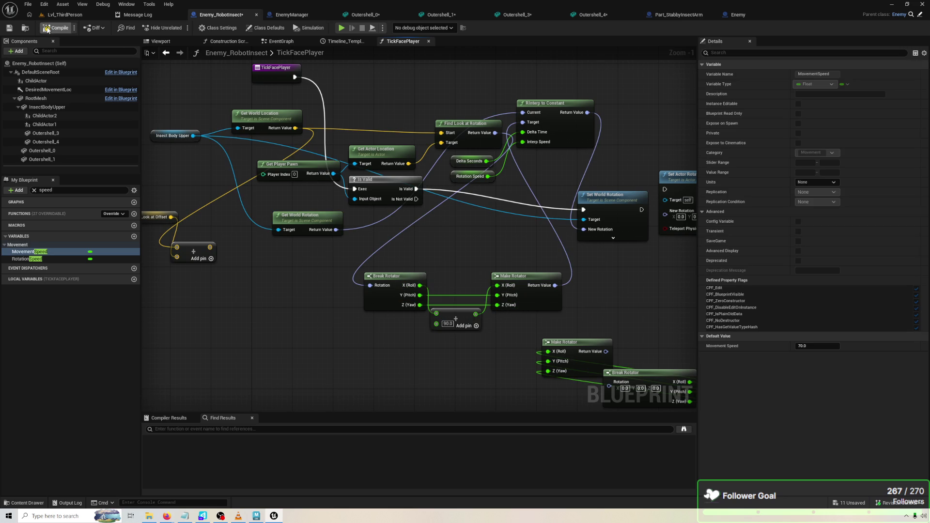
left_click(341, 28)
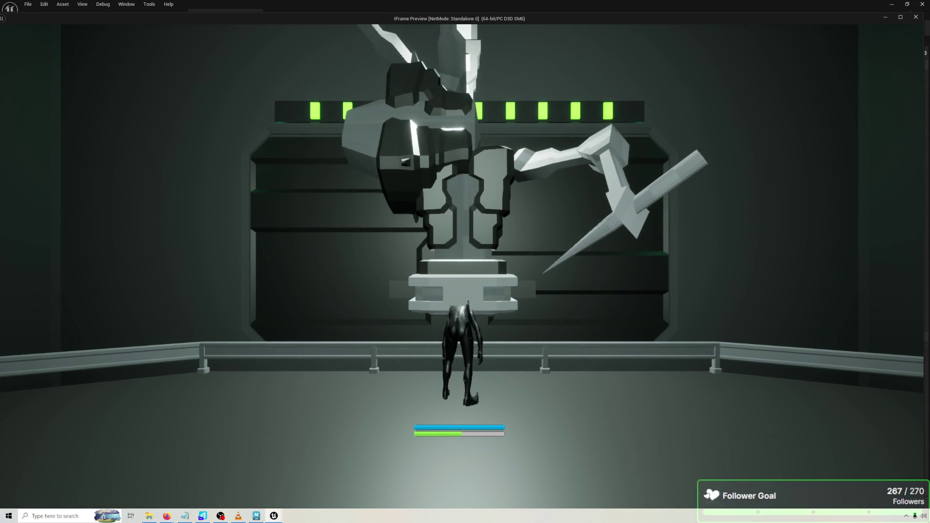
key("Escape")
left_click_drag(420, 286, 422, 290)
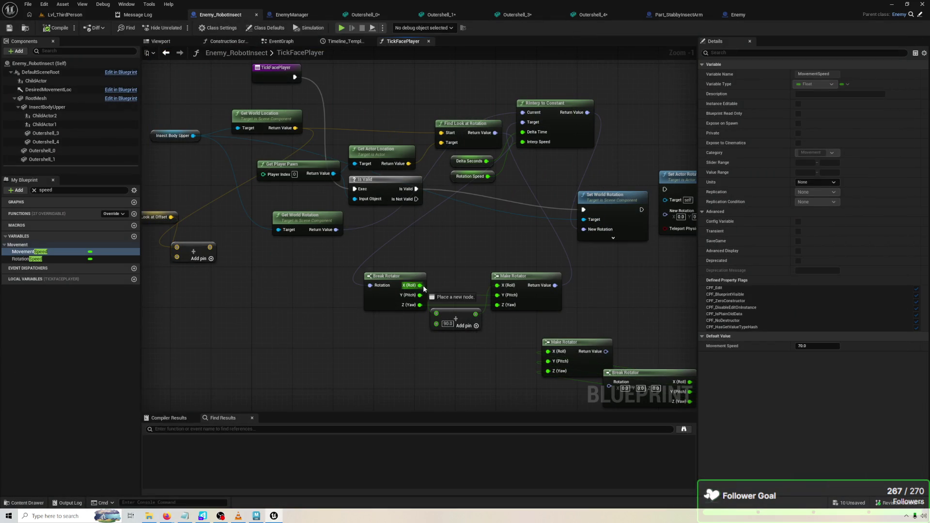
left_click_drag(504, 290, 504, 289)
left_click_drag(436, 309, 430, 309)
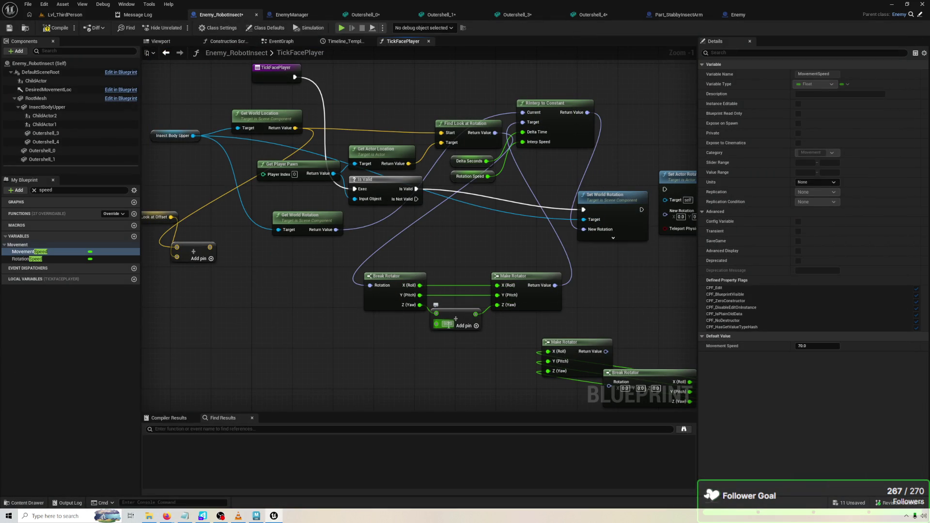
Play-test with a -90 yaw offset, then restore the offset to 90 and play again.
type("-90")
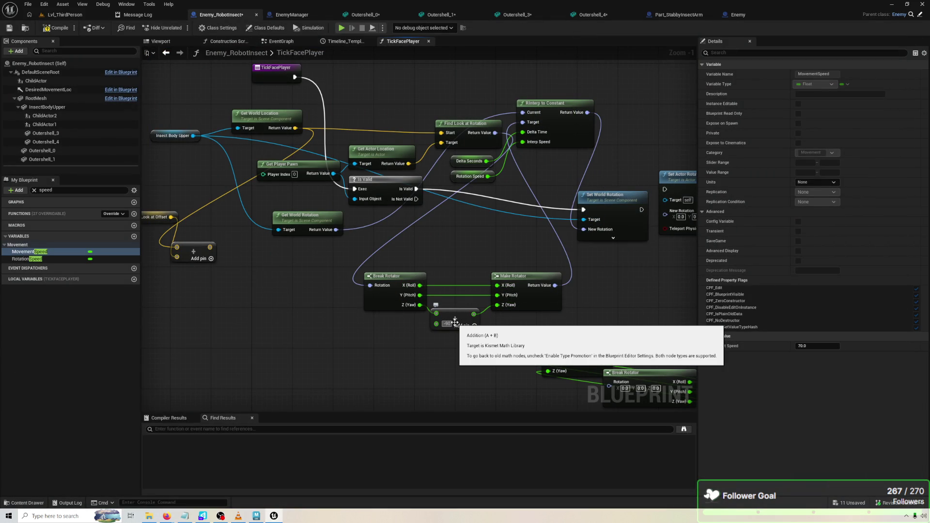
left_click(342, 29)
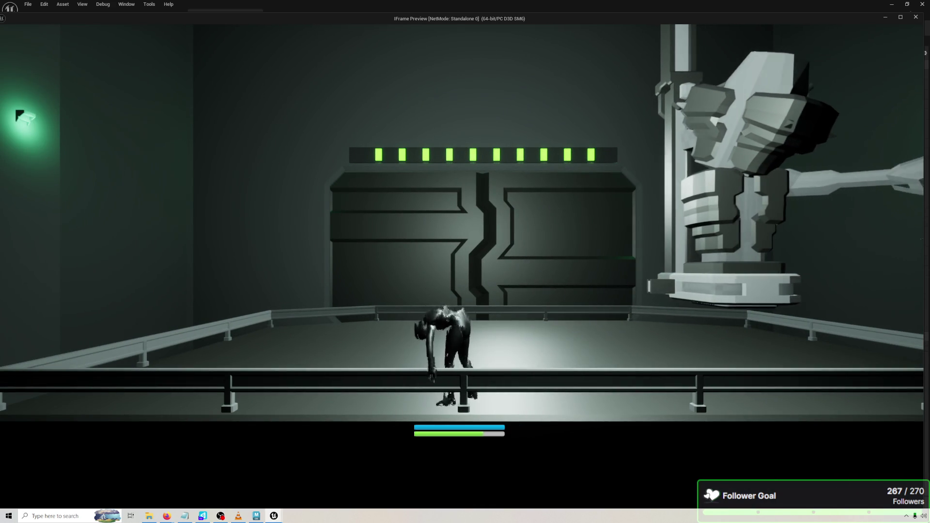
key("Escape")
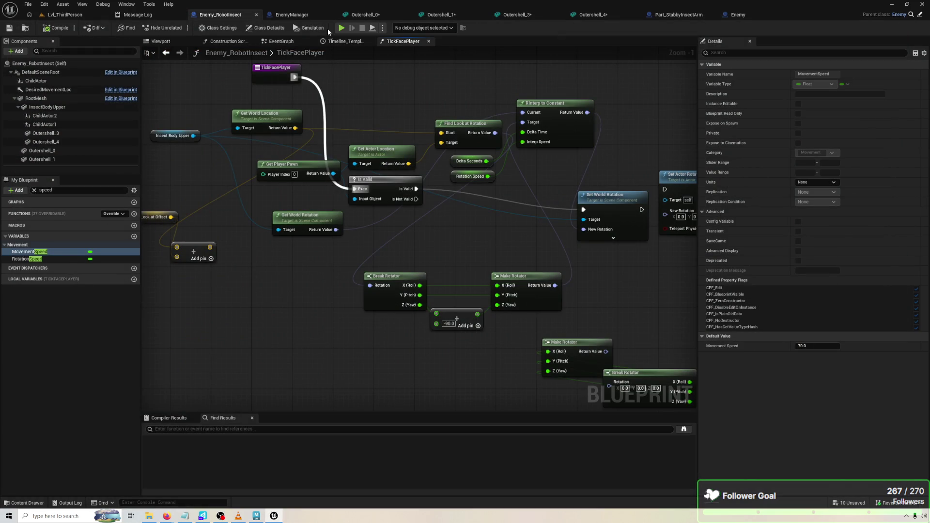
type("9")
key("Return")
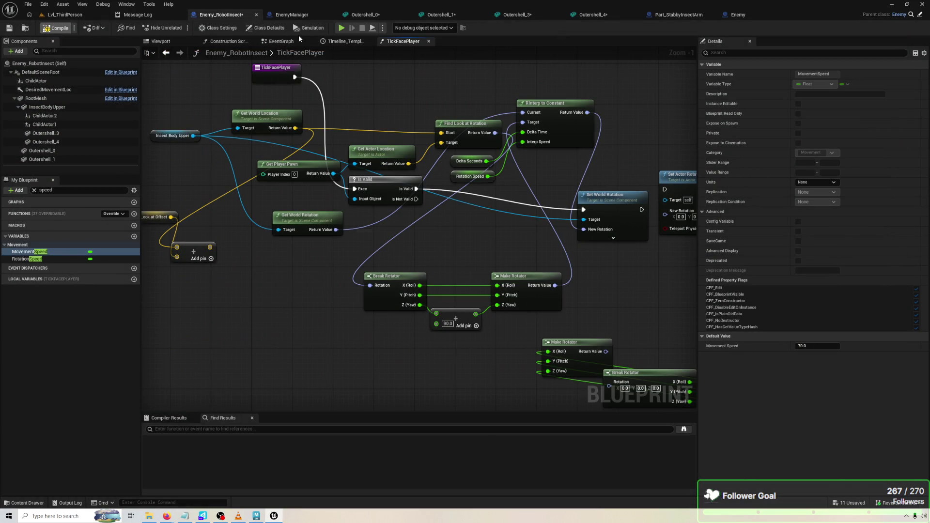
left_click(341, 29)
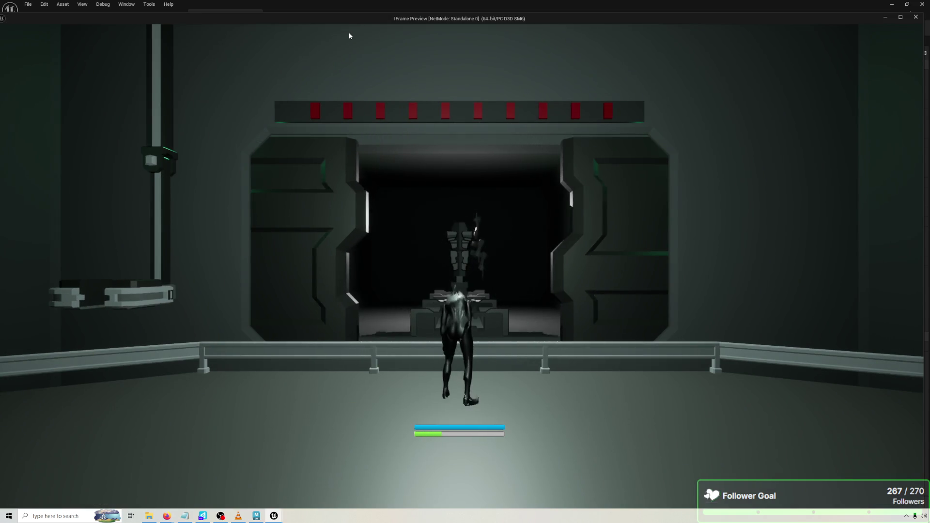
key("w")
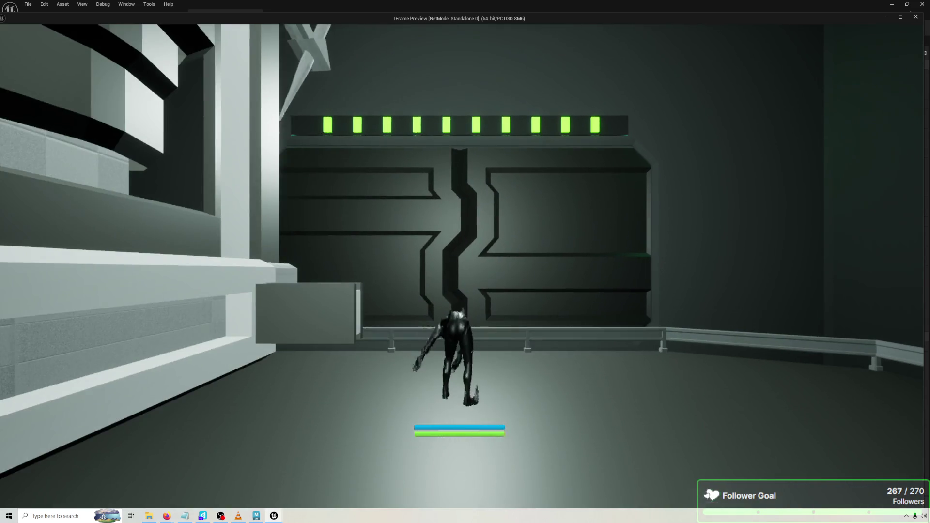
key("Escape")
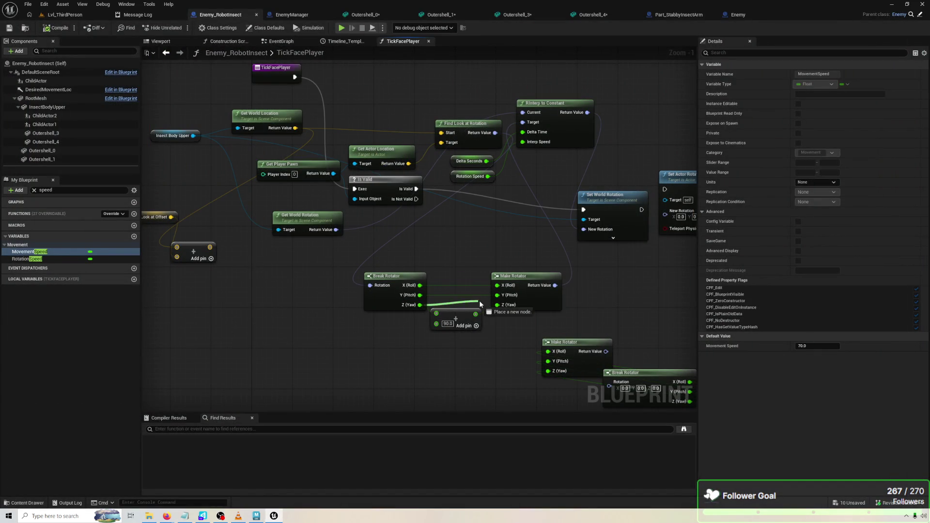
left_click(341, 27)
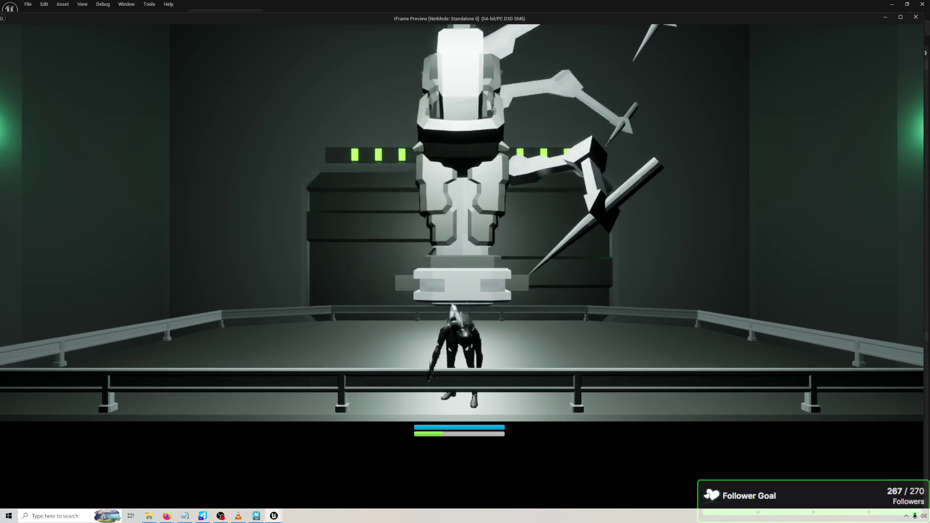
key("Escape")
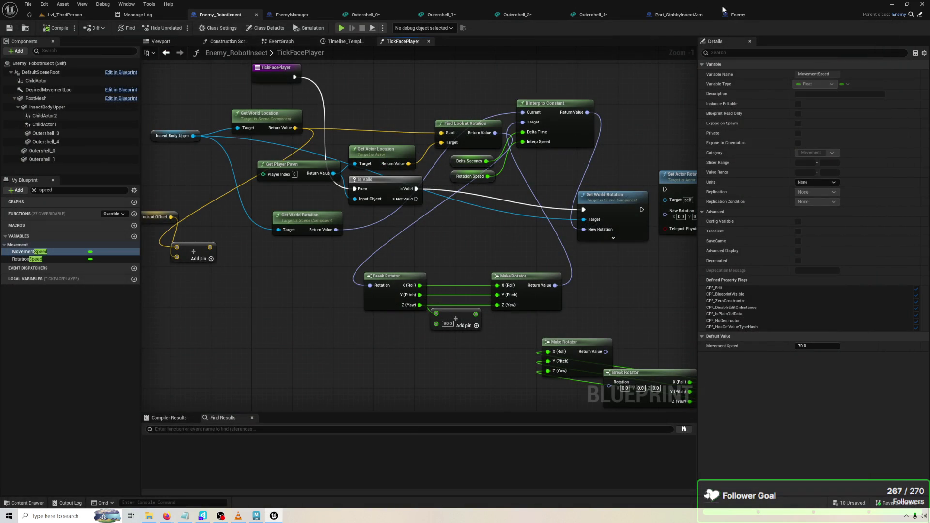
left_click(671, 15)
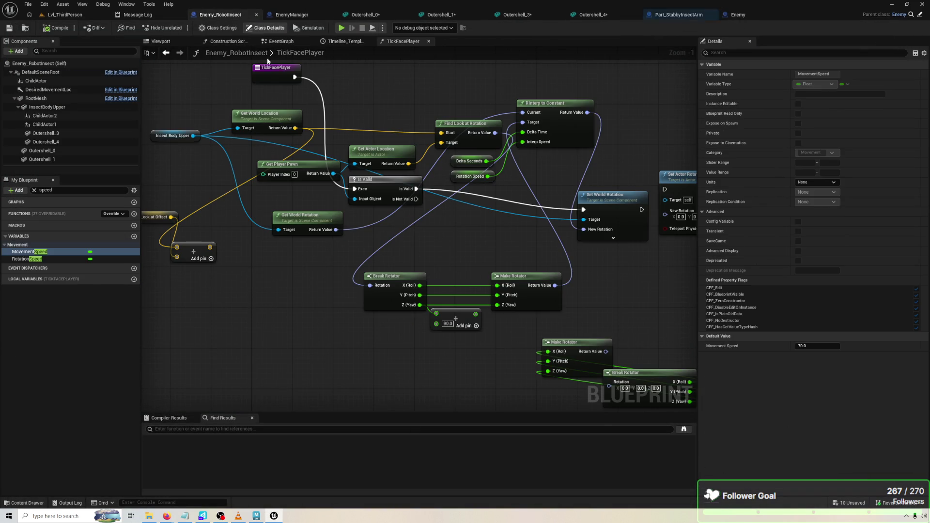
In Enemy_RobotInsect's viewport, rotate InsectBodyUpper 90° in yaw and play-test.
left_click(320, 15)
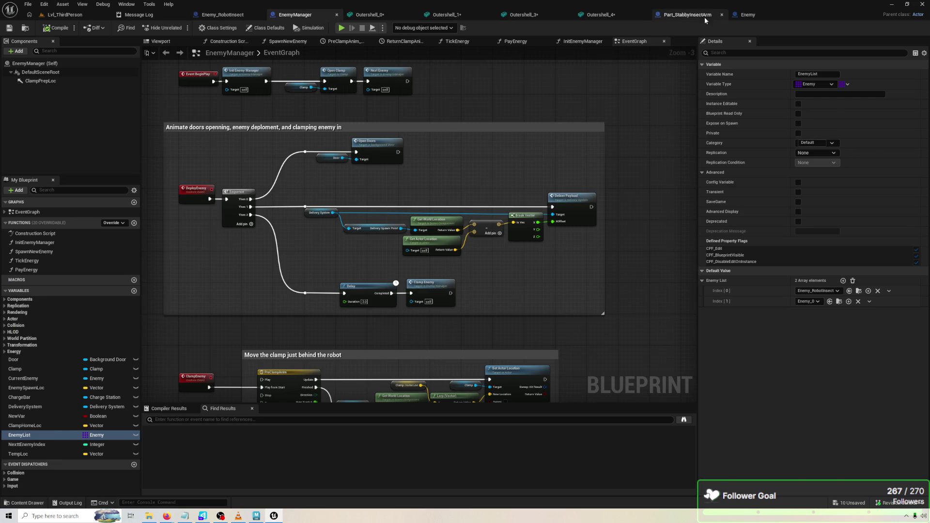
left_click(705, 17)
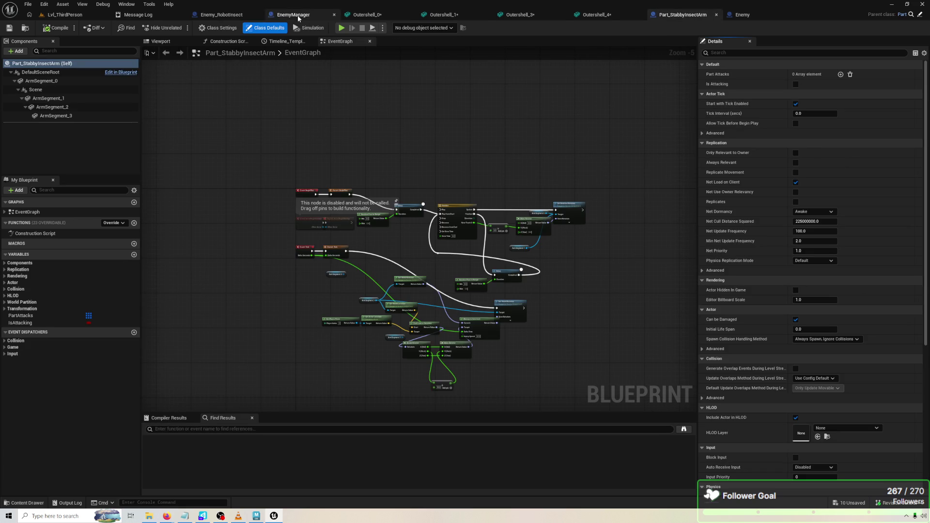
left_click(299, 15)
left_click(162, 41)
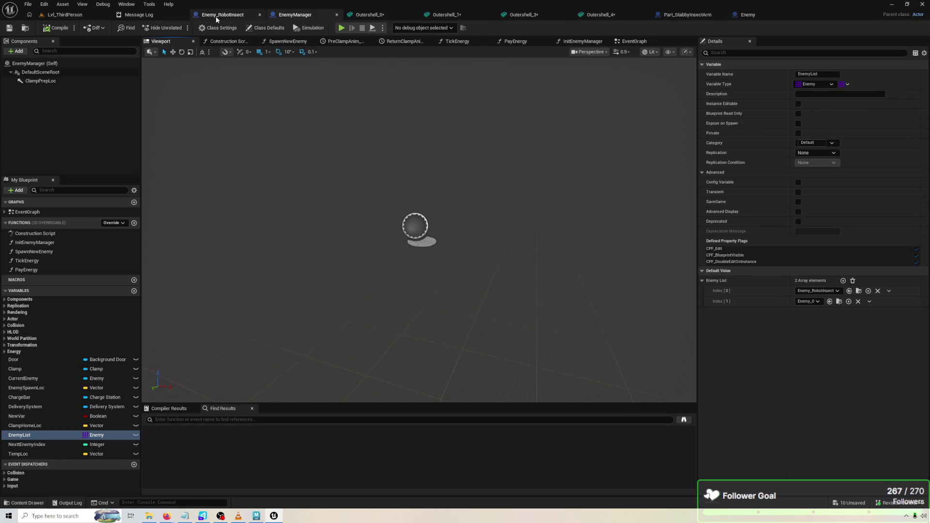
left_click(203, 15)
left_click(166, 41)
left_click(446, 180)
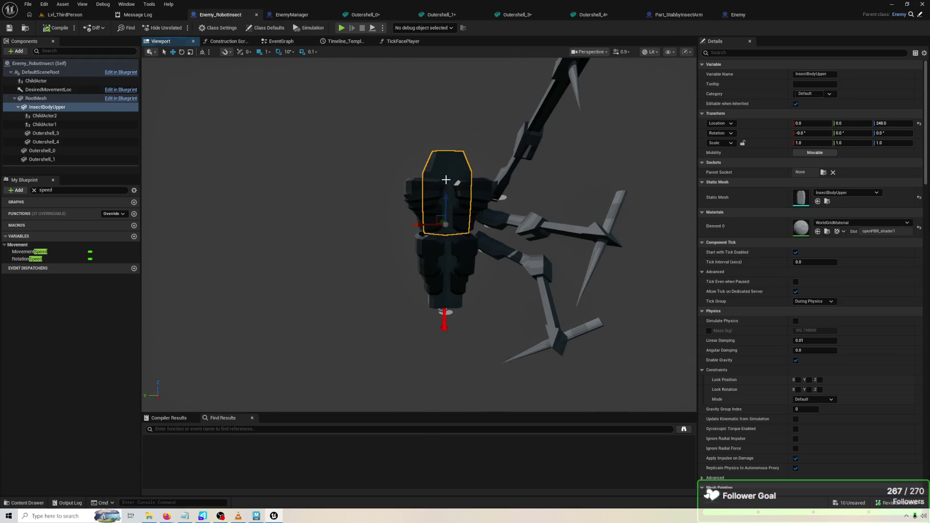
left_click_drag(439, 229, 473, 229)
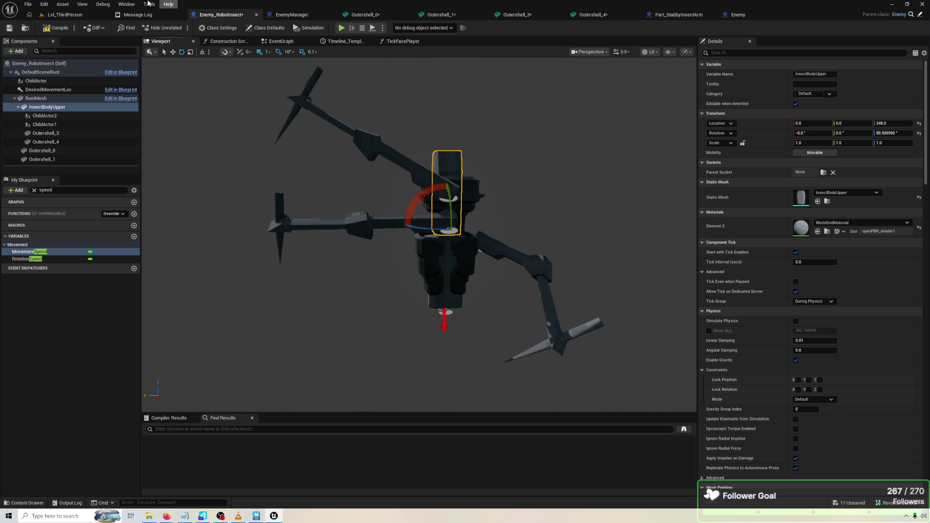
left_click(342, 28)
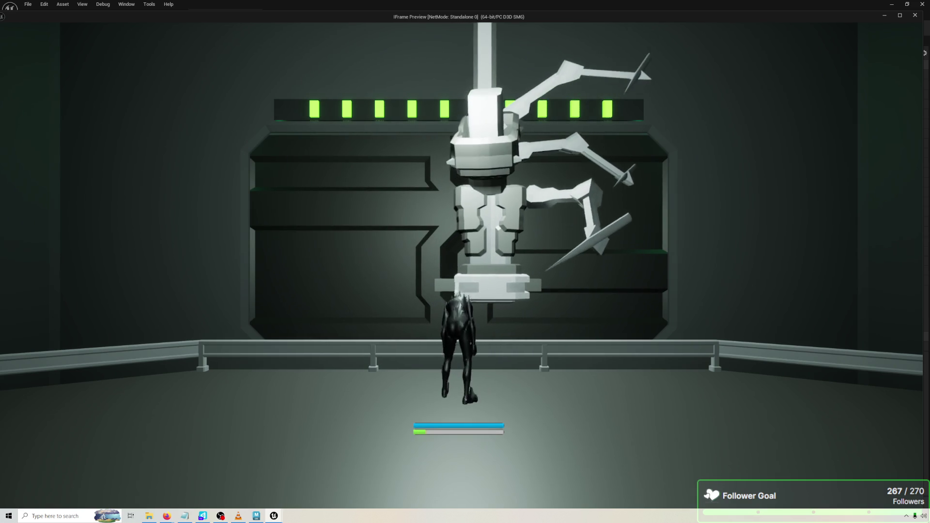
Stop the test, reset InsectBodyUpper's rotation to 0, and compile Enemy_RobotInsect.
key("space")
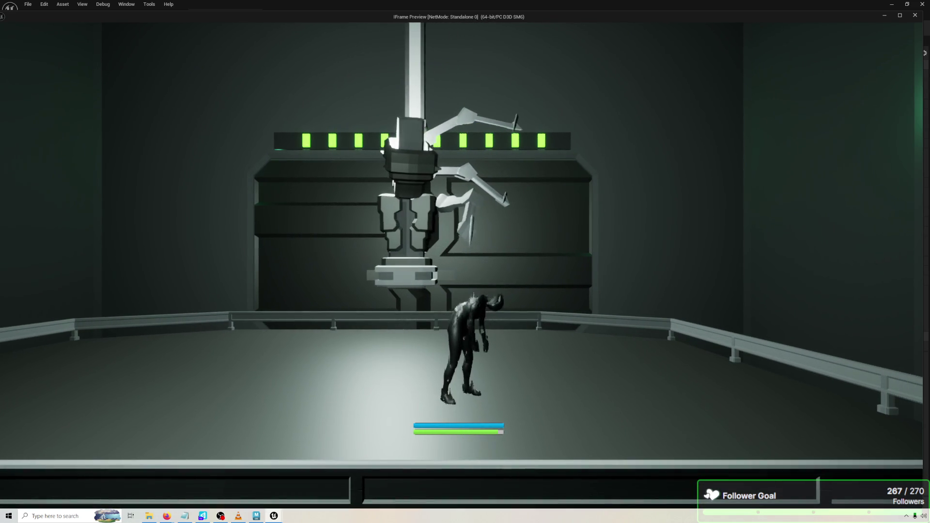
key("Escape")
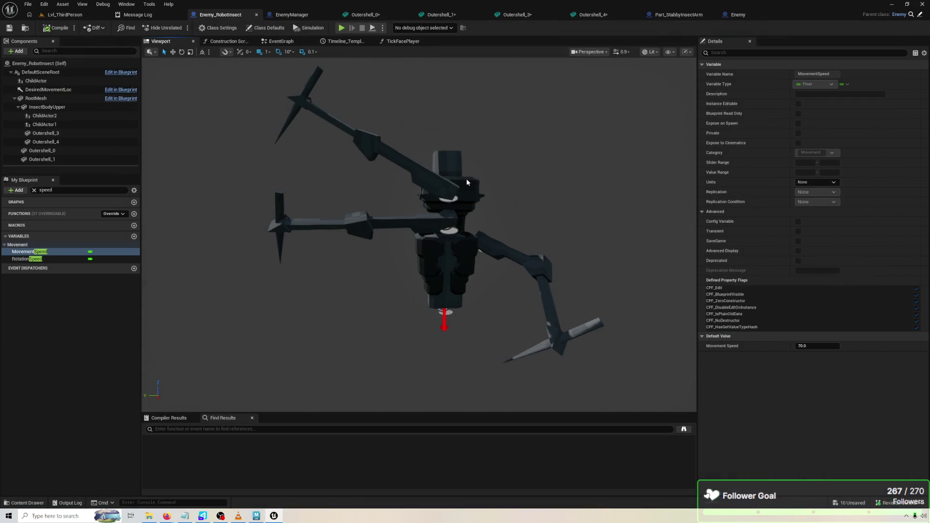
left_click(464, 220)
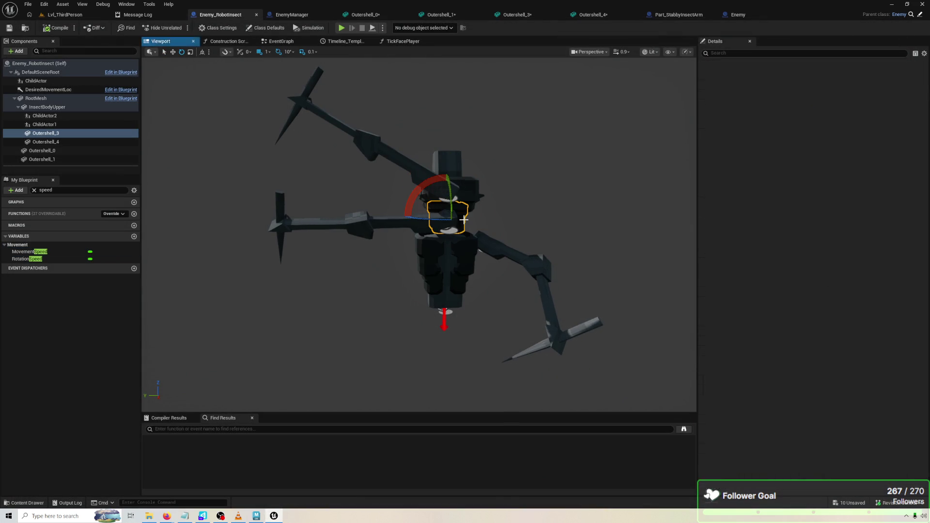
left_click(43, 107)
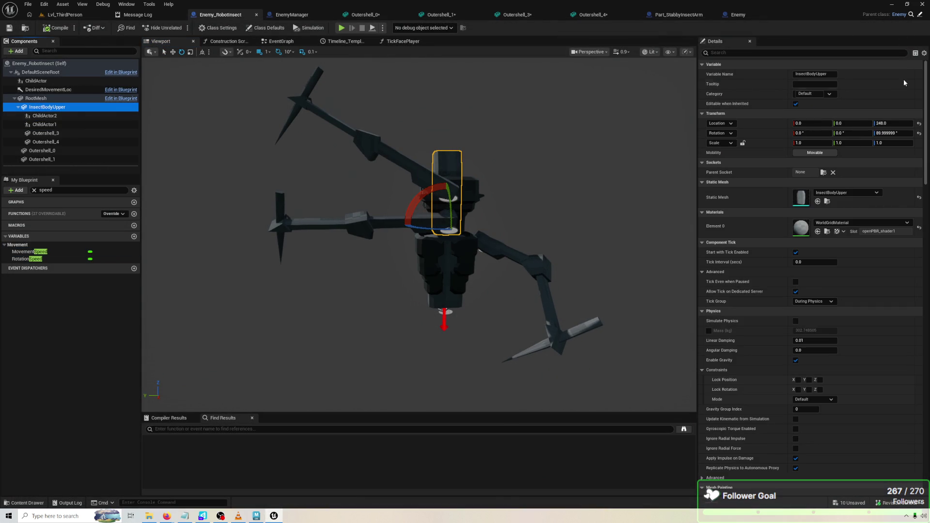
left_click(919, 134)
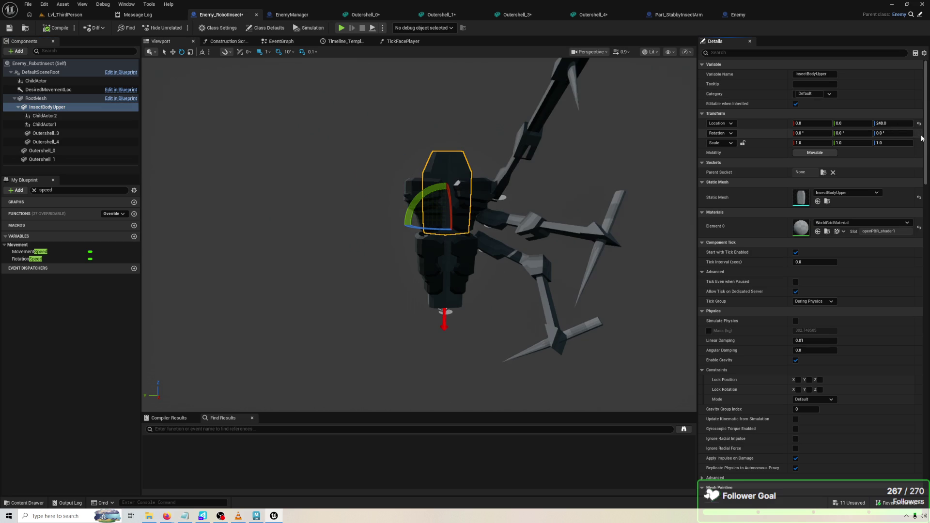
left_click(247, 265)
left_click(444, 161)
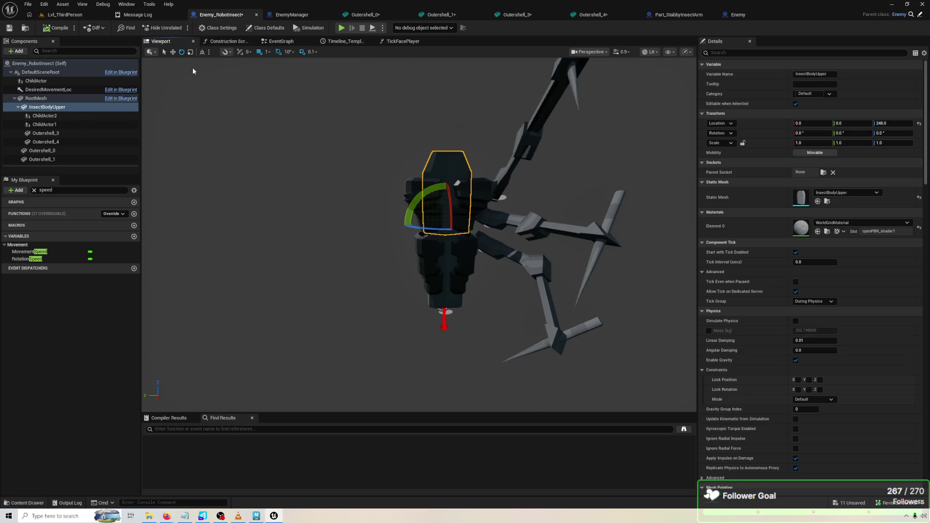
left_click(68, 31)
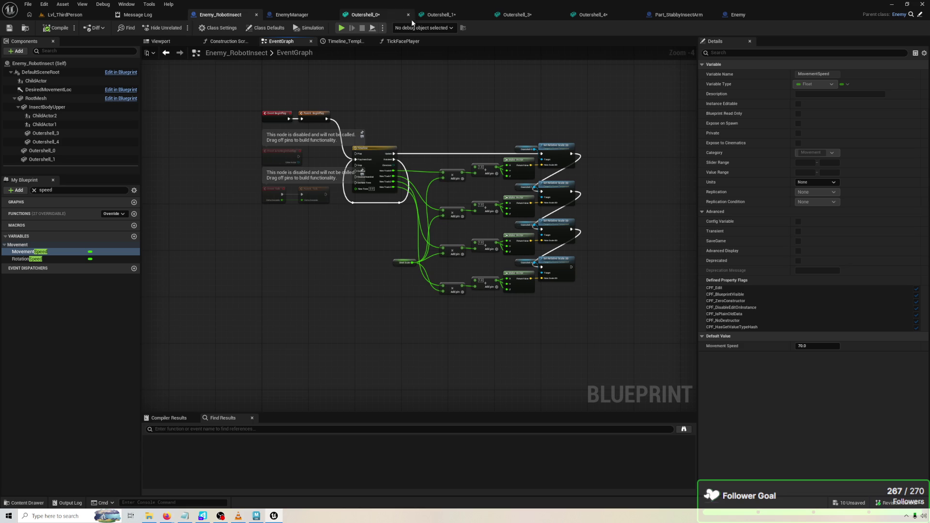
In TickFacePlayer, stack Is Valid, Get Player Pawn and Get Actor Location at the top.
left_click(276, 13)
left_click(678, 14)
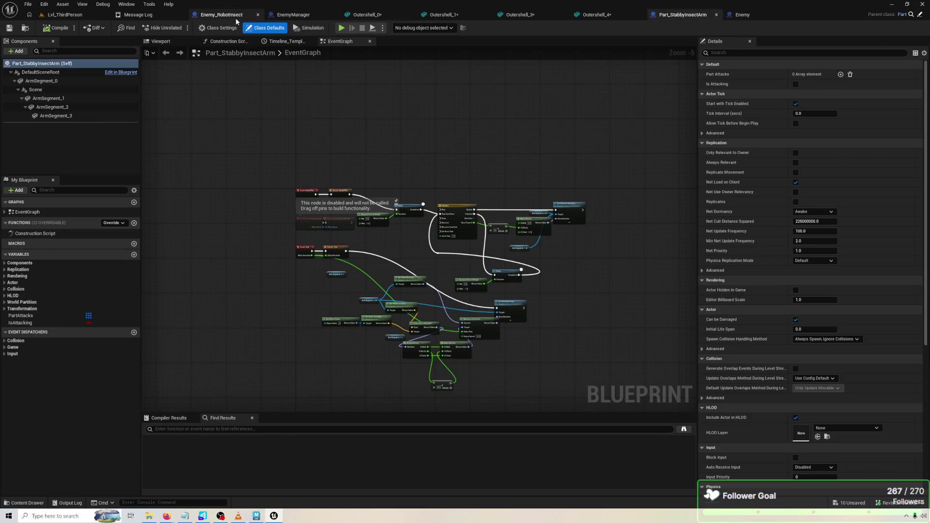
left_click(237, 20)
left_click(396, 42)
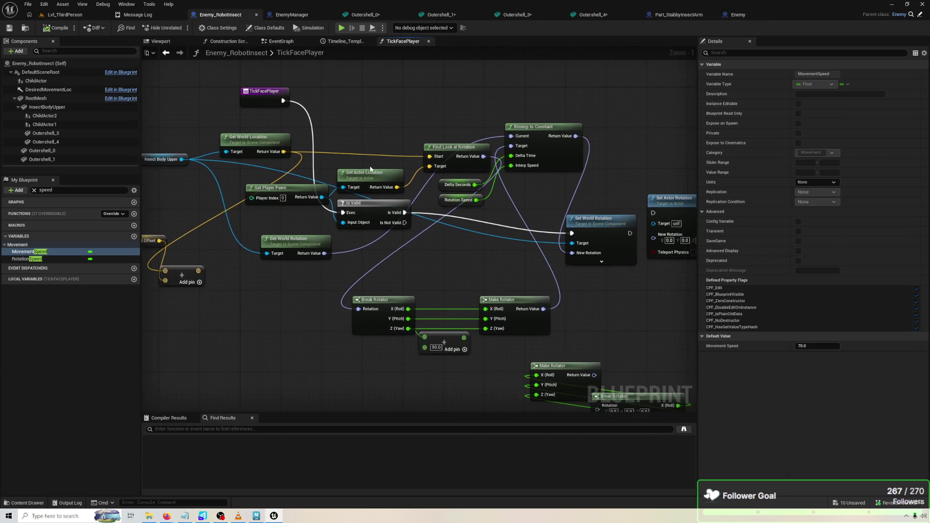
scroll(382, 167, "down", 1)
mouse_move(327, 140)
left_mouse_down()
mouse_move(332, 158)
mouse_move(370, 78)
left_mouse_up()
mouse_move(284, 177)
left_mouse_down()
mouse_move(295, 106)
mouse_move(288, 130)
mouse_move(266, 85)
left_mouse_up()
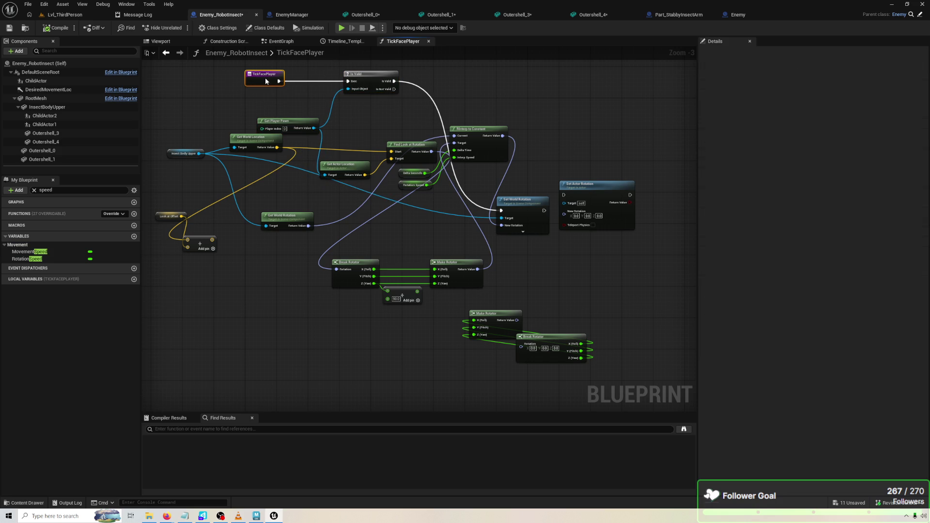
left_click_drag(279, 119, 276, 92)
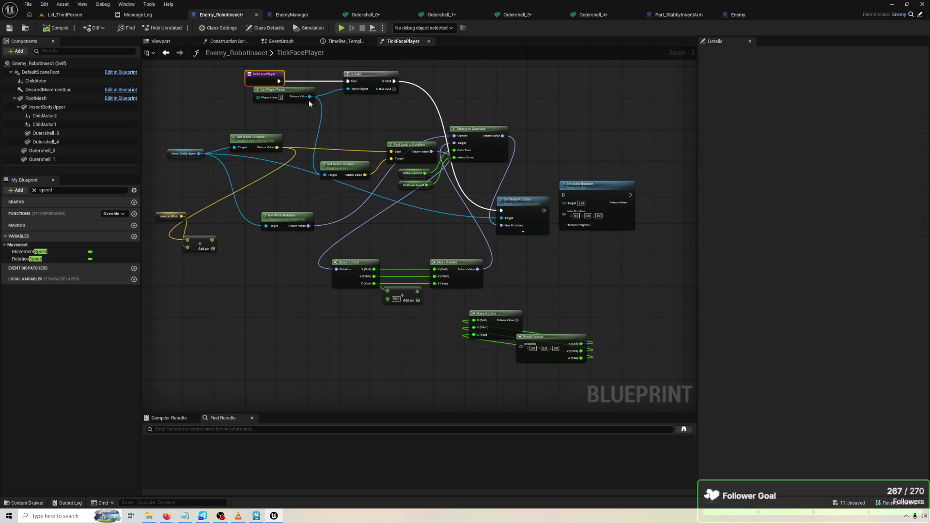
left_click_drag(350, 161, 342, 112)
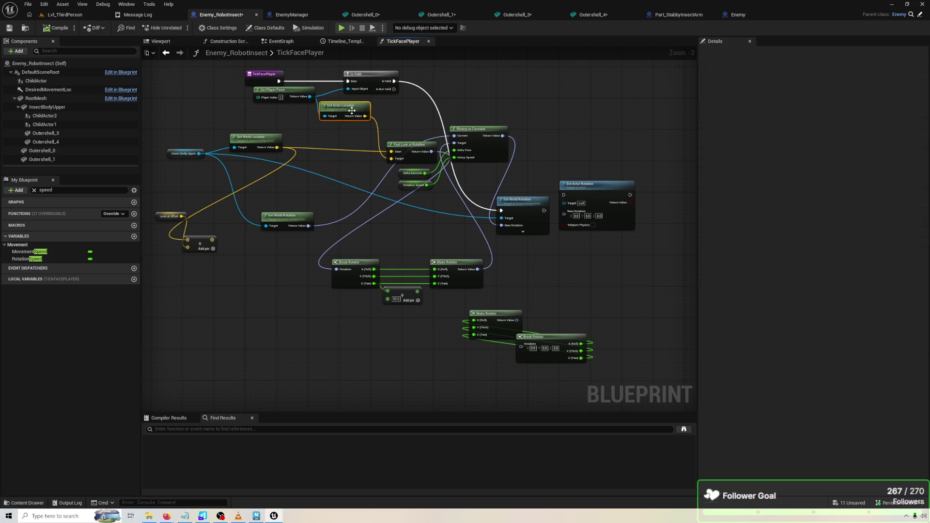
scroll(350, 109, "up", 3)
Line up Find Look at Rotation, Get World Location and Insect Body Upper near the location nodes.
left_click_drag(448, 196, 455, 150)
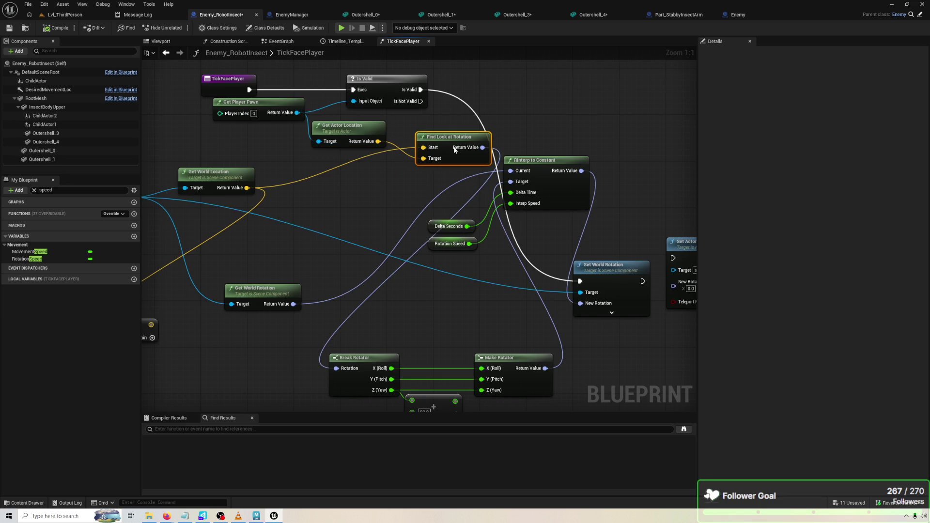
left_click_drag(342, 127, 342, 145)
left_click_drag(302, 174, 377, 165)
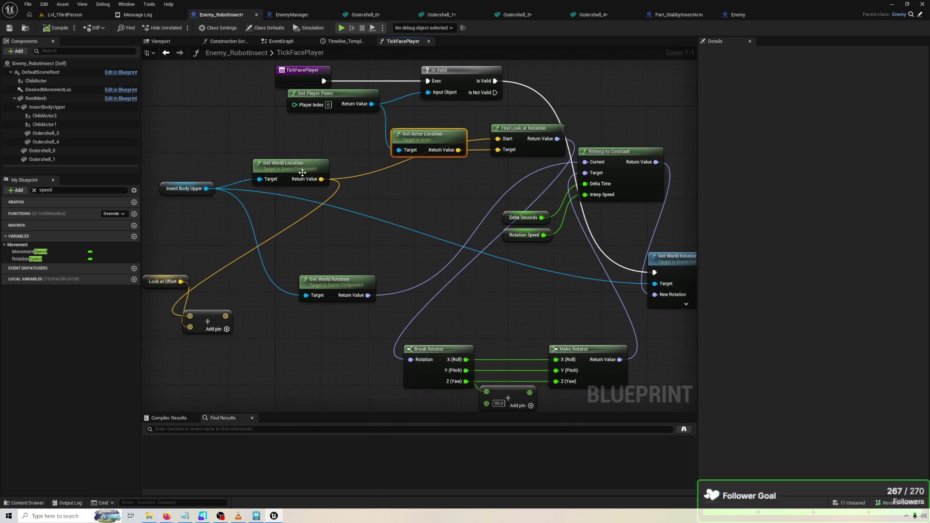
left_click_drag(280, 170, 281, 136)
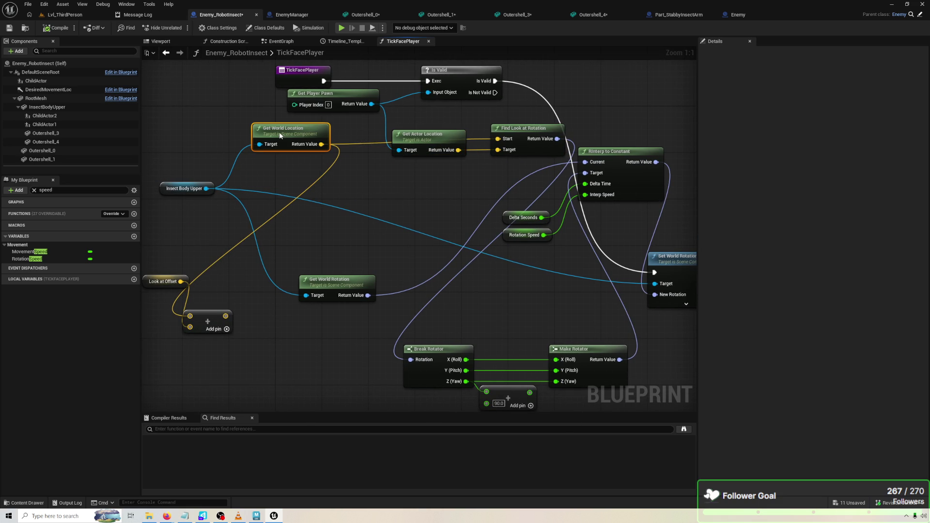
left_click_drag(181, 194, 181, 146)
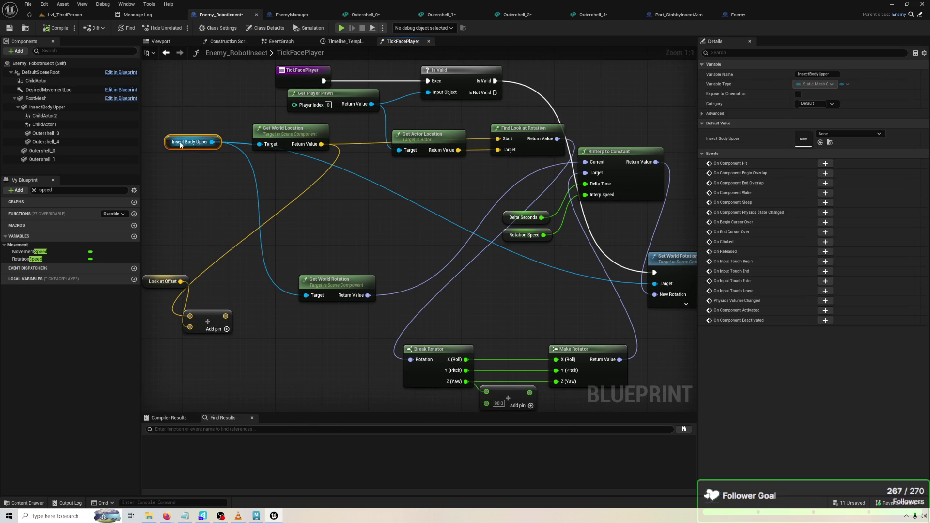
left_click_drag(332, 204, 270, 184)
left_click_drag(478, 113, 457, 115)
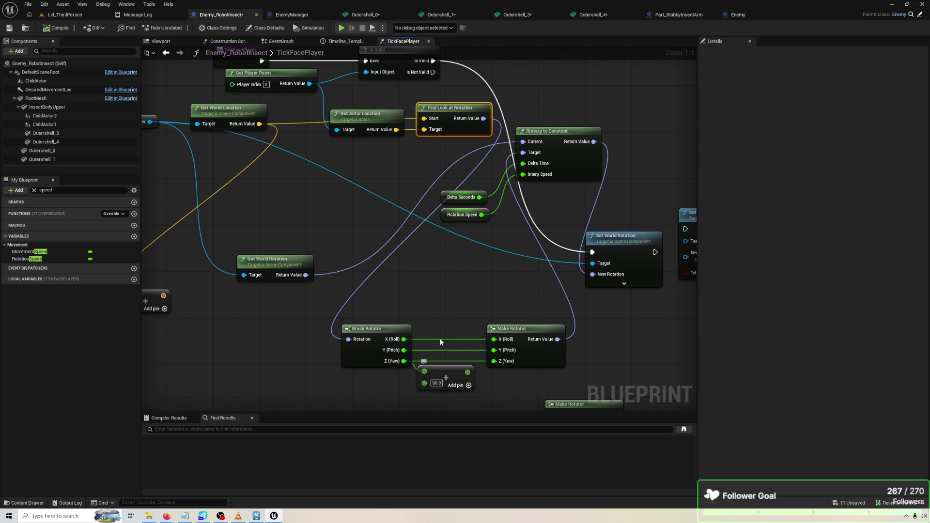
Wire the Add result into Make Rotator's Z (Yaw) and delete the lower Break/Make Rotator pair.
left_click_drag(467, 373, 493, 361)
mouse_move(524, 387)
left_mouse_down()
mouse_move(364, 322)
mouse_move(562, 392)
mouse_move(592, 420)
left_mouse_up()
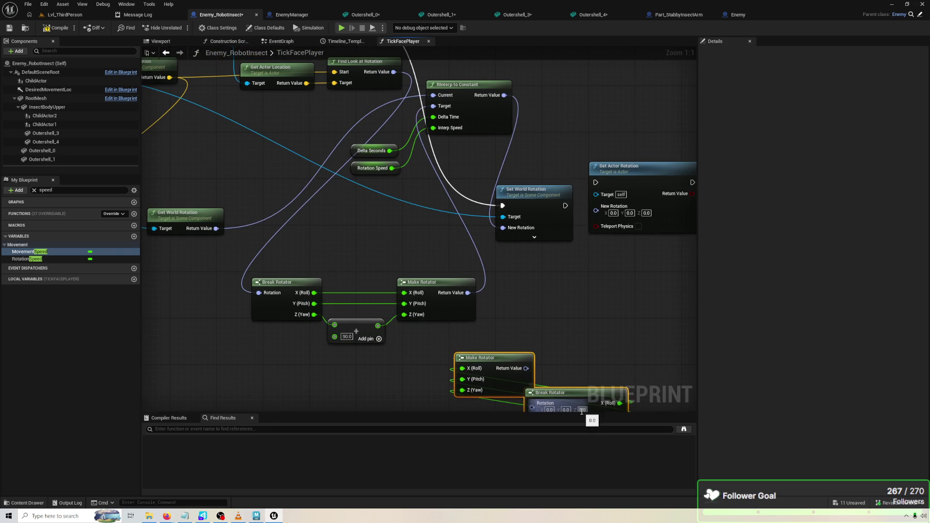
key("Delete")
mouse_move(433, 179)
left_mouse_down()
mouse_move(494, 234)
mouse_move(528, 248)
left_mouse_up()
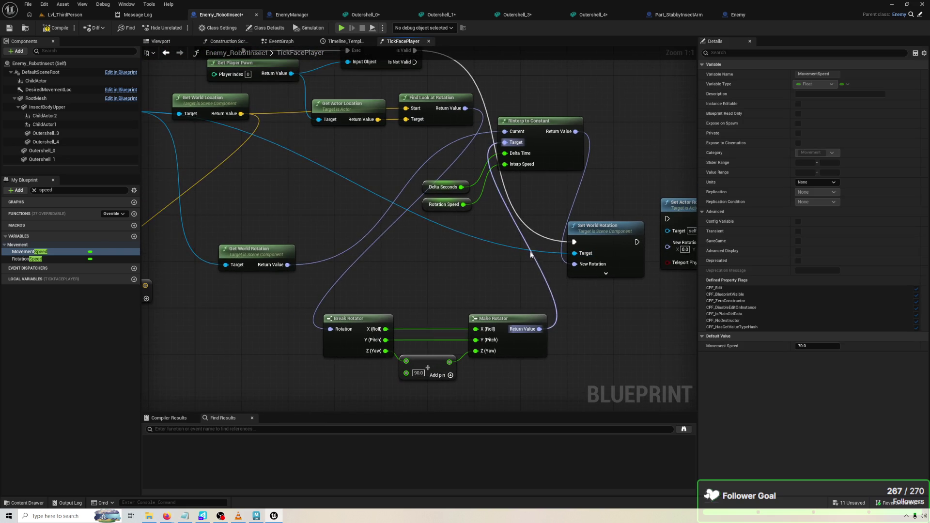
mouse_move(256, 254)
left_mouse_down()
mouse_move(254, 221)
mouse_move(231, 178)
mouse_move(208, 167)
mouse_move(273, 171)
mouse_move(233, 174)
left_mouse_up()
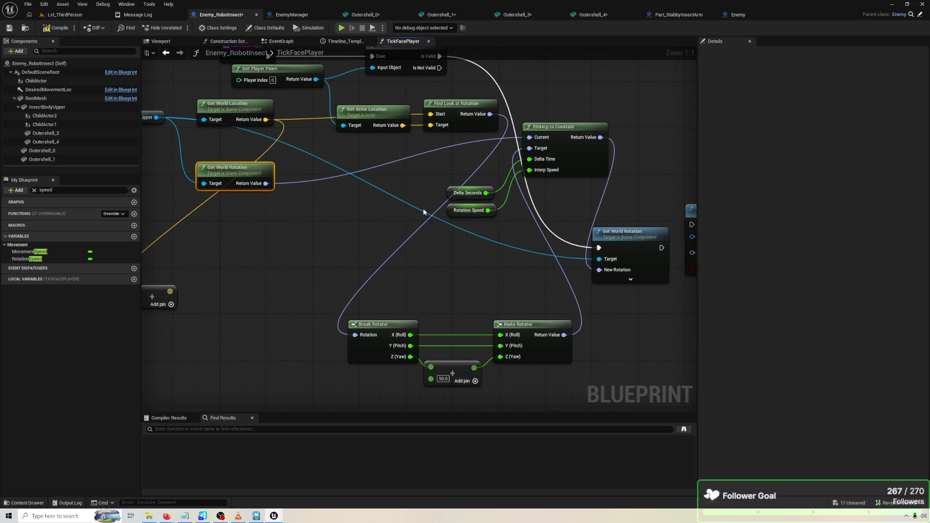
Duplicate the rotator chain, feed Get World Rotation through it into RInterp to Constant, and play-test.
left_click_drag(367, 252, 532, 377)
key("ctrl+d")
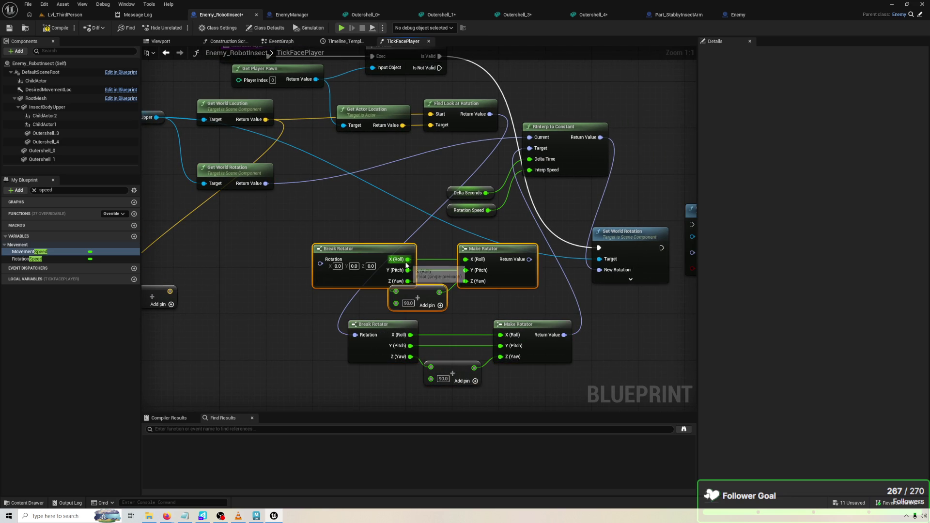
left_click_drag(266, 183, 320, 260)
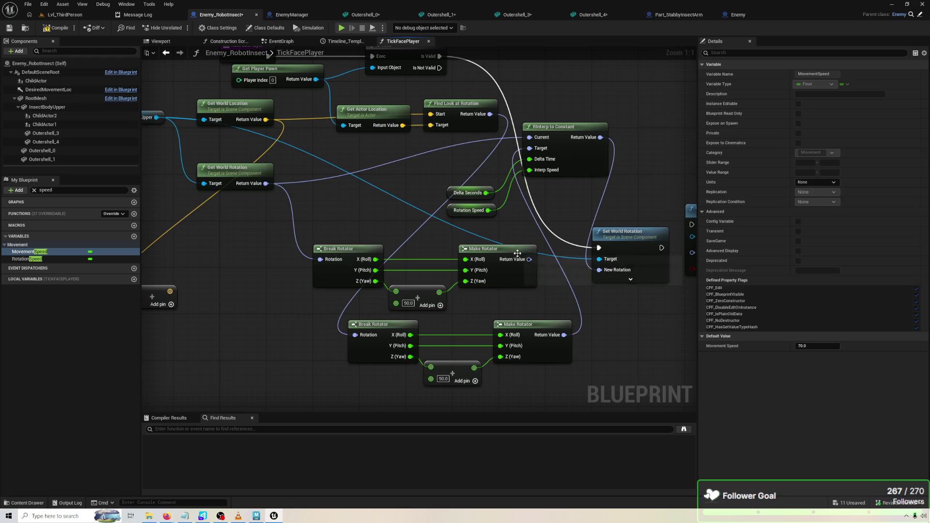
mouse_move(533, 264)
left_mouse_down()
mouse_move(538, 182)
mouse_move(530, 148)
left_mouse_up()
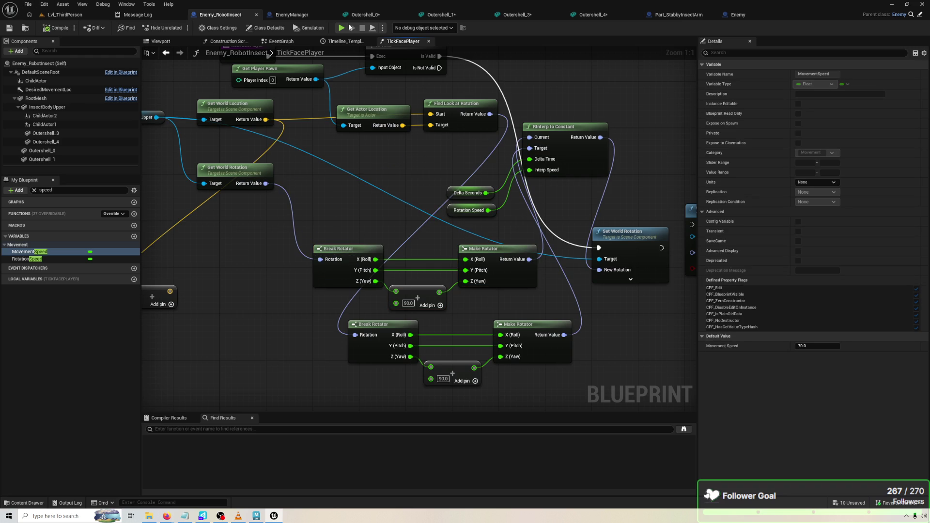
left_click(342, 28)
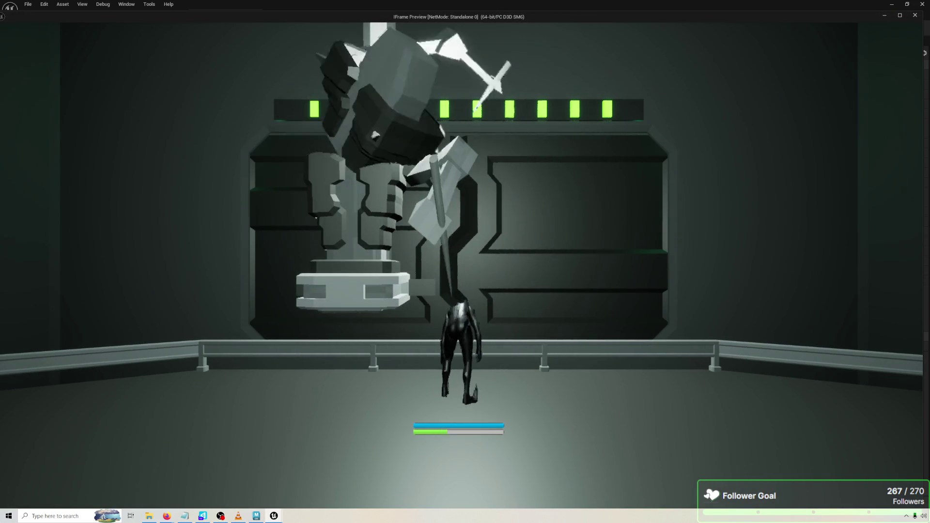
Delete the duplicated rotator chain and wire Get World Rotation directly into RInterp's Current.
key("Escape")
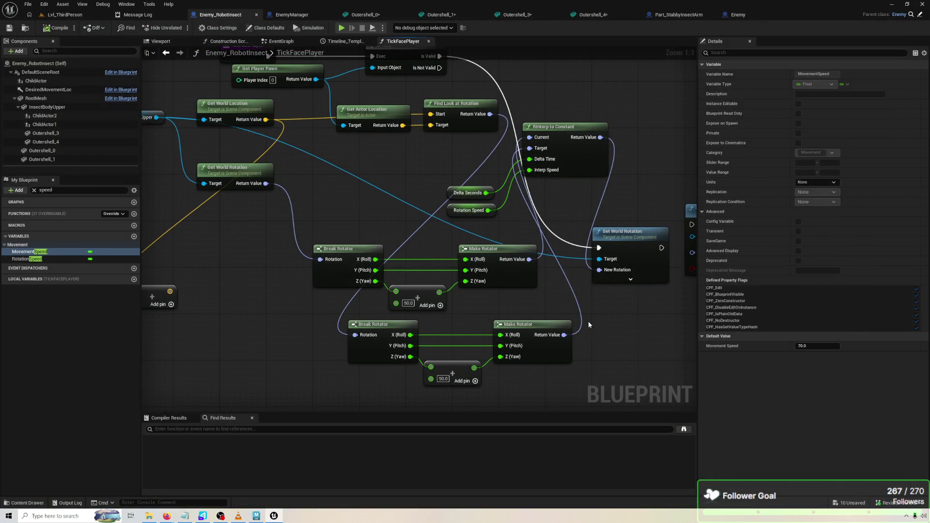
left_click_drag(515, 303, 319, 242)
key("Delete")
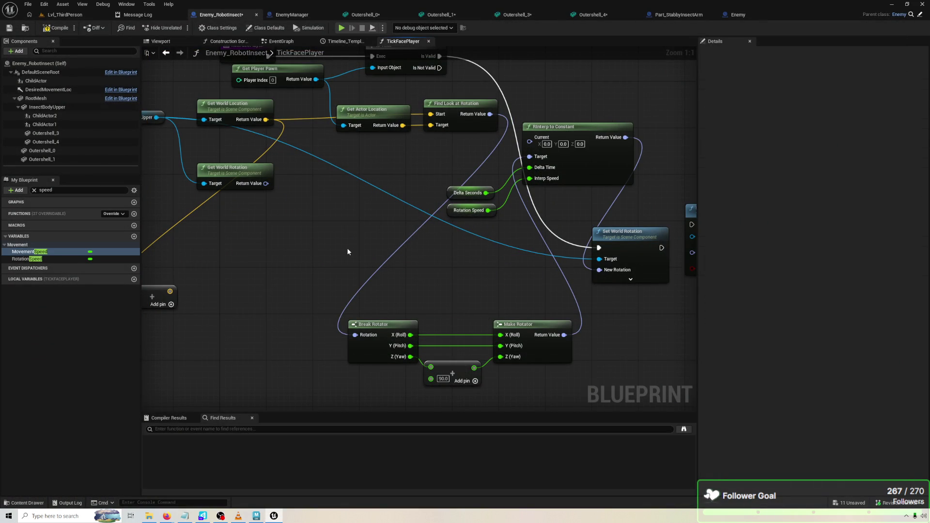
left_click_drag(517, 260, 482, 255)
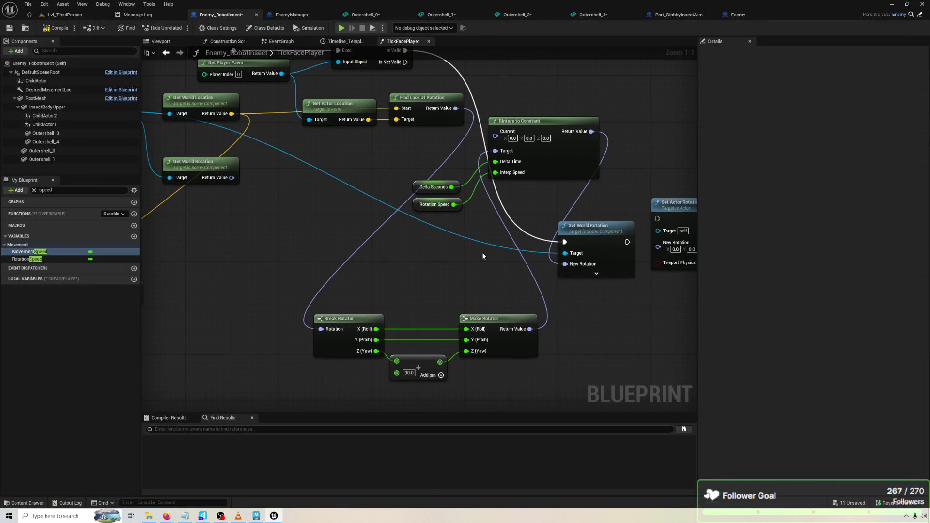
left_click_drag(205, 218, 231, 216)
mouse_move(258, 176)
left_mouse_down()
mouse_move(554, 136)
mouse_move(518, 140)
left_mouse_up()
Move the rotator chain, Get Actor Location and Find Look at Rotation closer together, then compile and save.
left_click_drag(255, 171, 250, 151)
left_click_drag(333, 183, 420, 203)
mouse_move(418, 302)
left_mouse_down()
mouse_move(557, 350)
mouse_move(652, 402)
left_mouse_up()
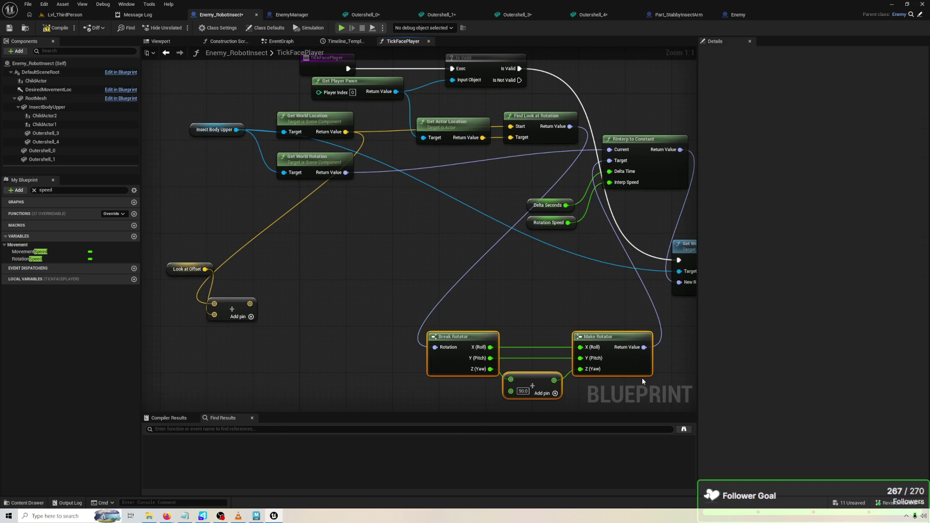
mouse_move(611, 333)
left_mouse_down()
mouse_move(570, 274)
mouse_move(556, 271)
left_mouse_up()
mouse_move(512, 159)
left_mouse_down()
mouse_move(500, 121)
mouse_move(436, 116)
left_mouse_up()
left_click_drag(460, 126, 402, 126)
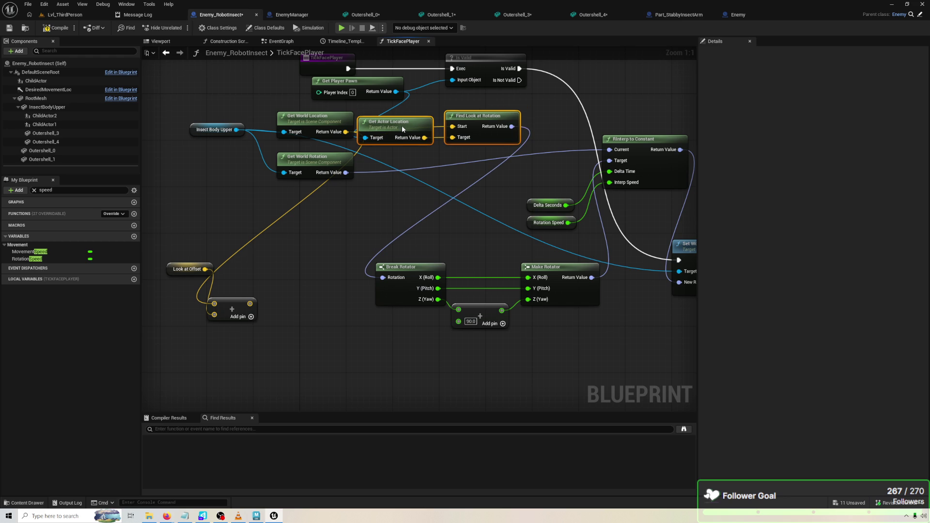
left_click(431, 181)
left_click_drag(432, 181, 385, 170)
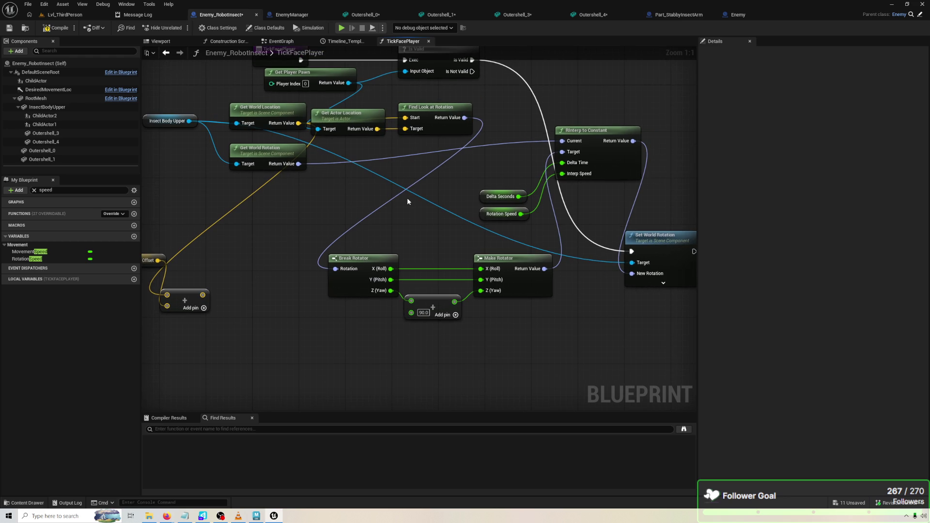
left_click_drag(408, 199, 308, 210)
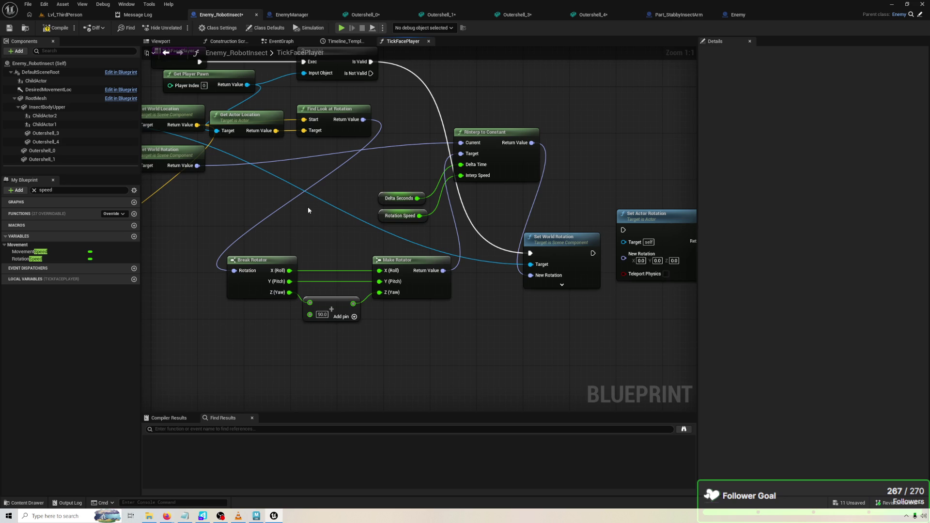
left_click_drag(308, 211, 261, 207)
left_click(63, 28)
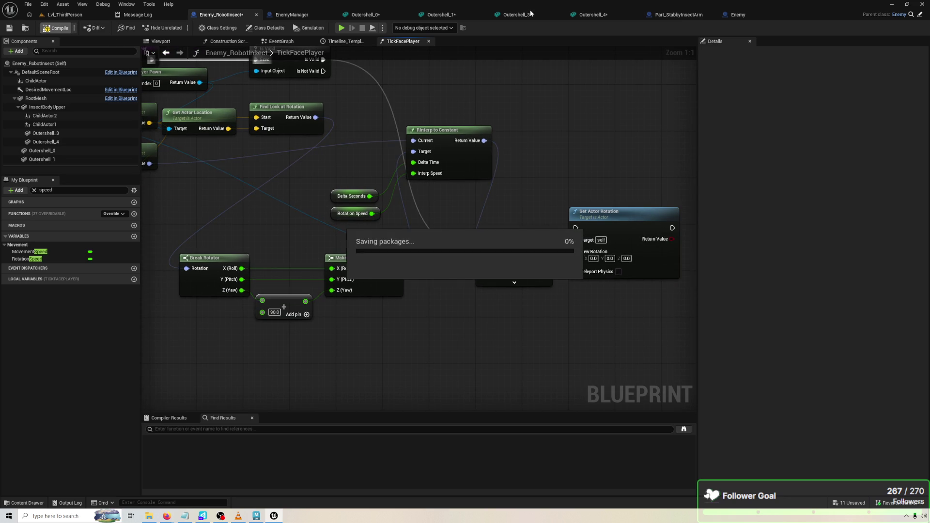
Run a quick playtest, then delete the unused Set Actor Rotation node.
left_click(341, 28)
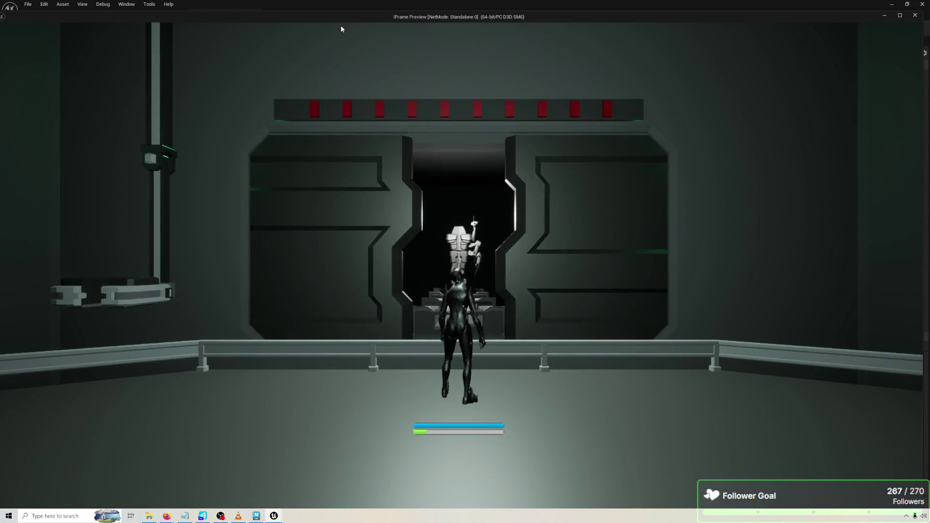
key("Escape")
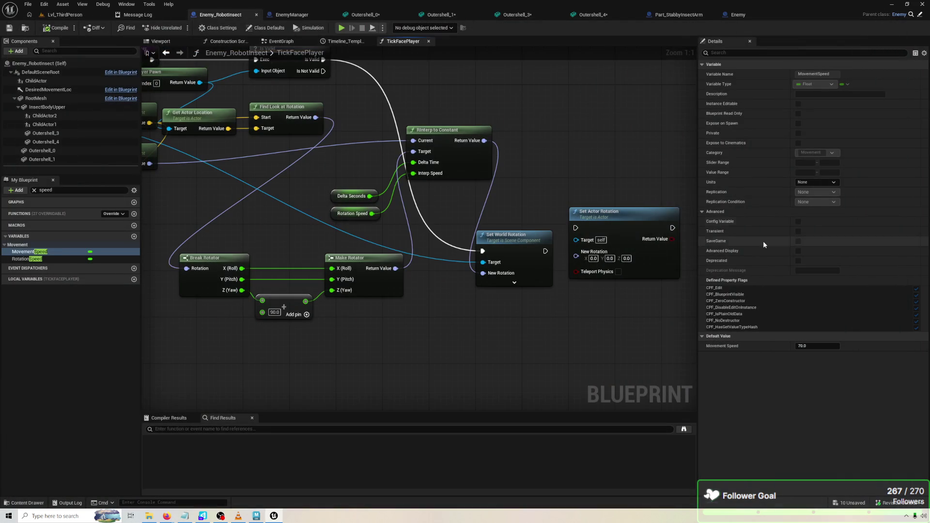
left_click(527, 266)
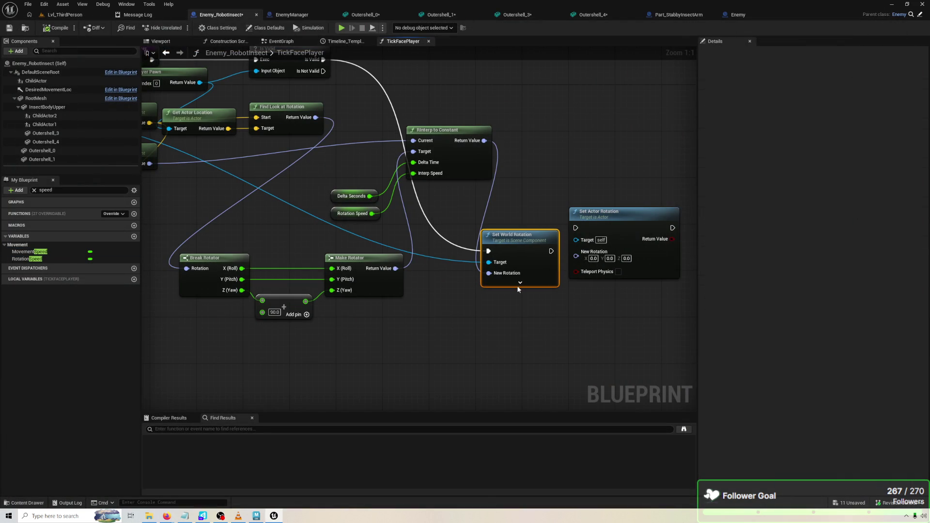
left_click(518, 286)
left_click(520, 308)
left_click(637, 233)
key("Delete")
Disconnect a wire from Get Actor Location's output near TickFacePlayer and Is Valid.
left_click_drag(423, 210, 477, 212)
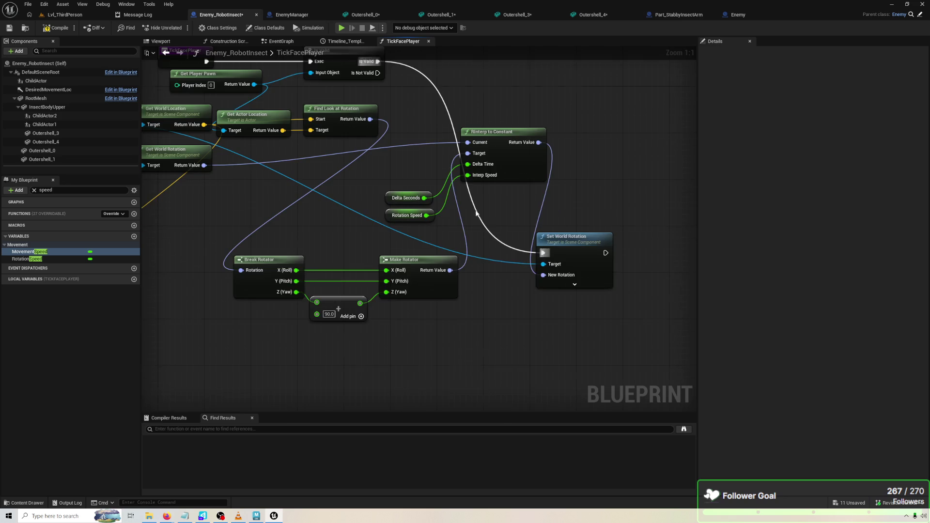
left_click_drag(347, 171, 410, 204)
mouse_move(381, 173)
left_mouse_down()
mouse_move(256, 266)
mouse_move(397, 186)
left_mouse_up()
key("Escape")
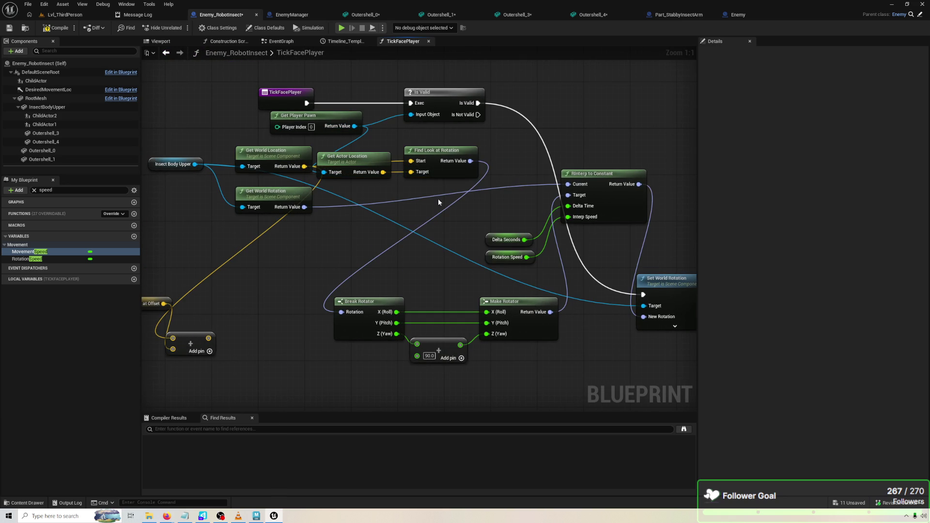
Reposition RInterp to Constant and Set World Rotation, shifting RInterp down-right.
left_click_drag(559, 214, 421, 203)
left_click_drag(631, 334, 497, 196)
mouse_move(556, 300)
left_mouse_down()
mouse_move(642, 271)
mouse_move(653, 108)
left_mouse_up()
left_click(639, 273)
left_click_drag(489, 184, 575, 350)
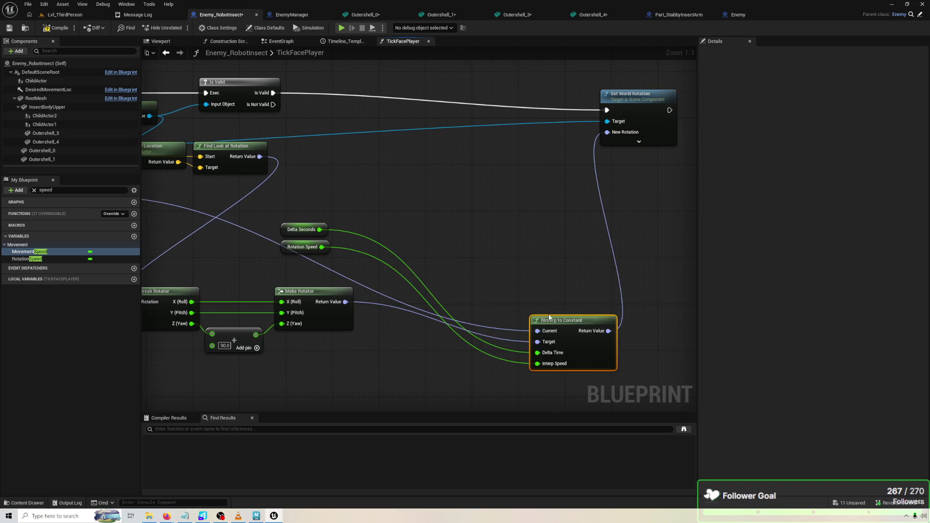
Place Delta Seconds, Rotation Speed and the rotator nodes beside RInterp, then compile and save.
mouse_move(348, 203)
left_mouse_down()
mouse_move(394, 240)
mouse_move(411, 275)
mouse_move(525, 366)
left_mouse_up()
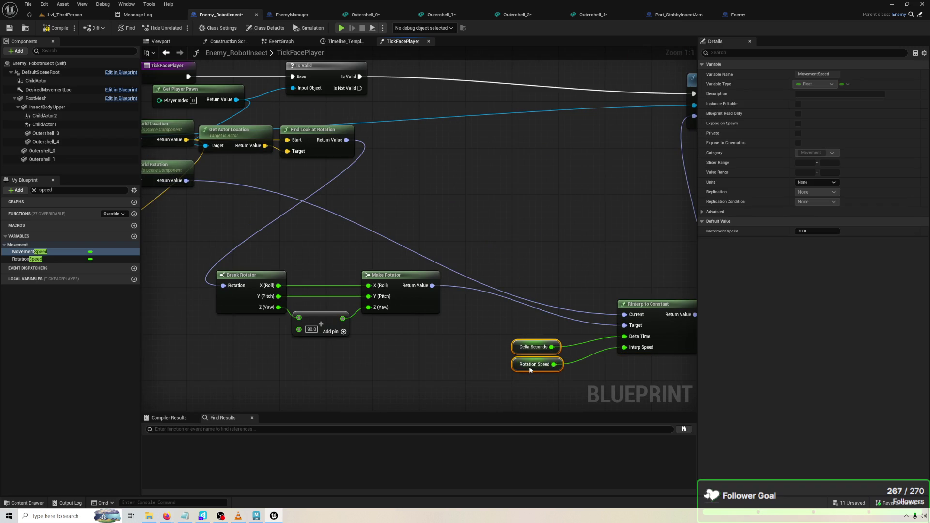
left_click(431, 336)
mouse_move(432, 335)
left_mouse_down()
mouse_move(262, 271)
mouse_move(453, 231)
mouse_move(509, 203)
mouse_move(478, 235)
left_mouse_up()
left_click_drag(405, 248, 406, 248)
left_click_drag(272, 235, 396, 329)
left_click_drag(396, 278, 551, 137)
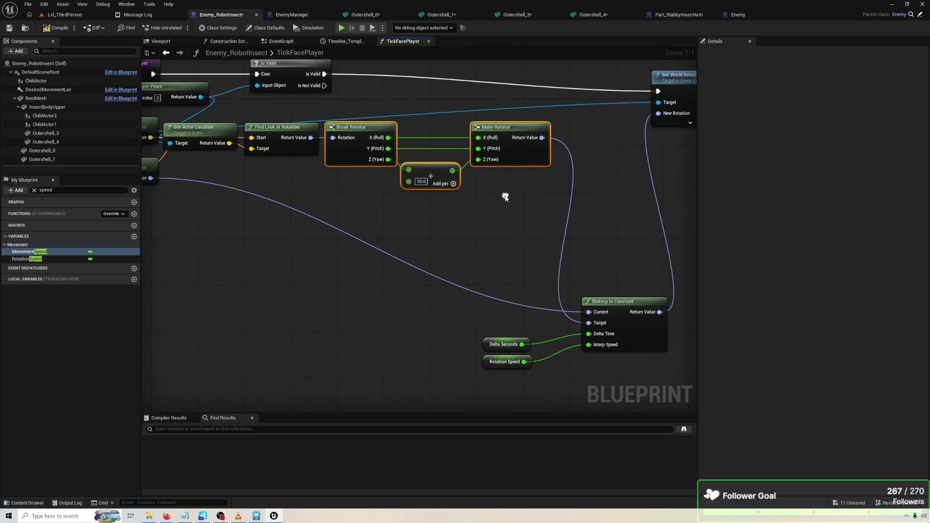
scroll(503, 230, "down", 2)
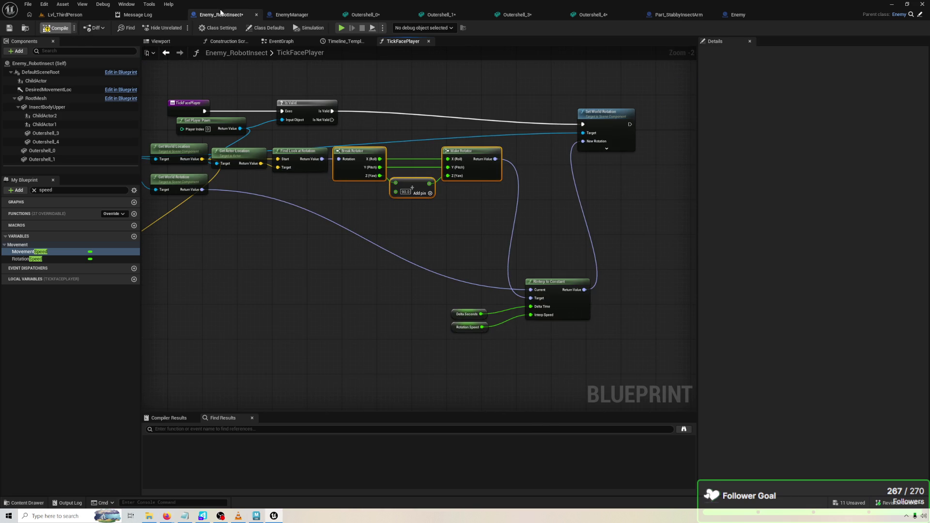
key("ctrl+s")
left_click(343, 28)
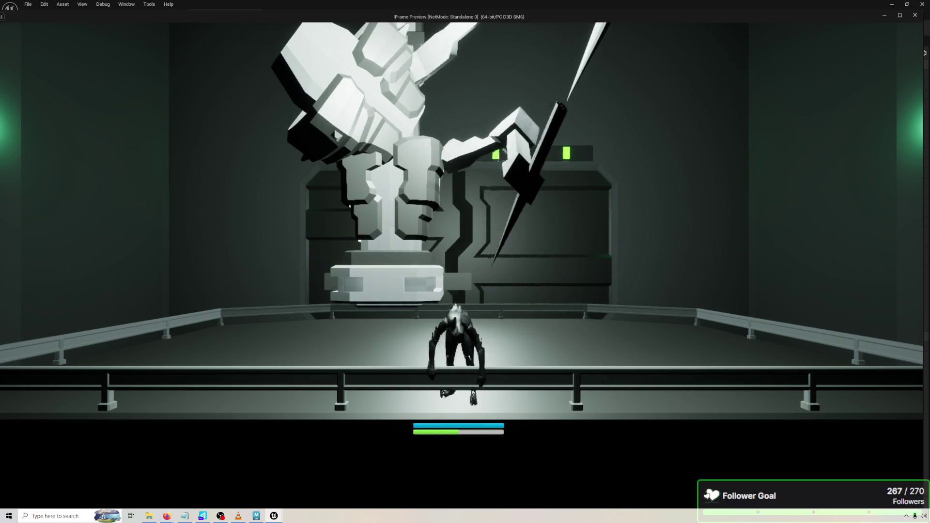
key("Escape")
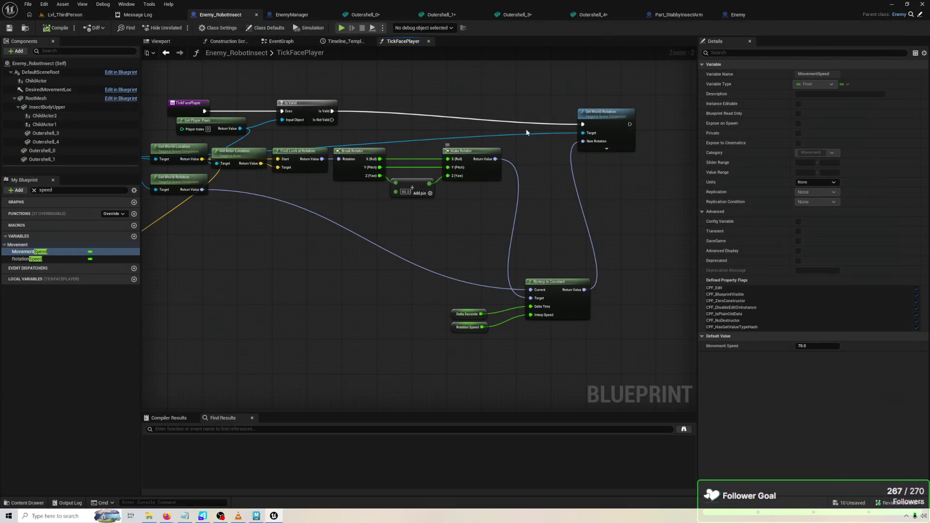
left_click(299, 14)
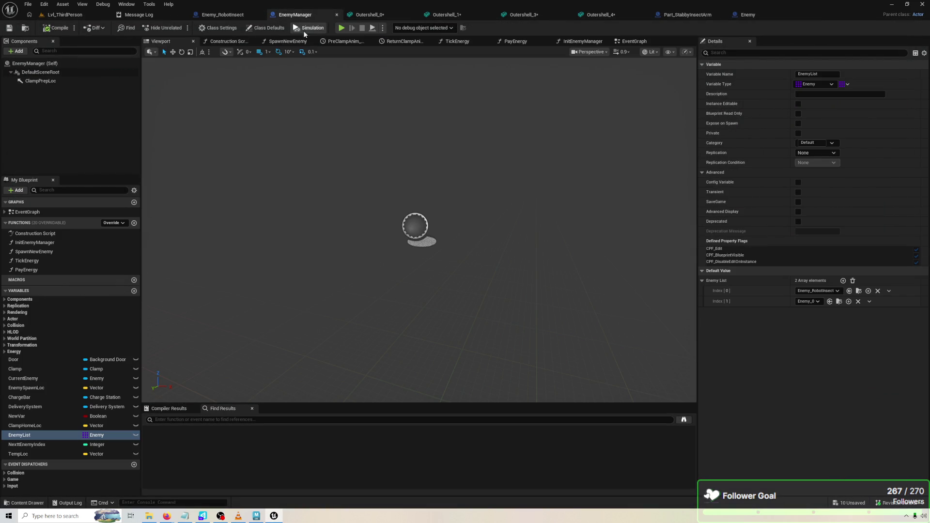
left_click(203, 13)
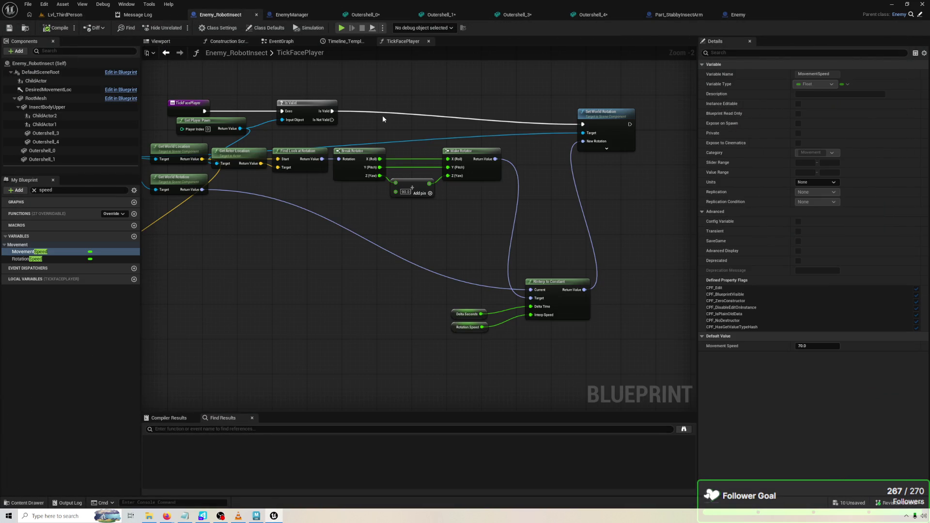
Add a Find Relative Look at Rotation node to the TickFacePlayer graph.
scroll(366, 237, "up", 1)
right_click(366, 237)
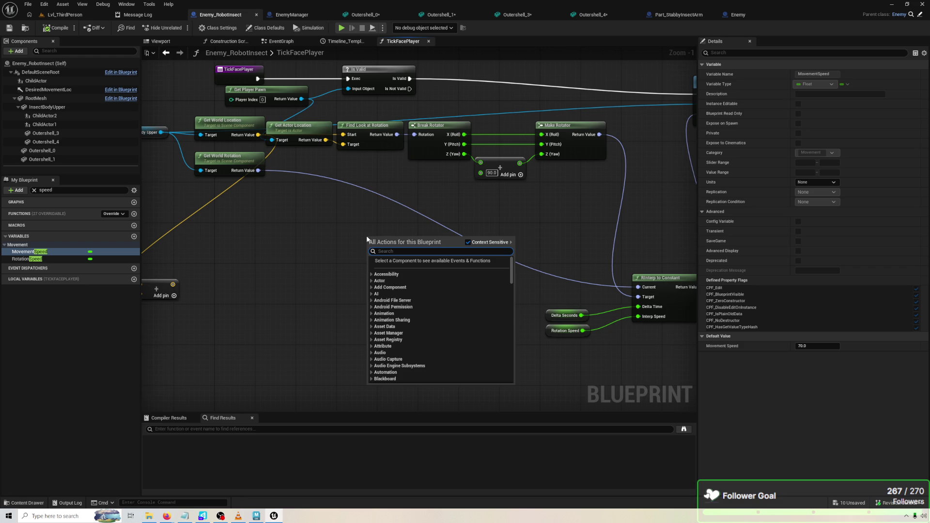
type("relative look")
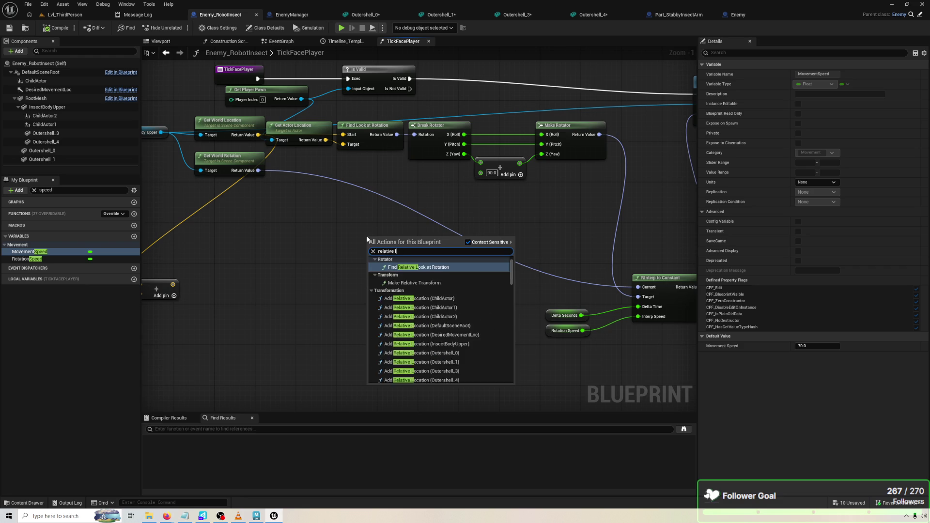
key("Return")
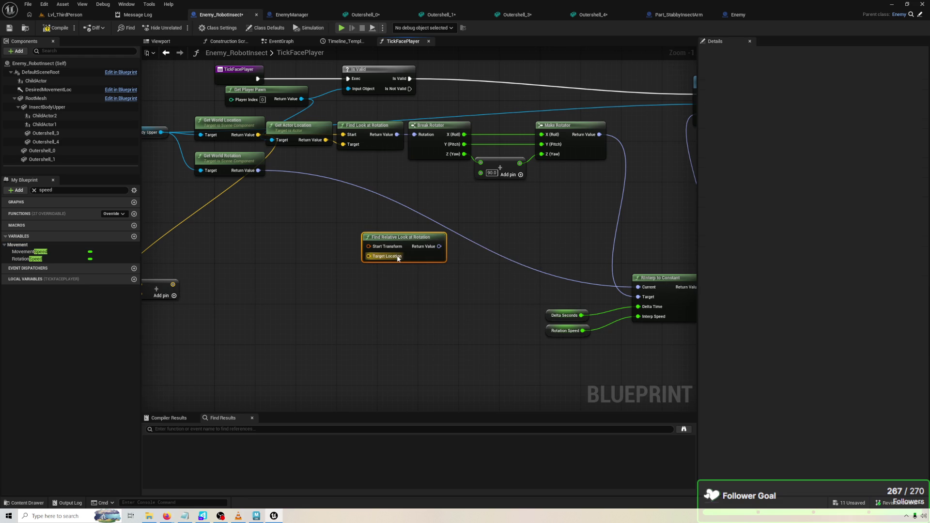
left_click_drag(477, 264, 527, 237)
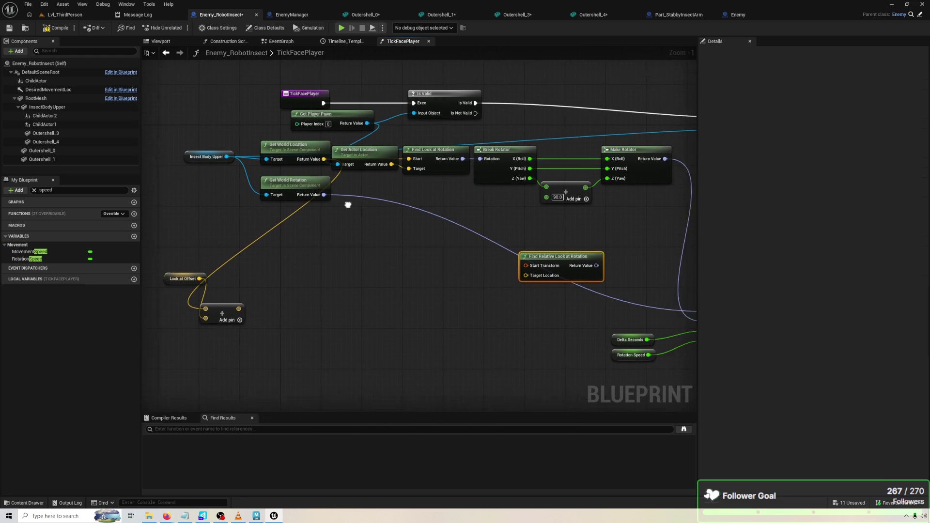
Wire Get Actor Location into Target Location, discarding a stray Get Relative Transform node.
mouse_move(347, 166)
left_mouse_down()
mouse_move(351, 272)
mouse_move(499, 281)
left_mouse_up()
right_click(446, 234)
mouse_move(178, 160)
left_mouse_down()
mouse_move(205, 216)
mouse_move(272, 257)
mouse_move(271, 265)
left_mouse_up()
type("get world tran")
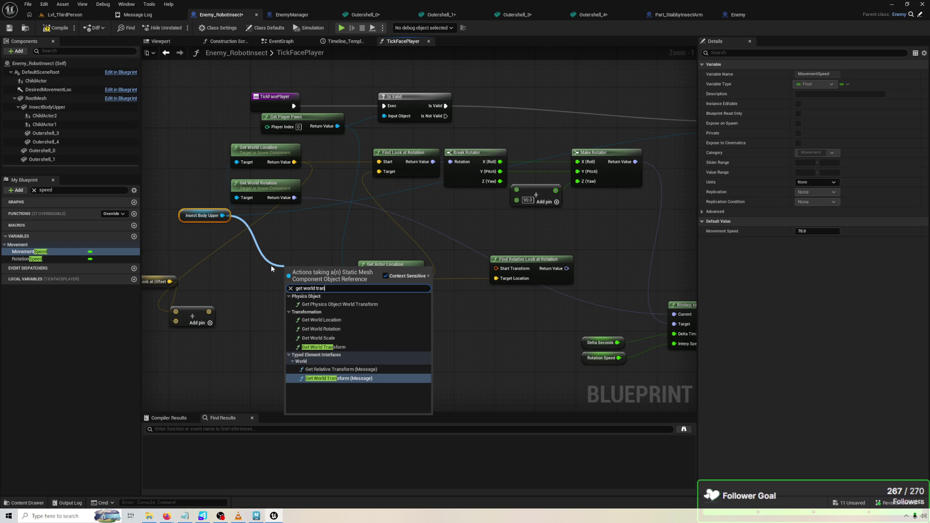
key("Up")
key("Return")
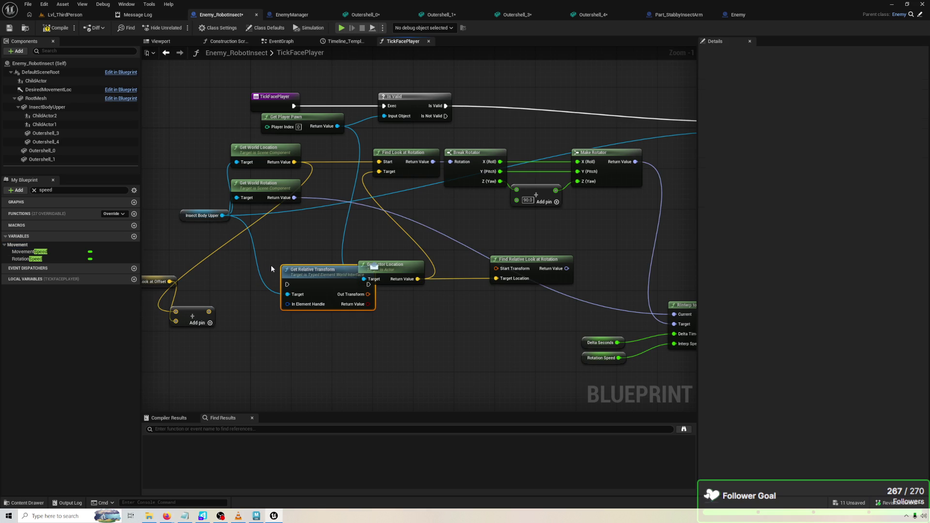
key("Delete")
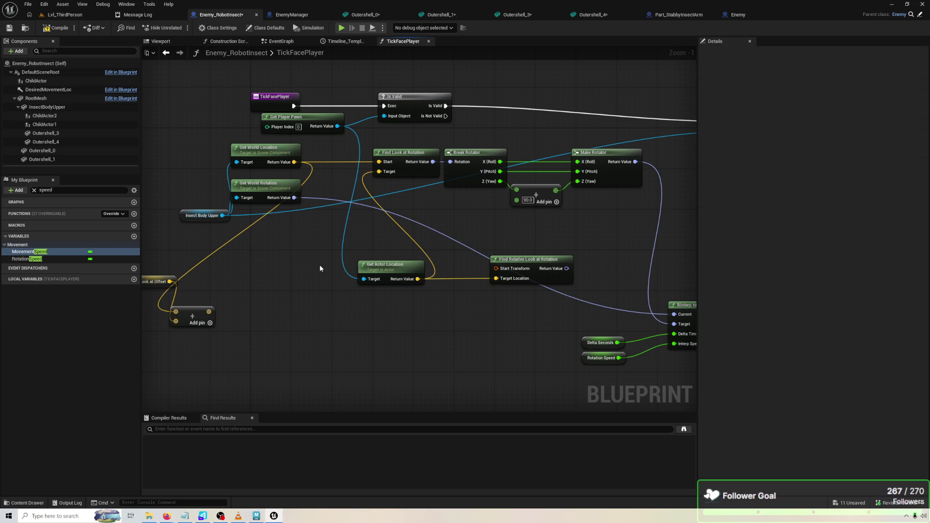
Feed Insect Body Upper's Get World Transform into Start Transform.
left_click_drag(223, 215, 270, 272)
type("get workl")
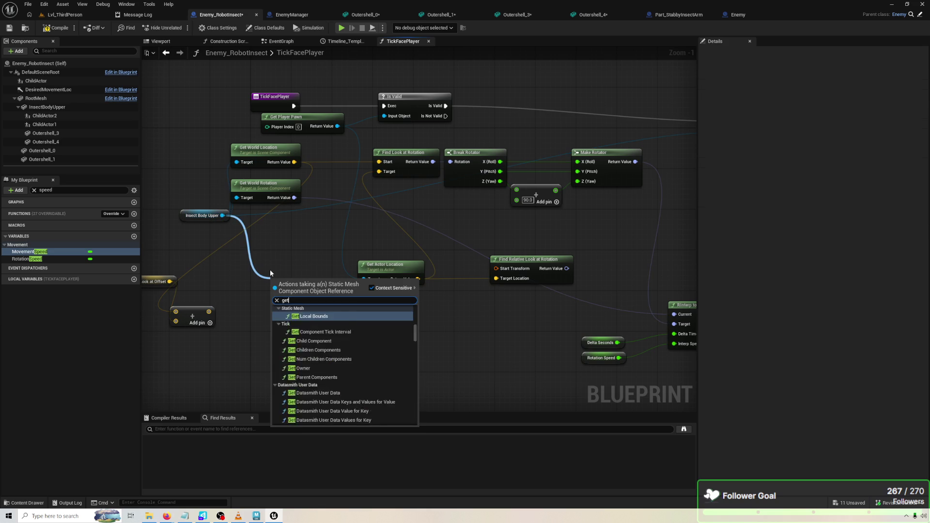
key("BackSpace")
key("BackSpace")
type("ld tra")
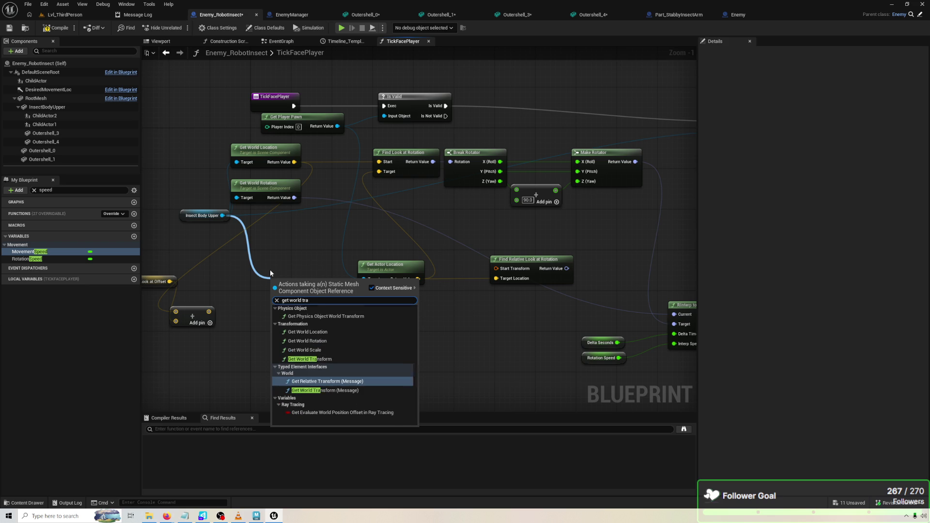
key("Up")
key("Up")
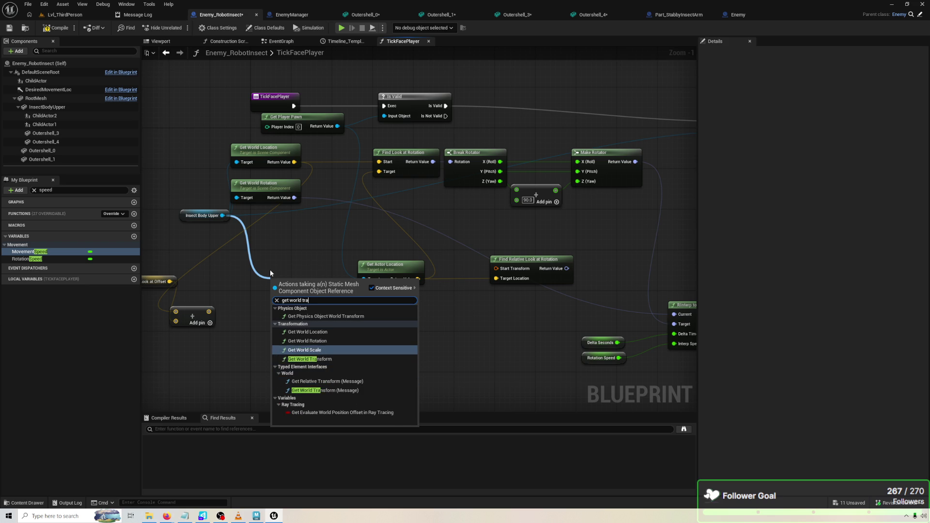
key("Return")
mouse_move(329, 294)
left_mouse_down()
mouse_move(557, 297)
mouse_move(387, 218)
mouse_move(400, 223)
left_mouse_up()
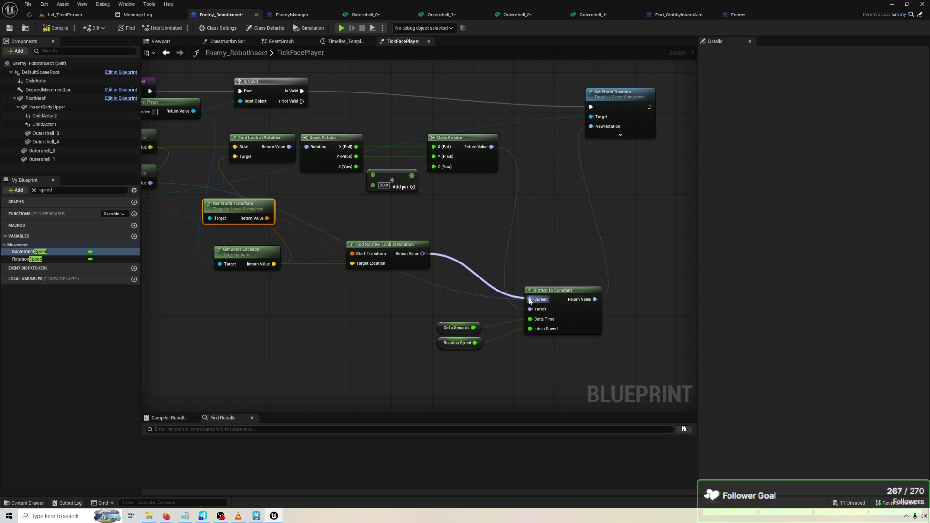
Connect Make Rotator's output into RInterp to Constant's Current input.
left_click_drag(530, 301, 530, 299)
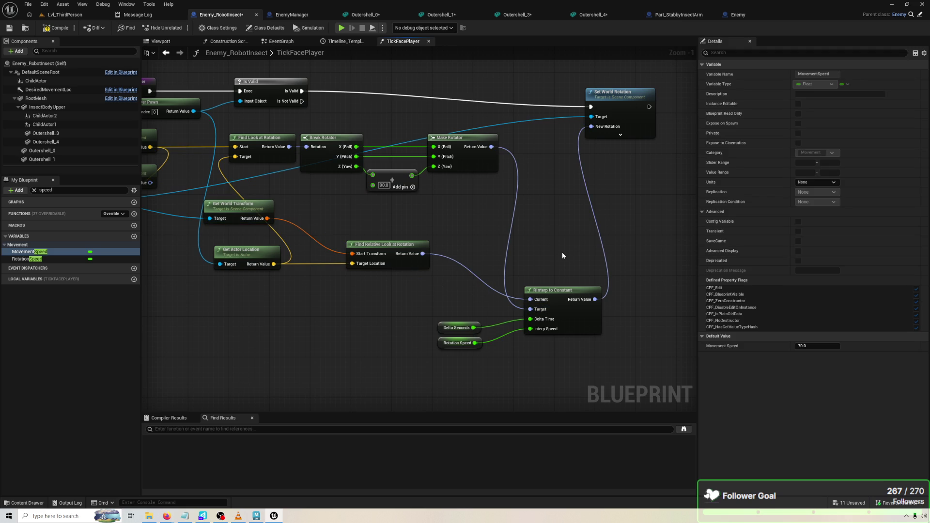
mouse_move(490, 228)
left_mouse_down()
mouse_move(504, 220)
mouse_move(467, 246)
mouse_move(579, 315)
mouse_move(585, 307)
left_mouse_up()
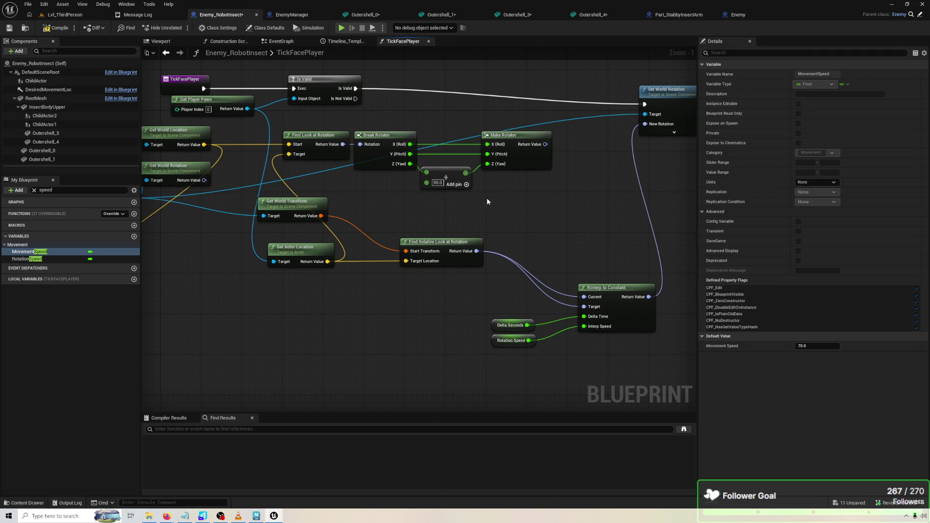
mouse_move(342, 144)
left_mouse_down()
mouse_move(563, 283)
mouse_move(583, 255)
left_mouse_up()
key("Escape")
left_click_drag(546, 144, 573, 227)
left_click_drag(583, 297, 584, 297)
left_click_drag(343, 145, 529, 297)
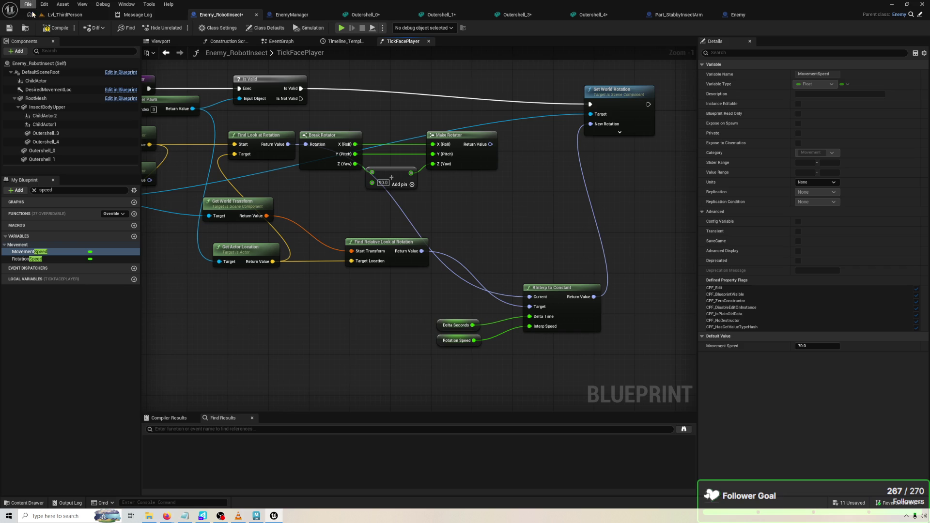
Playtest the level, then wire Make Rotator into RInterp's Current input.
left_click(343, 28)
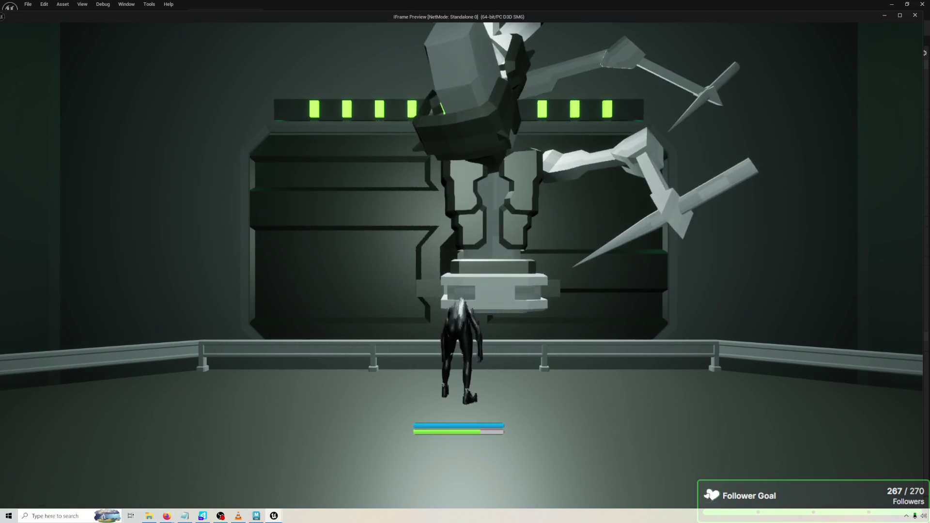
key("Escape")
left_click_drag(481, 149, 496, 161)
left_click_drag(528, 297, 530, 297)
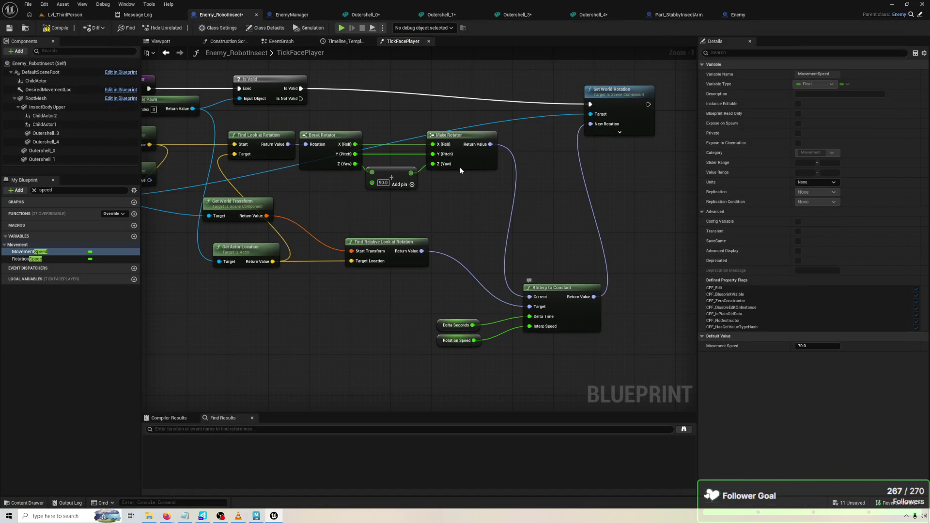
Playtest again, walking toward and leaping at the robot insect to check its rotation.
left_click(342, 28)
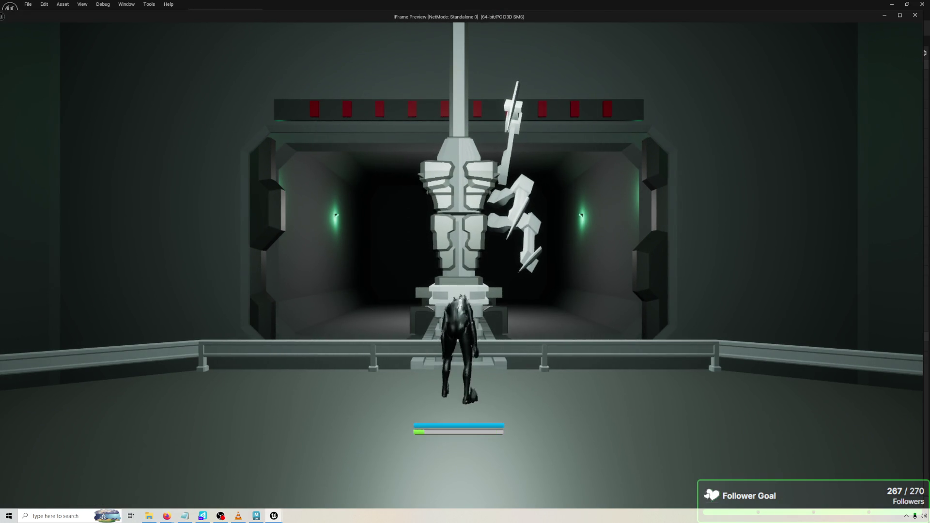
key("w")
key("w")
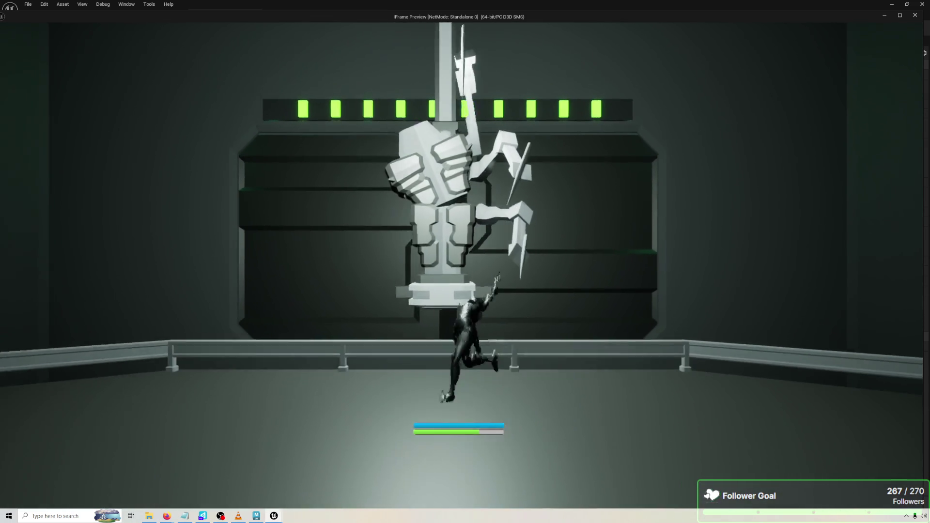
key("w")
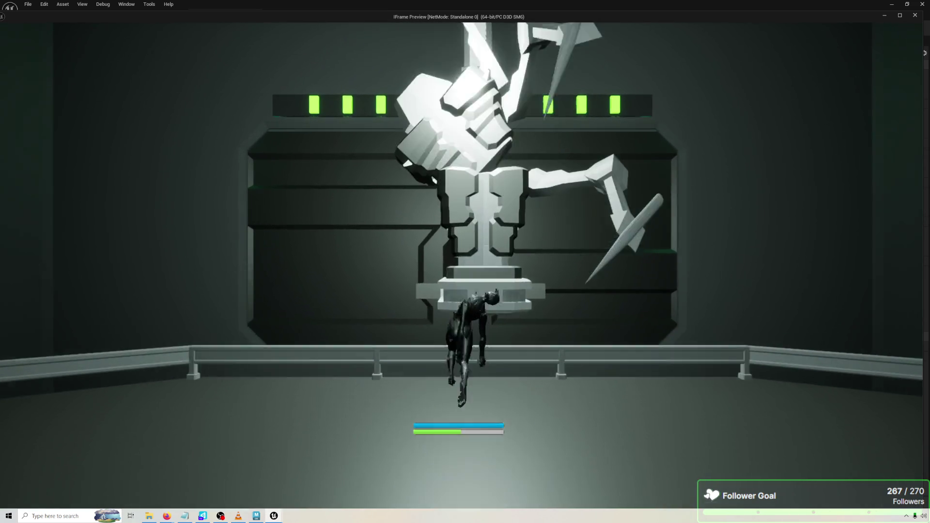
key("w")
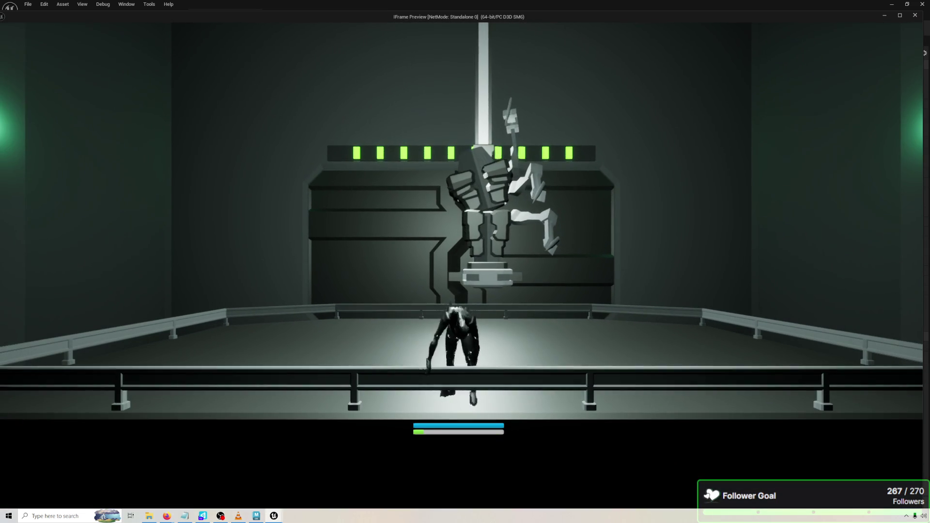
key("d")
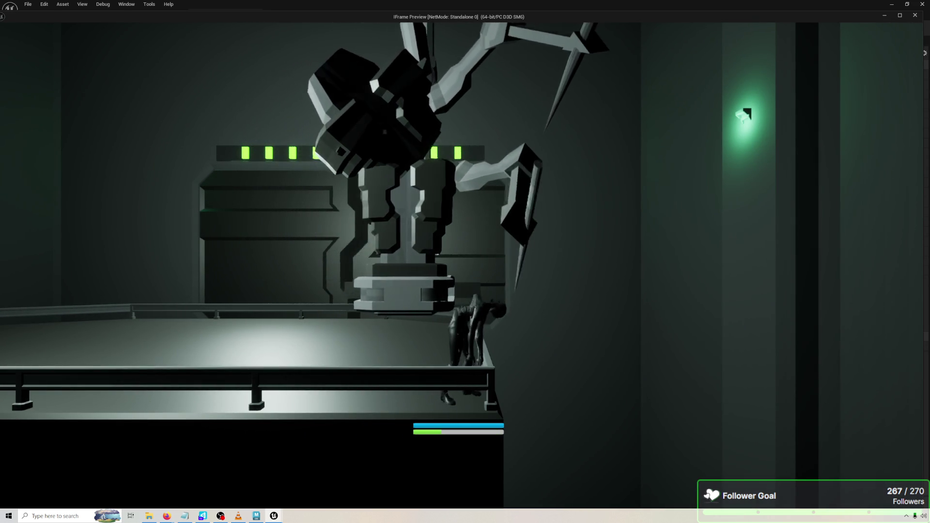
key("Escape")
left_click_drag(447, 173, 497, 169)
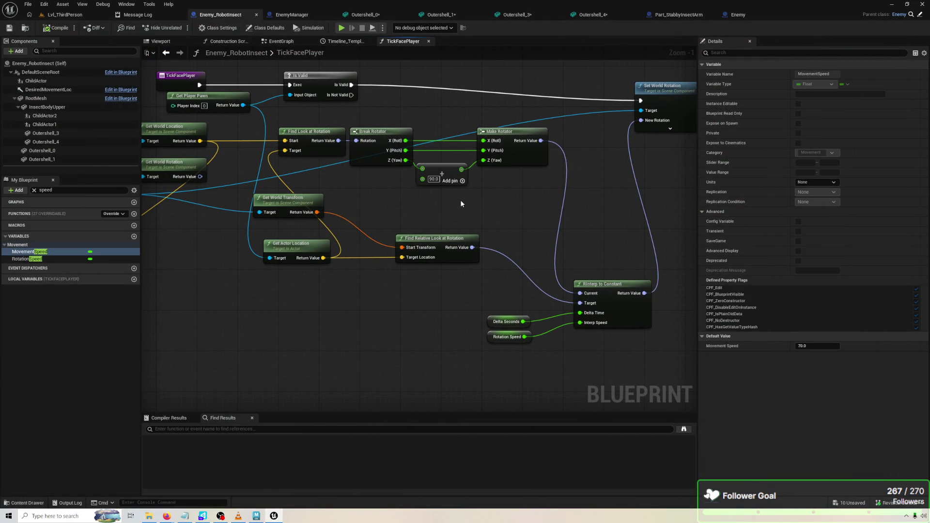
Rearrange the Add, Delta Seconds, Rotation Speed and Get Actor Location nodes.
mouse_move(448, 167)
left_mouse_down()
mouse_move(449, 156)
mouse_move(456, 173)
left_mouse_up()
left_click_drag(505, 199, 412, 192)
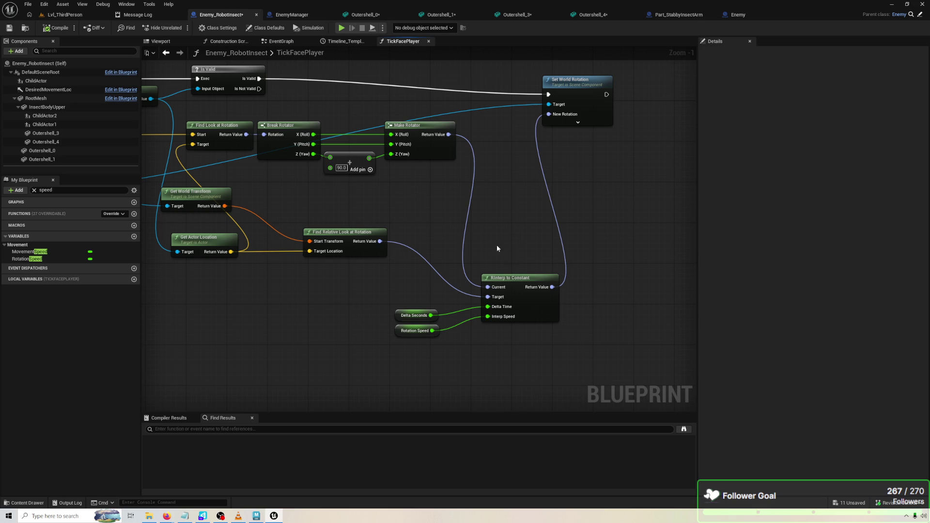
left_click_drag(412, 330, 452, 321)
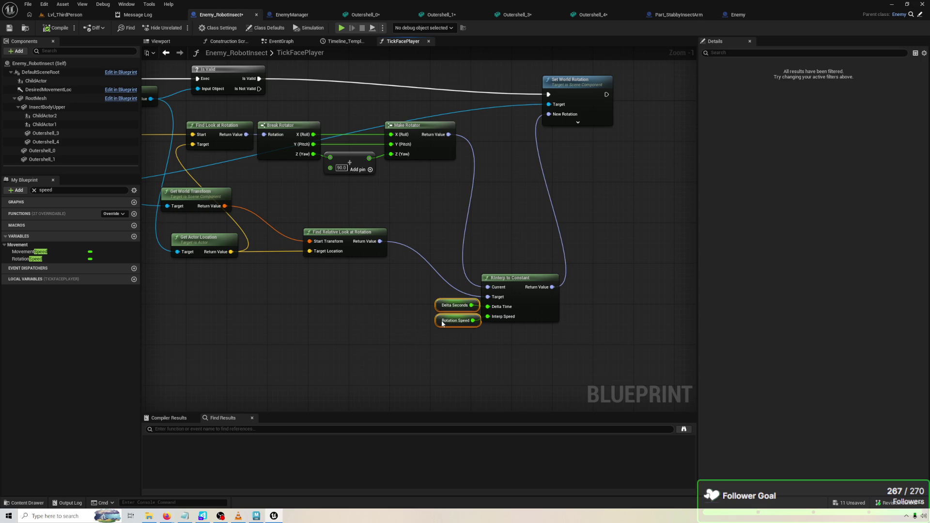
left_click(432, 366)
left_click_drag(432, 366, 482, 377)
left_click_drag(362, 132, 420, 146)
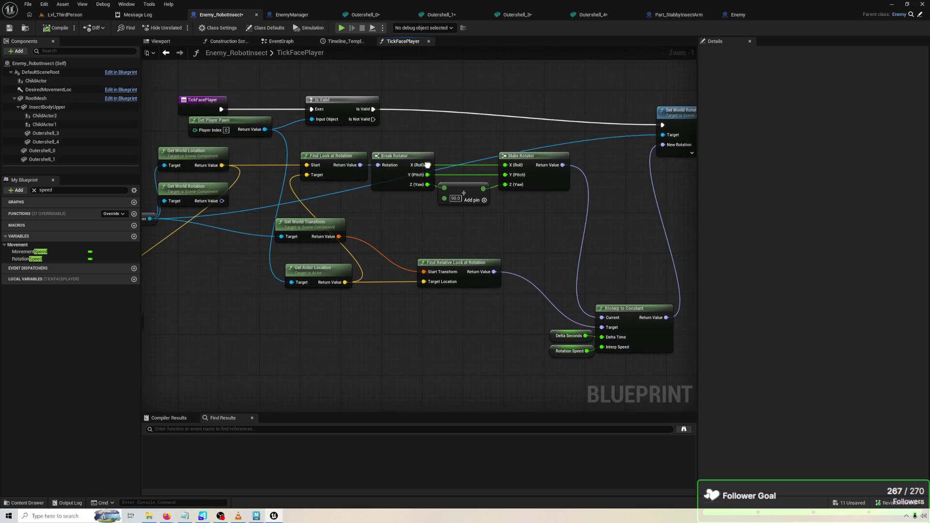
left_click_drag(338, 236, 267, 236)
left_click(292, 219)
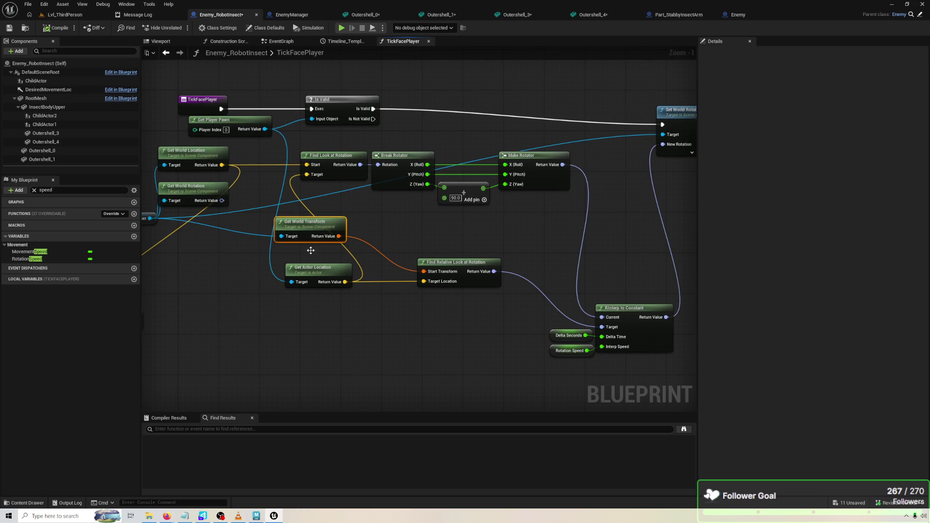
mouse_move(315, 266)
left_mouse_down()
mouse_move(259, 273)
mouse_move(369, 257)
left_mouse_up()
Delete the Look at Offset, vector add and Get World Rotation nodes.
left_click_drag(170, 266, 241, 318)
key("Delete")
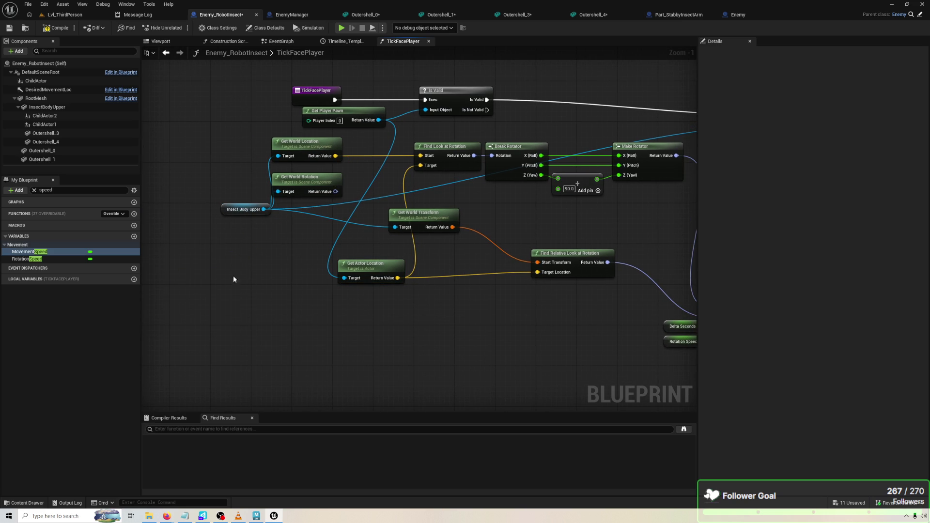
left_click(299, 183)
key("Delete")
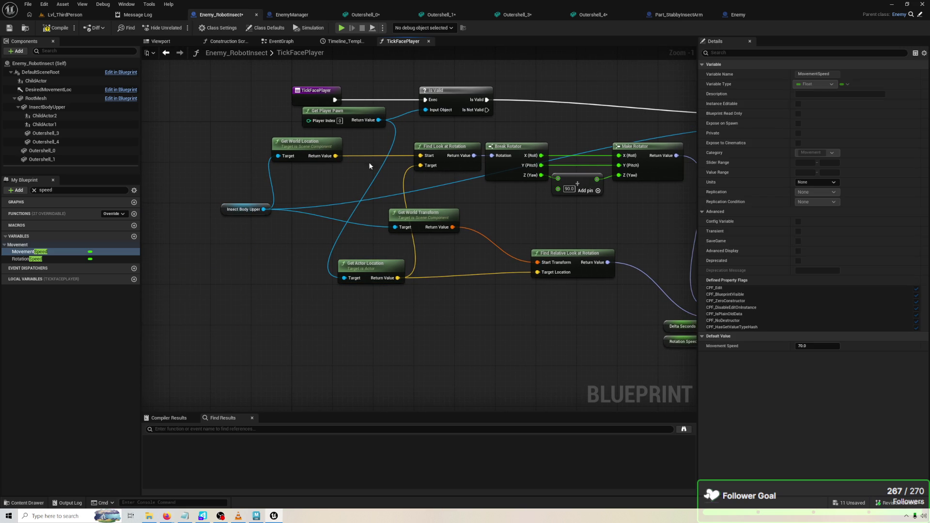
left_click(395, 213)
left_click_drag(383, 202, 320, 197)
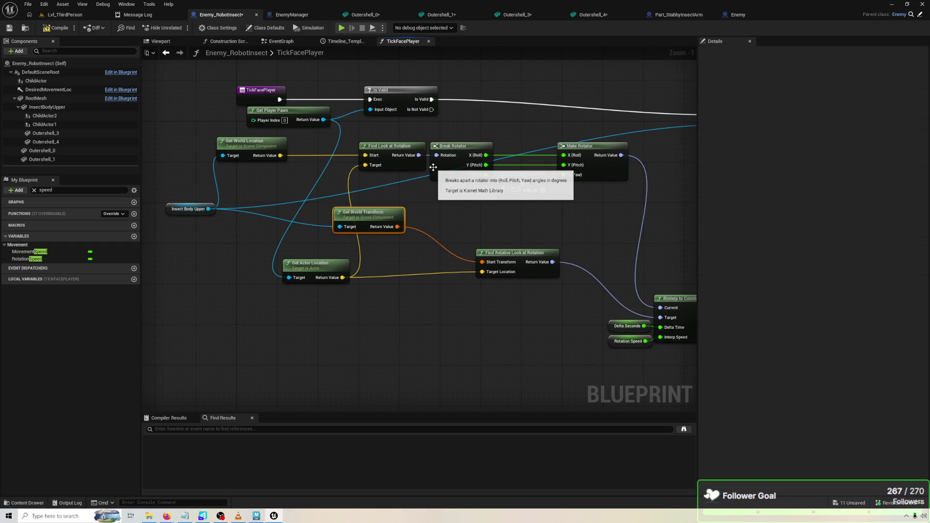
left_click_drag(422, 233, 353, 237)
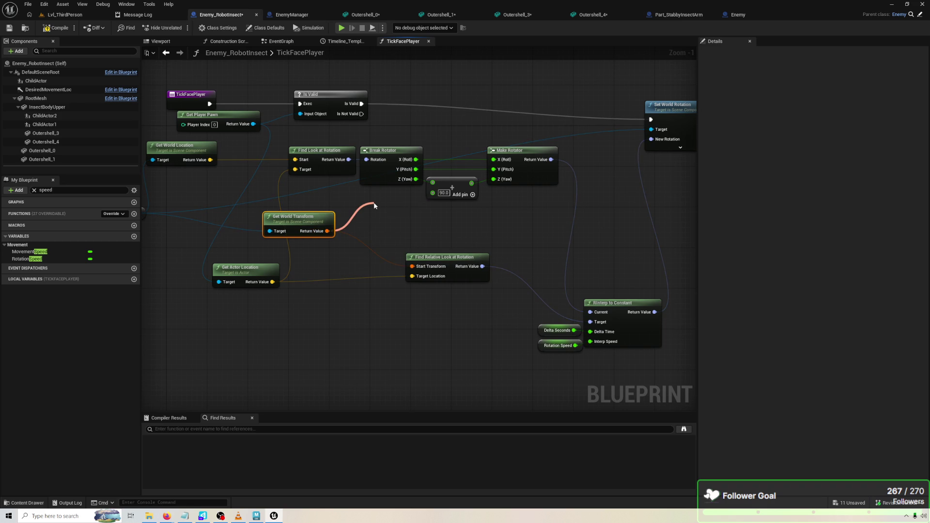
Add Compose Transforms from Get World Transform and connect it to Start Transform.
left_click_drag(374, 206, 374, 206)
type("com")
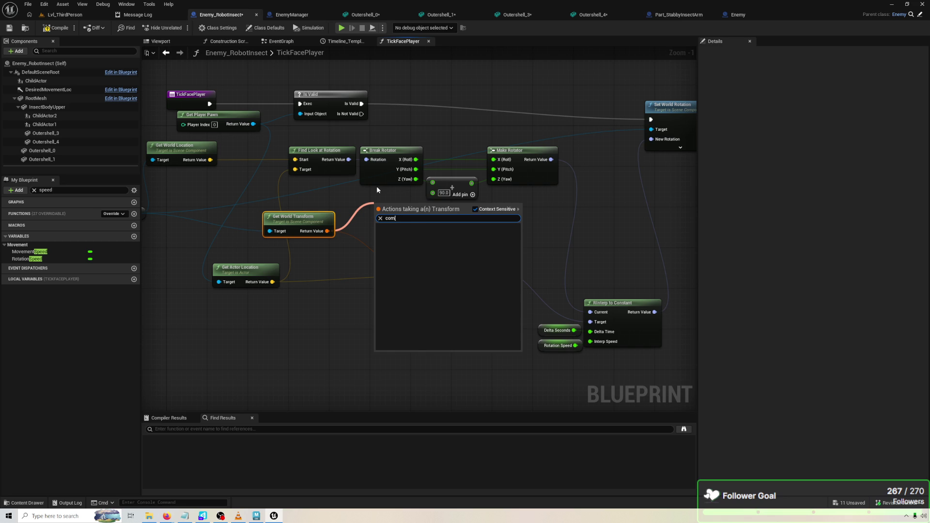
type("po")
key("Return")
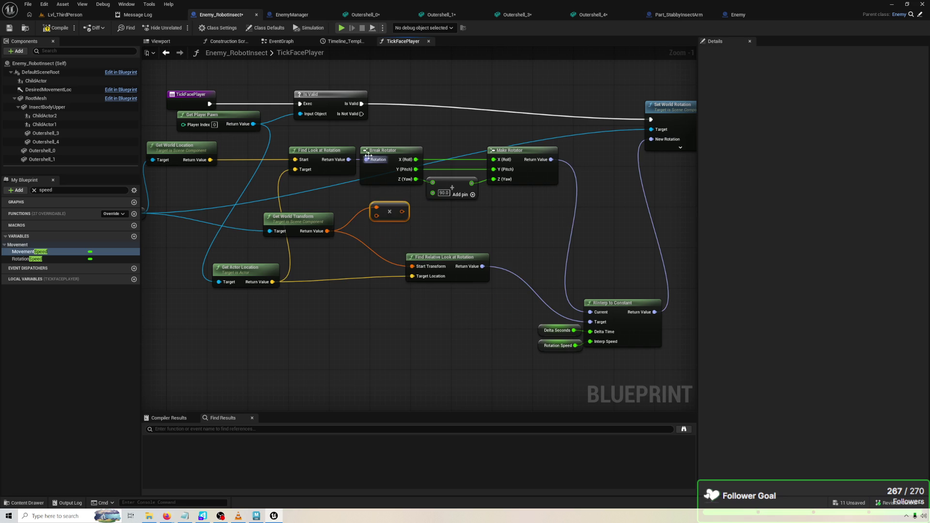
mouse_move(349, 161)
left_mouse_down()
mouse_move(490, 225)
mouse_move(591, 312)
left_mouse_up()
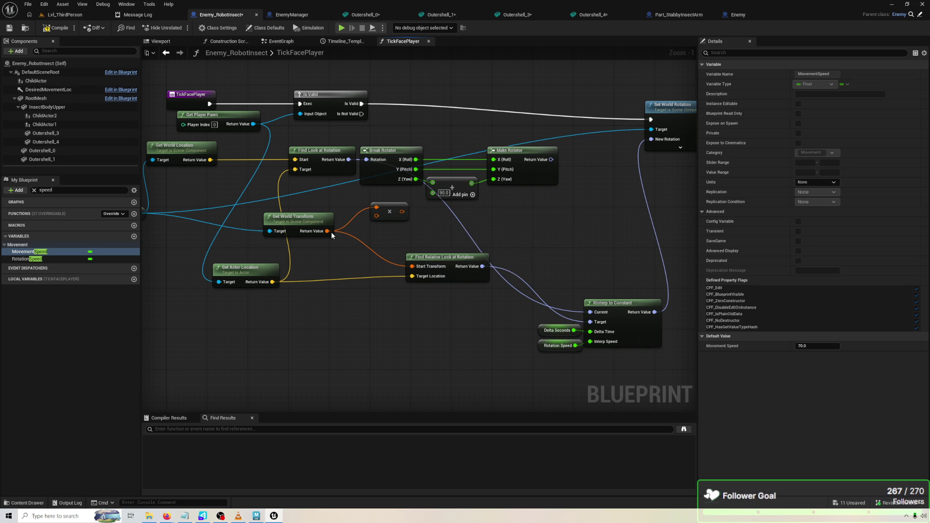
mouse_move(331, 232)
left_mouse_down()
mouse_move(415, 210)
mouse_move(405, 218)
left_mouse_up()
key("Escape")
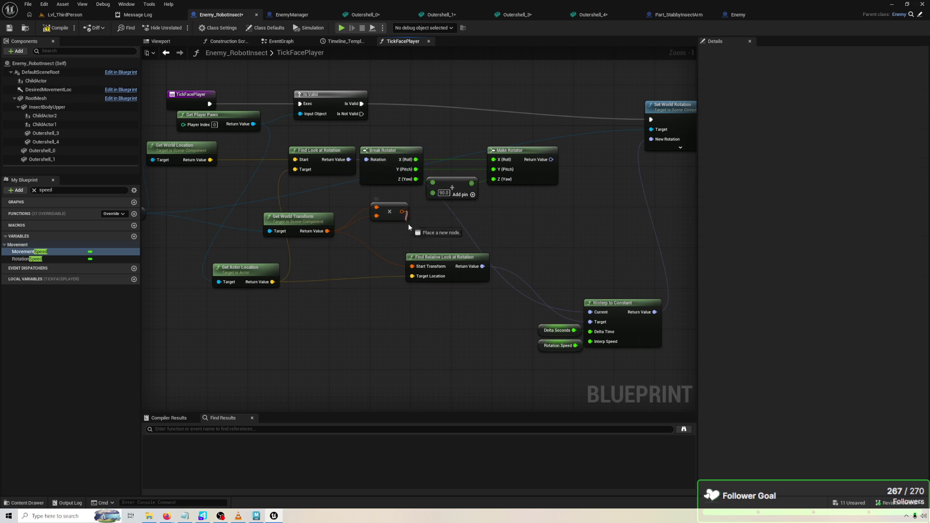
left_click_drag(414, 263, 416, 268)
Attach a Make Transform node to the Compose Transforms input, replacing a mistaken Make Relative Transform.
left_click_drag(375, 210, 338, 196)
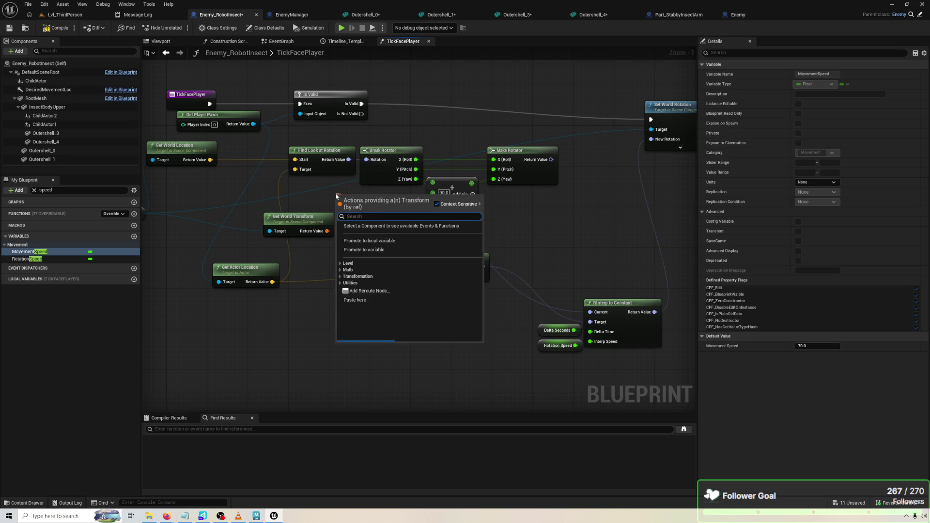
type("make")
key("Return")
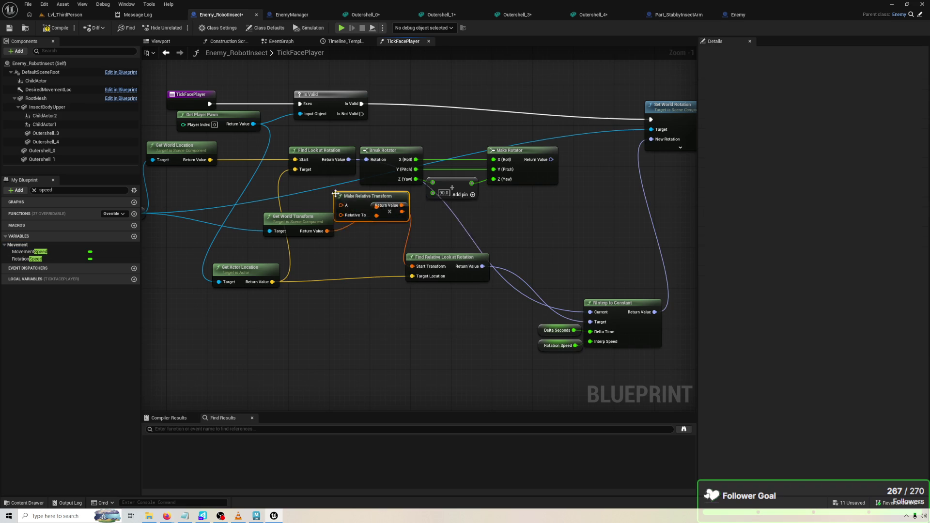
key("ctrl+z")
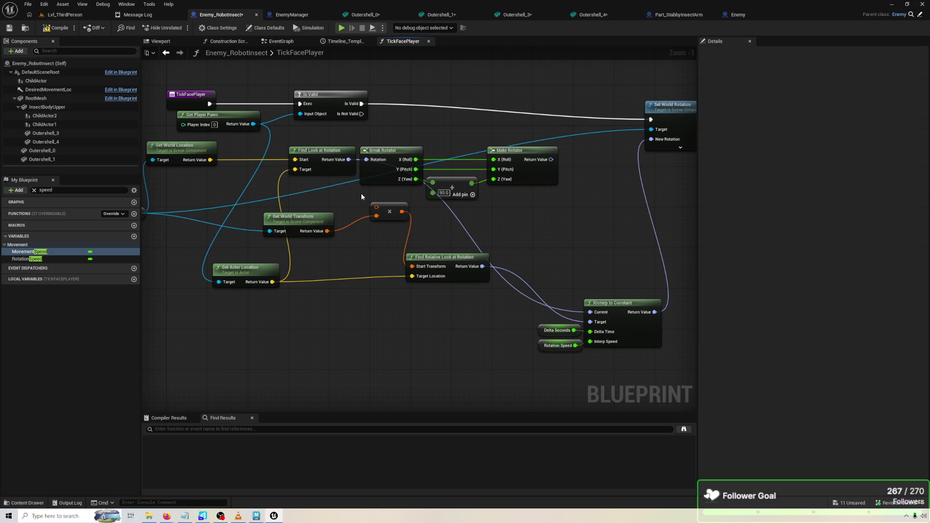
left_click_drag(377, 207, 318, 285)
type("maketr")
key("Return")
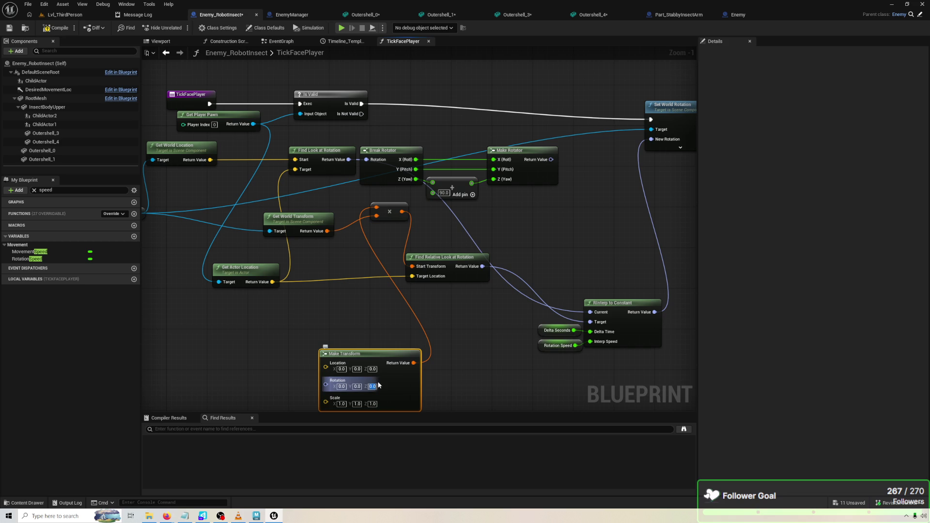
Compile and playtest in a standalone preview, walking toward the robot at 4x speed.
left_click(52, 31)
left_click(351, 25)
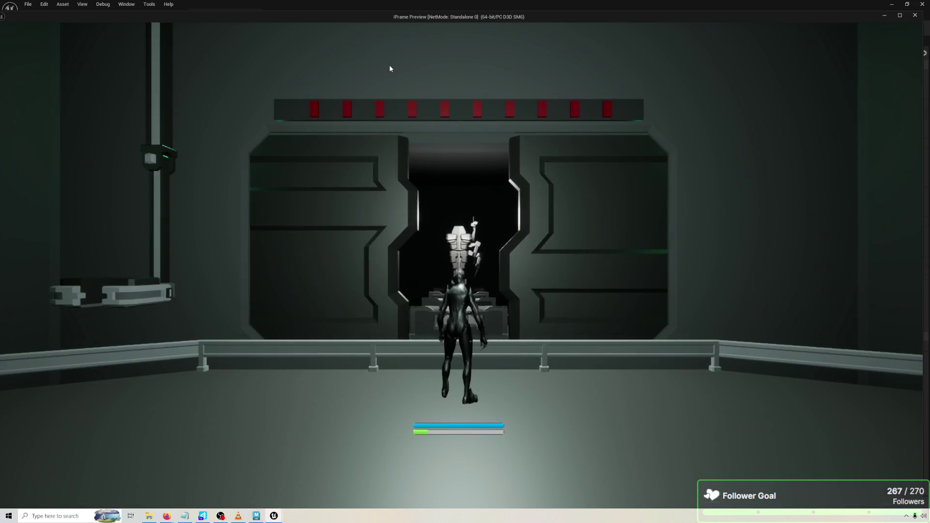
key("w")
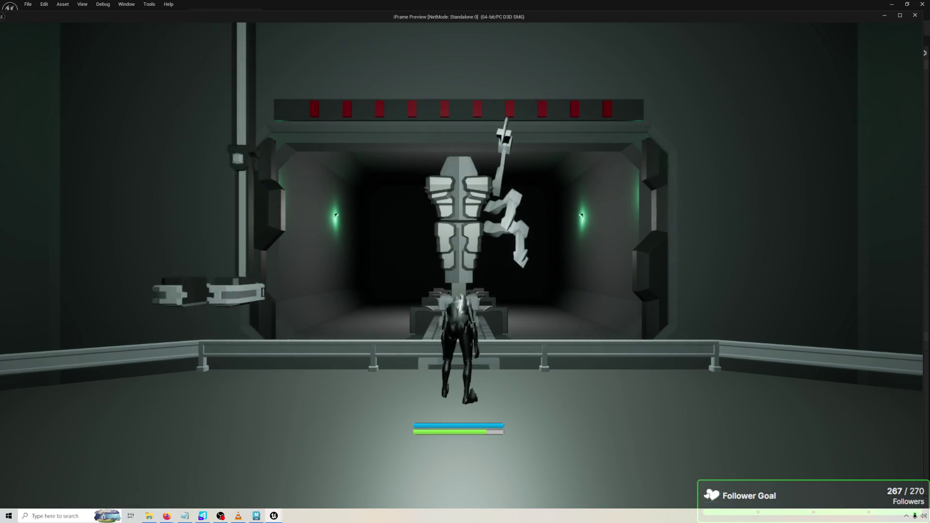
key("t")
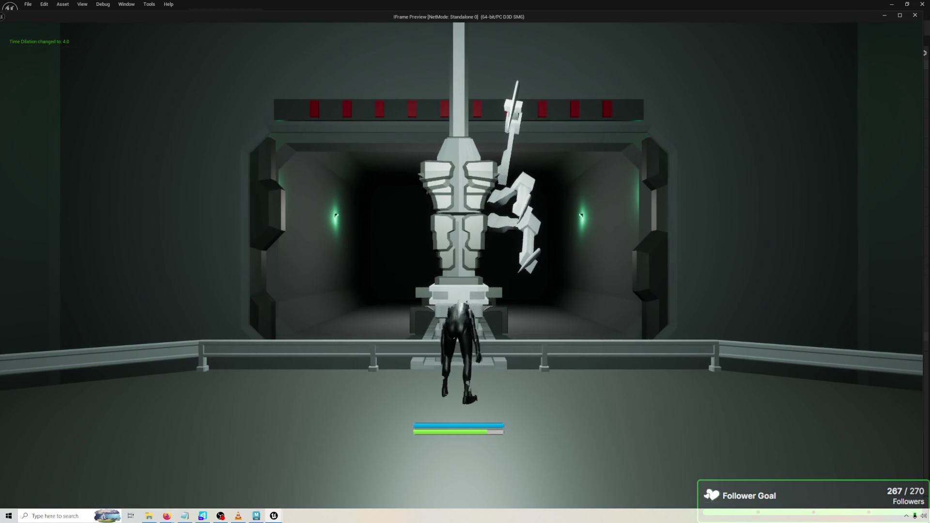
key("Escape")
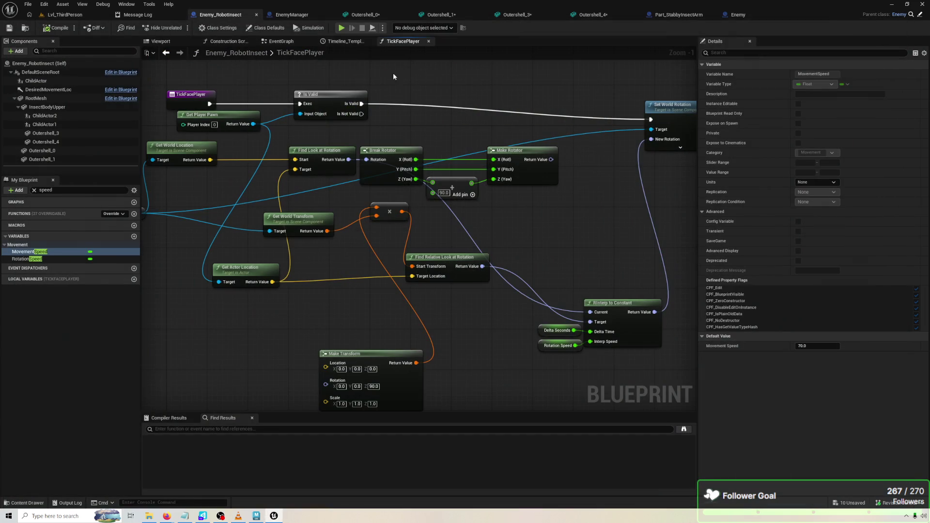
Wire Make Rotator's output into RInterp to Constant, move Find Relative Look at Rotation, recompile.
mouse_move(540, 164)
left_mouse_down()
mouse_move(606, 296)
mouse_move(597, 322)
left_mouse_up()
left_click_drag(455, 277, 459, 323)
left_click_drag(550, 161, 595, 313)
left_click_drag(455, 300, 492, 294)
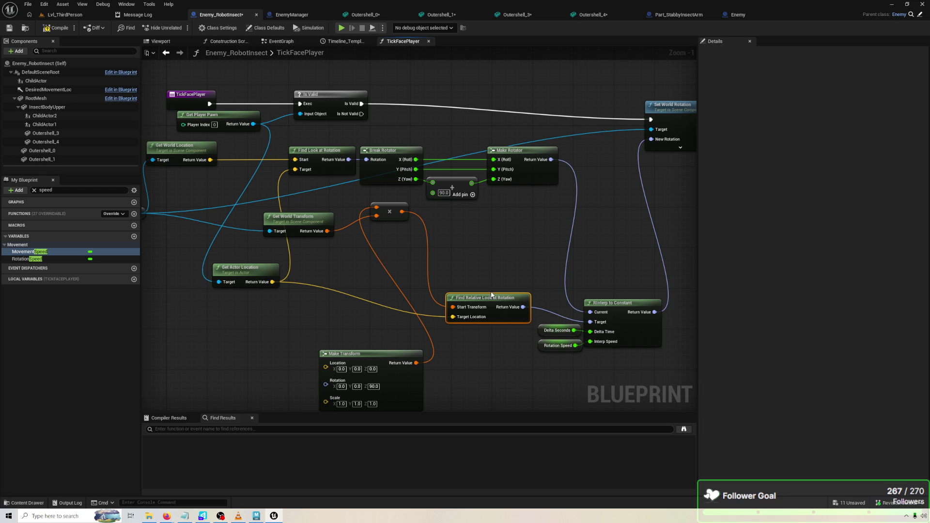
left_click(52, 28)
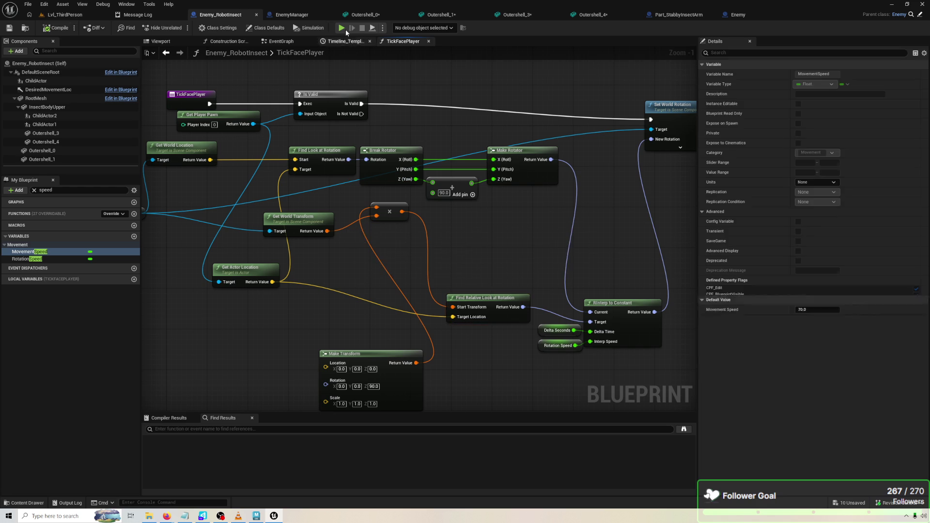
Run another standalone preview watching the robot insect, then return to the rotator nodes.
left_click(341, 28)
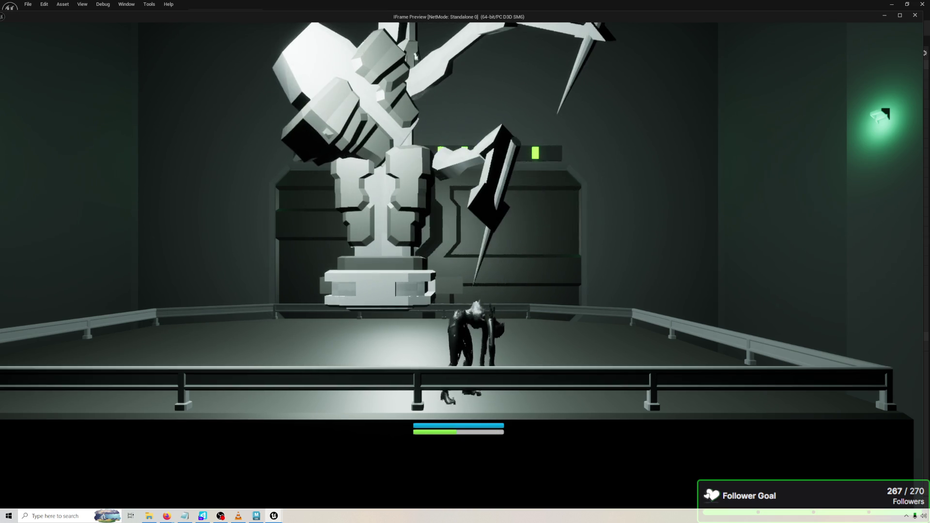
key("Escape")
left_click_drag(521, 224, 534, 183)
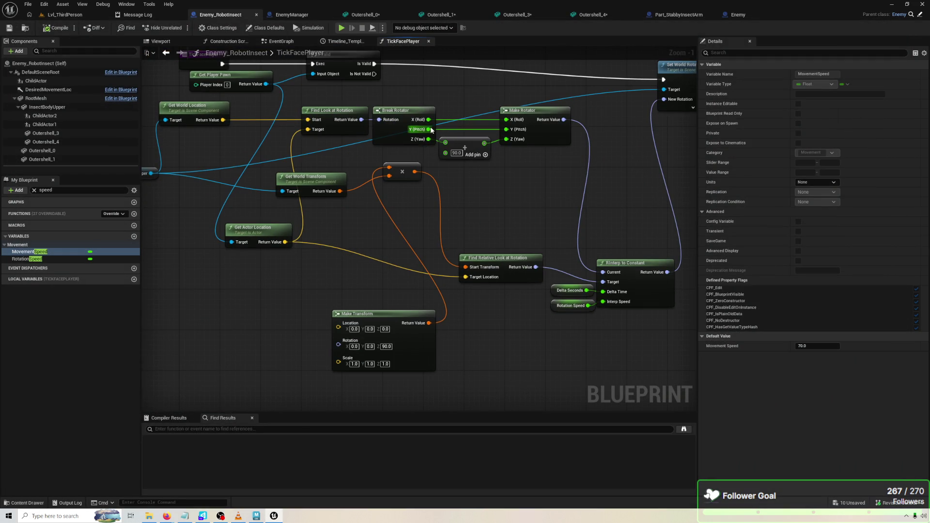
Wire Break Rotator's Pitch into the +90 Add node, rewire Yaw, and launch a test play.
mouse_move(431, 129)
left_mouse_down()
mouse_move(444, 147)
mouse_move(511, 127)
left_mouse_up()
mouse_move(432, 142)
left_mouse_down()
mouse_move(523, 151)
mouse_move(483, 152)
left_mouse_up()
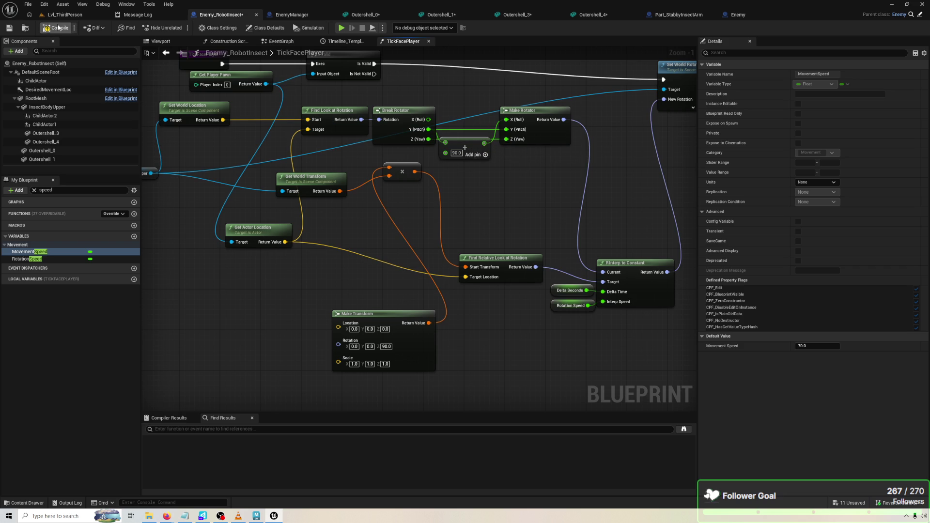
left_click(338, 30)
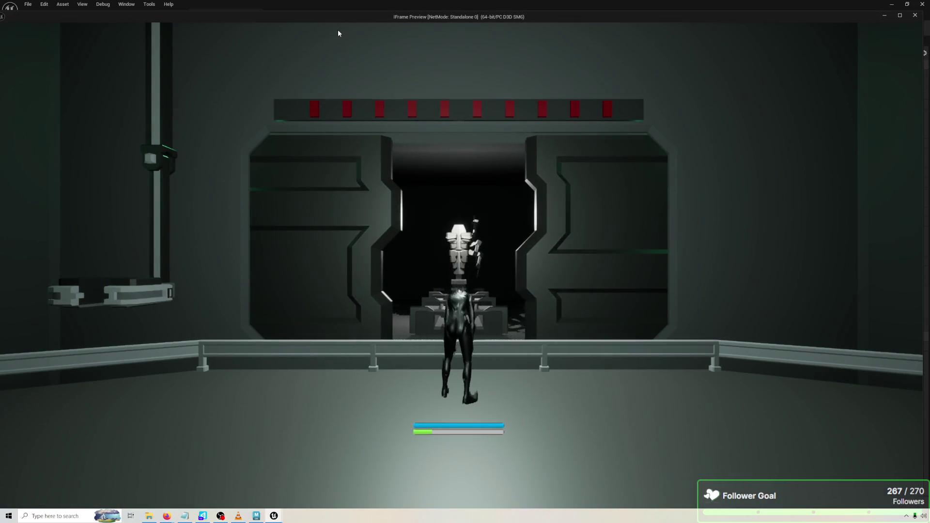
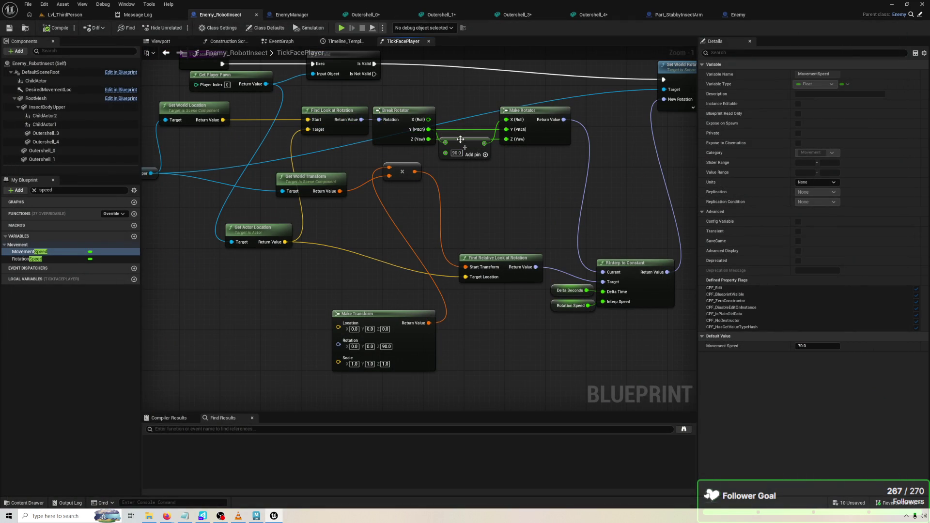
Position the 90-degree Add node beside Break Rotator and run a quick test play.
left_click_drag(464, 147, 474, 123)
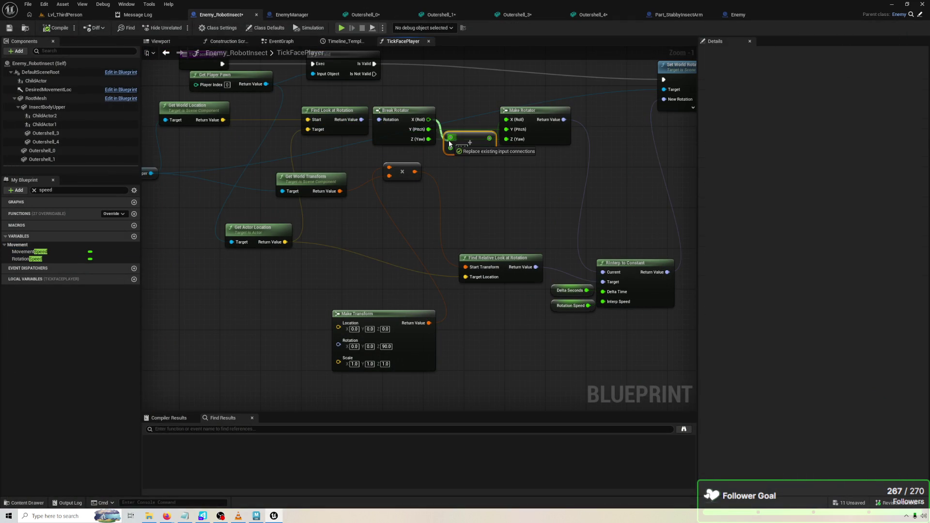
left_click_drag(460, 134, 461, 114)
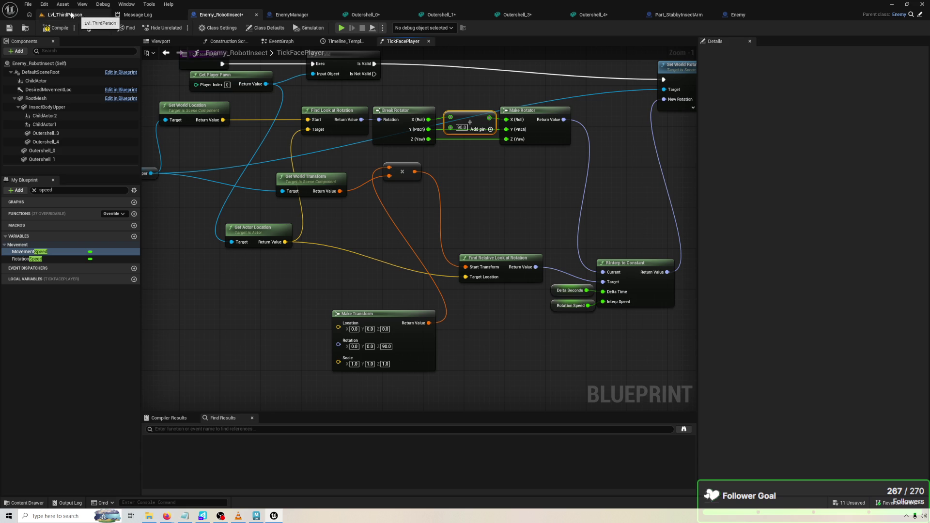
left_click(342, 28)
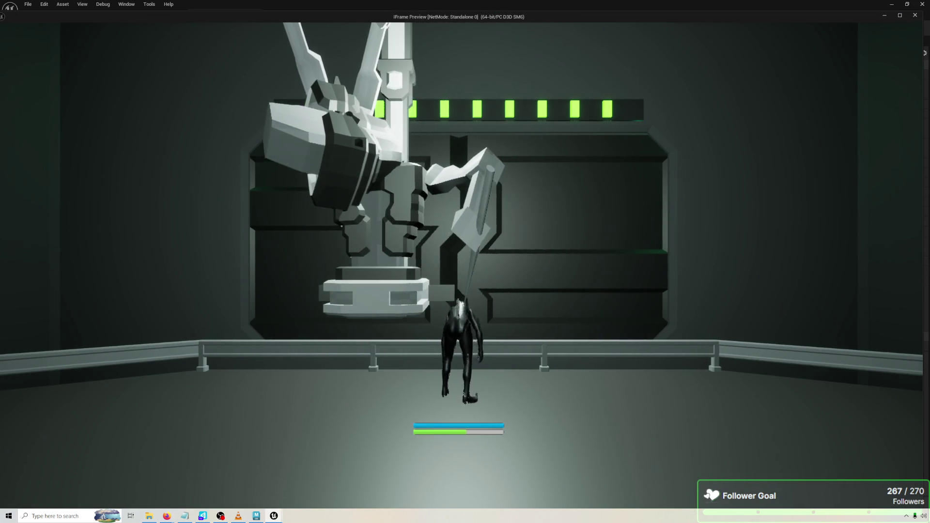
key("Escape")
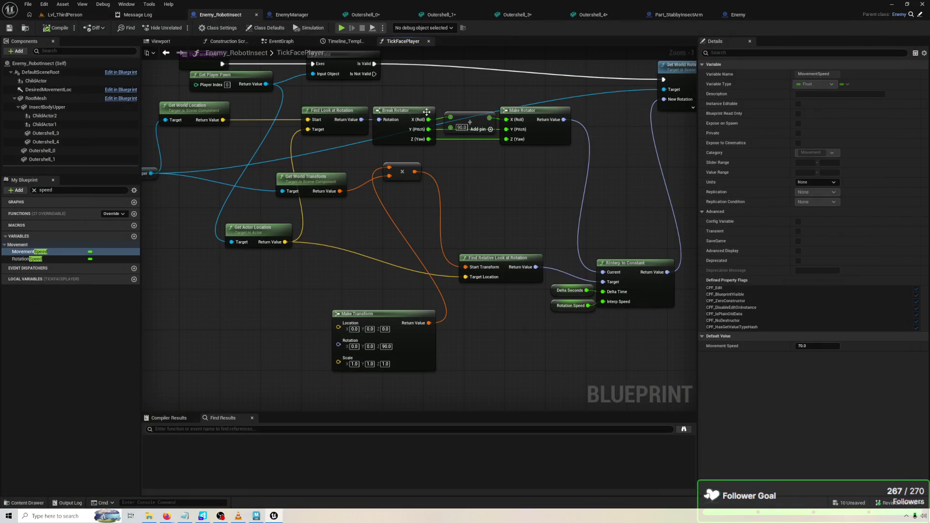
Wire the Add node into Make Rotator's Y (Pitch), reconnect Roll, compile, and play.
mouse_move(477, 119)
left_mouse_down()
mouse_move(473, 153)
mouse_move(506, 130)
left_mouse_up()
left_click_drag(428, 119, 541, 130)
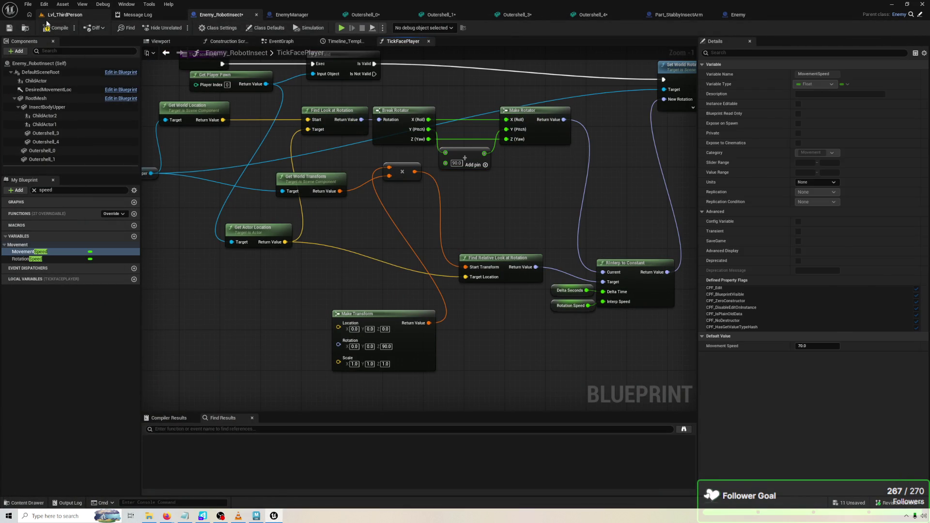
left_click(65, 15)
left_click(223, 15)
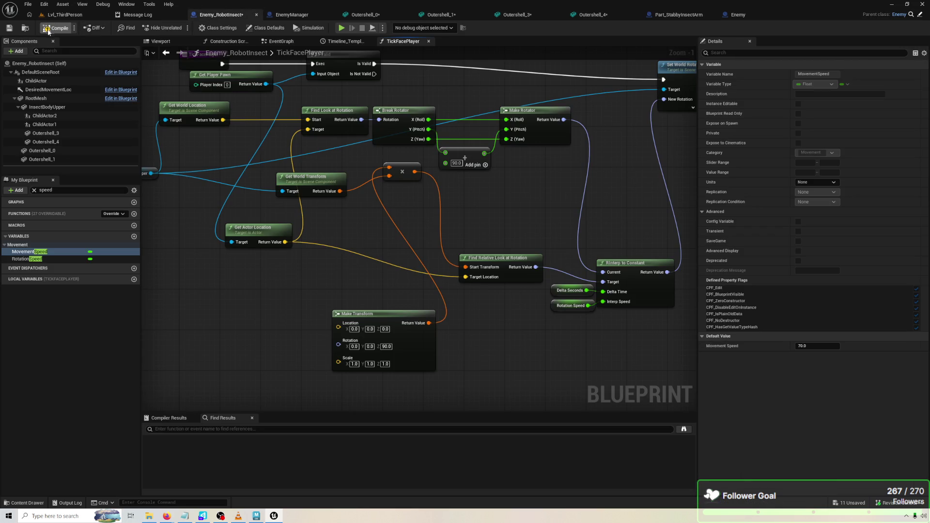
left_click(341, 29)
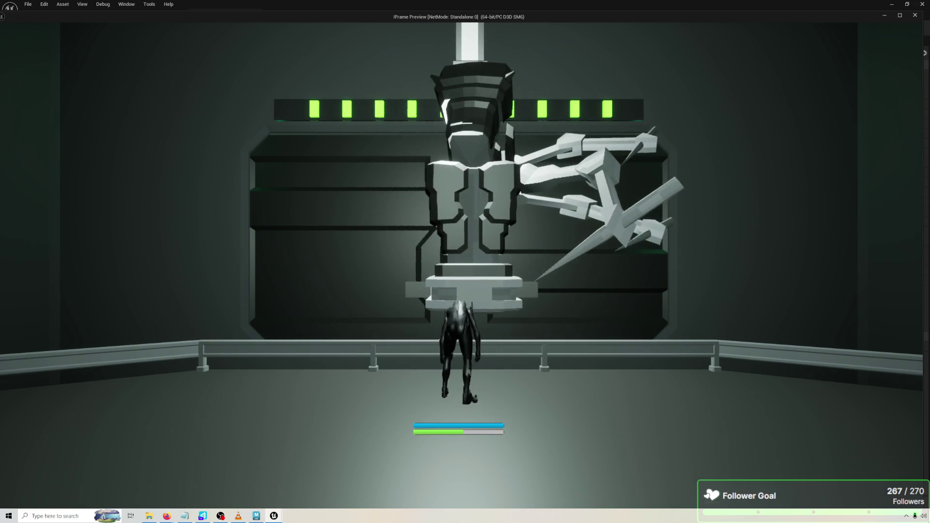
Rewire Break Rotator's Pitch into Make Rotator's Z (Yaw) and compile the blueprint.
key("Escape")
mouse_move(429, 129)
left_mouse_down()
mouse_move(507, 139)
mouse_move(434, 146)
mouse_move(485, 158)
mouse_move(507, 140)
left_mouse_up()
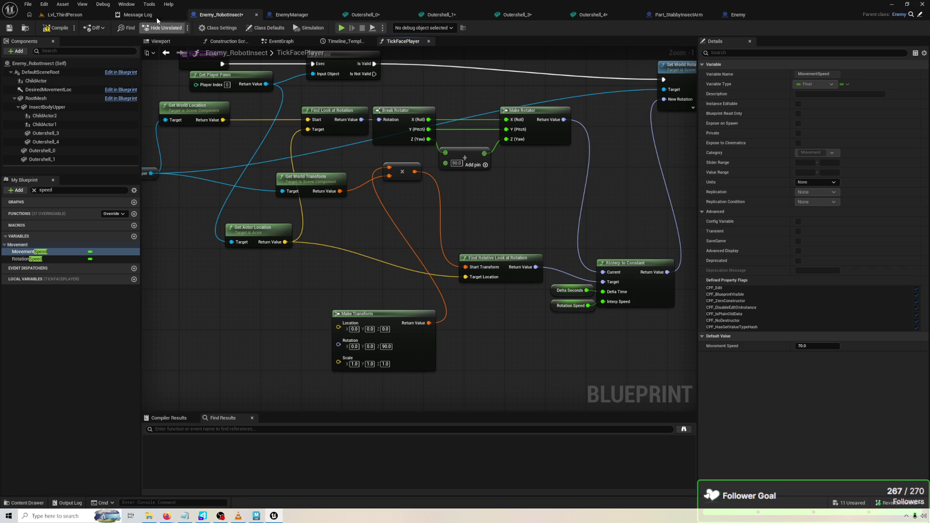
left_click(57, 28)
Play-test by walking toward and past the robot insect, then stop the game.
left_click(341, 29)
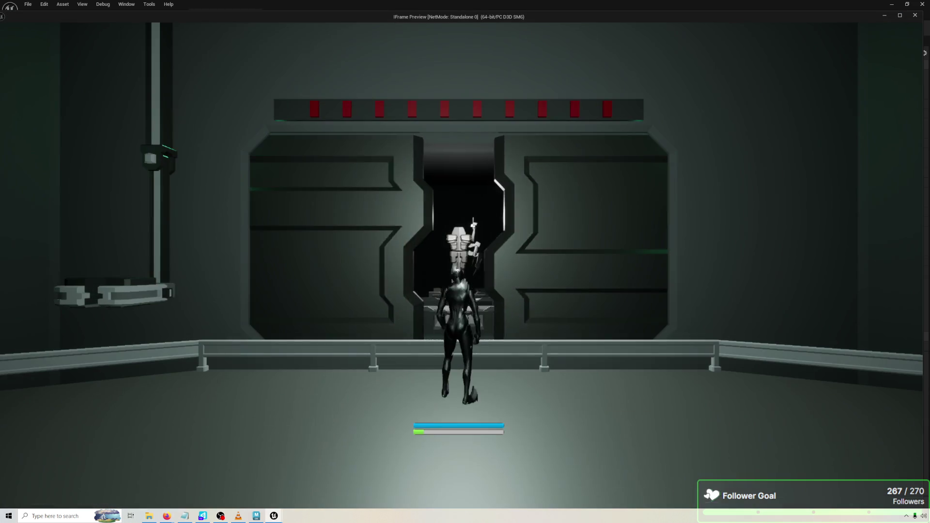
key("w")
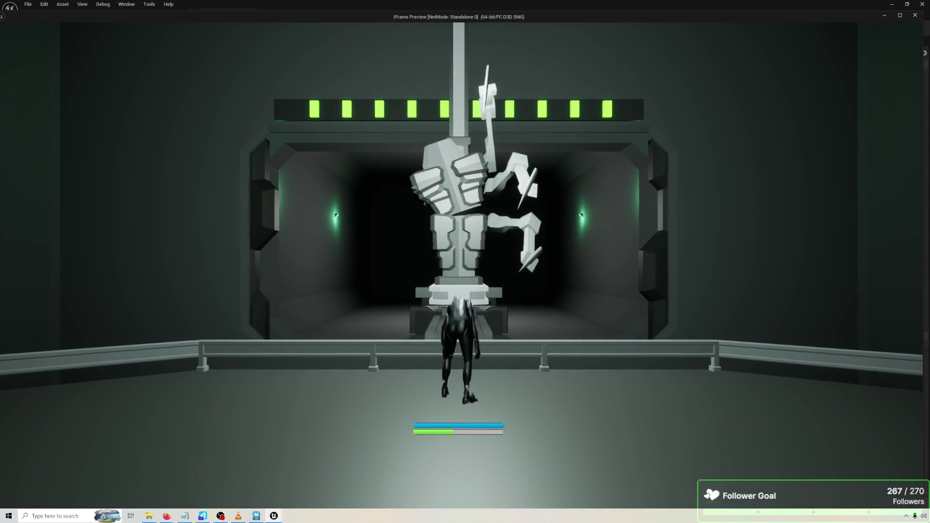
key("d")
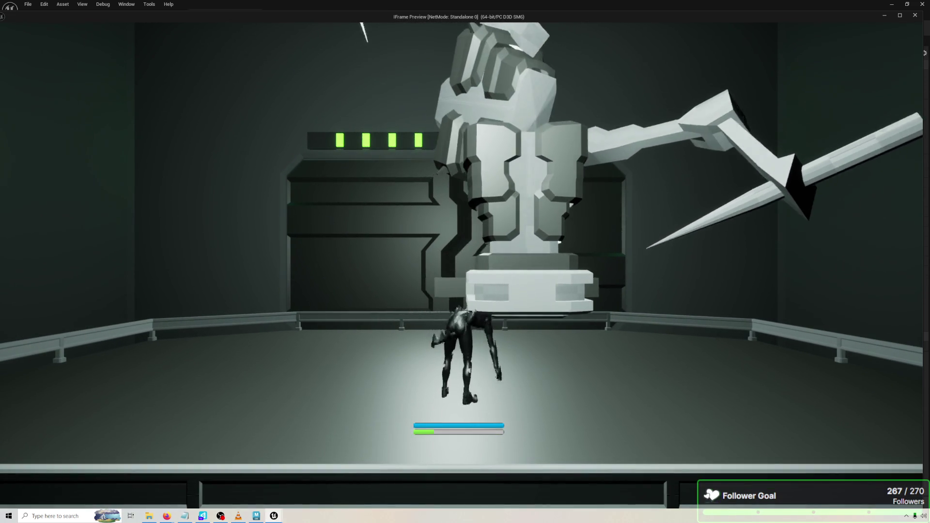
key("Escape")
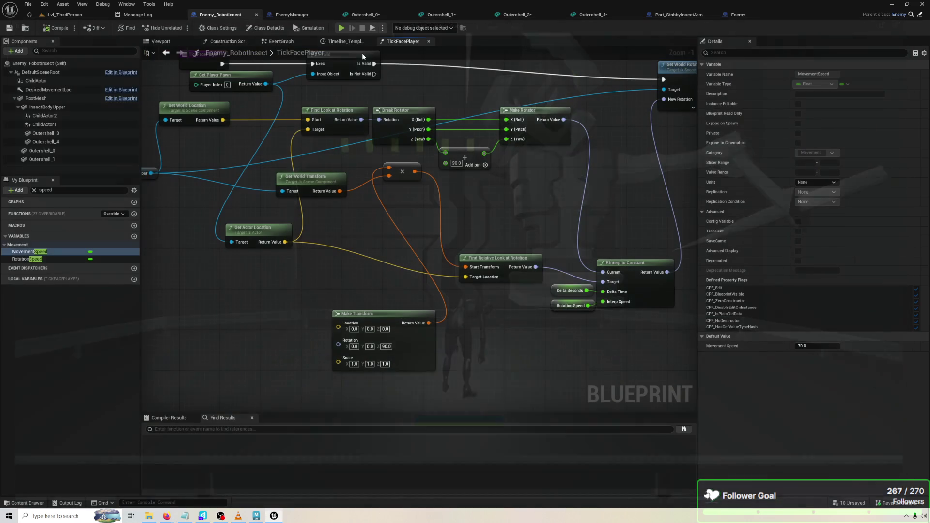
In Maya, duplicate InsectBodyUpper and rotate its pivot about 96 degrees around Y.
left_click(257, 517)
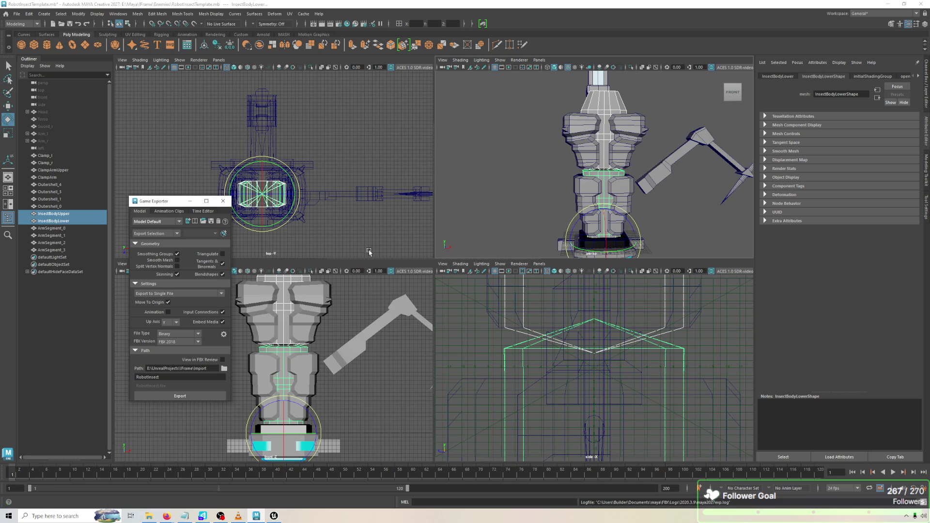
key("ctrl+d")
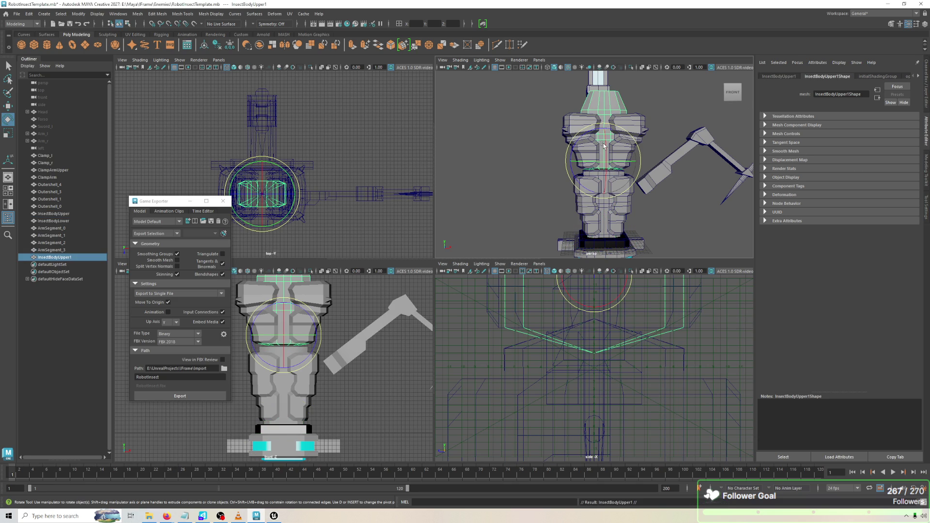
key("d")
left_click_drag(614, 159, 620, 184)
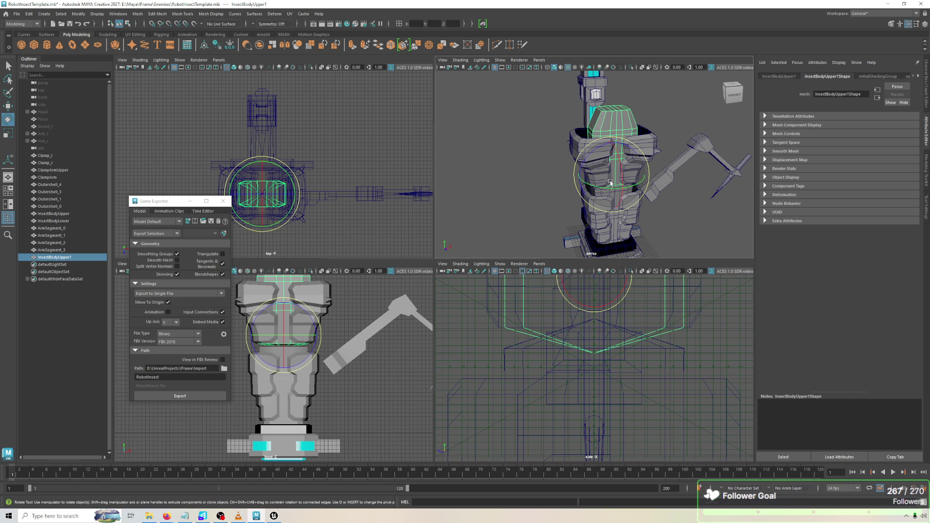
left_click_drag(607, 183, 644, 182)
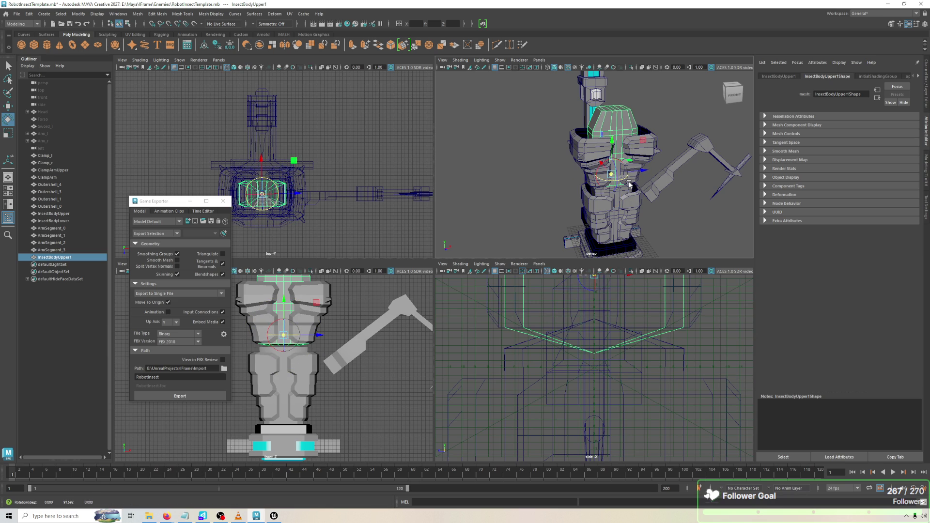
Select the original InsectBodyUpper and freeze its transformations.
left_click(548, 97)
left_click(600, 121)
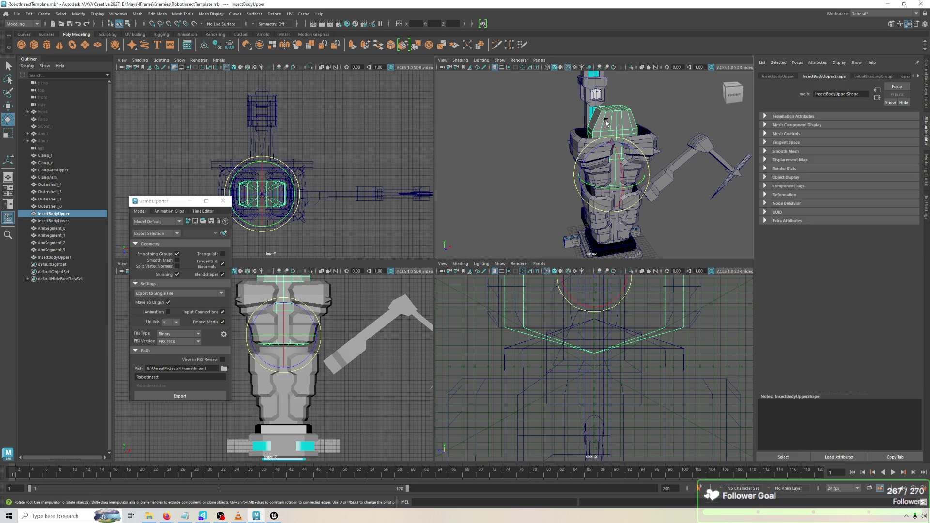
left_click(16, 14)
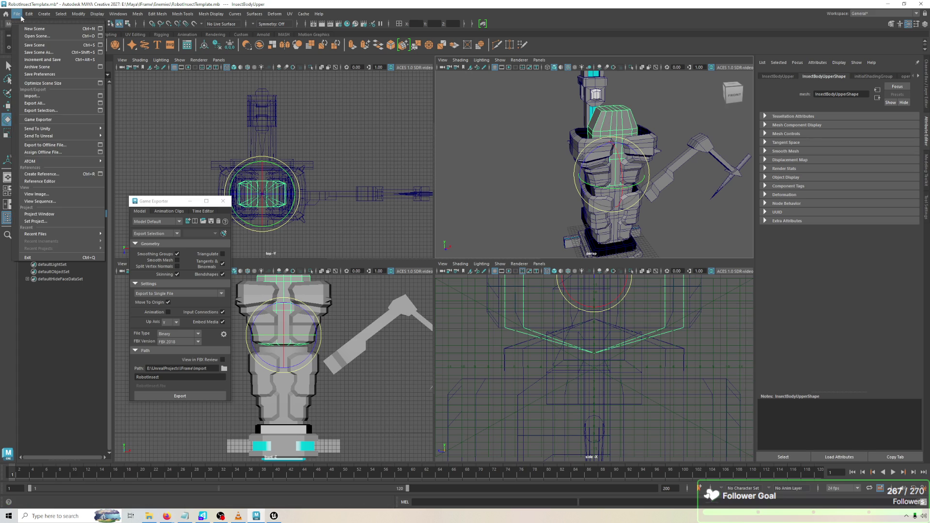
mouse_move(79, 14)
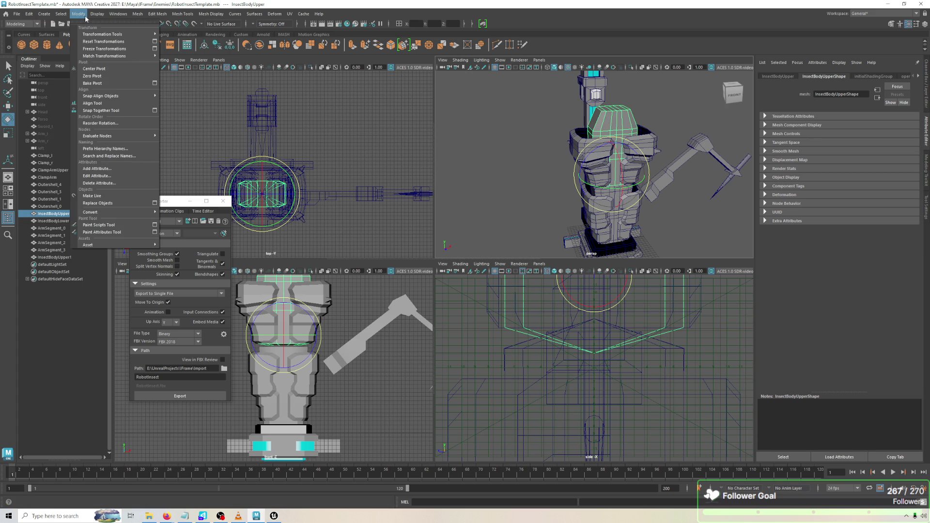
left_click(92, 49)
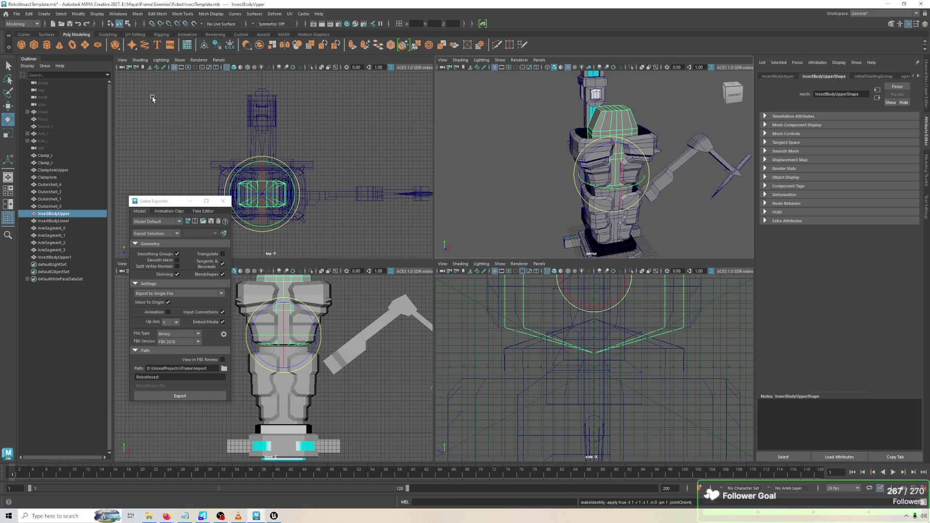
Export the robot meshes from Game Exporter, replacing the existing RobotInsect FBX.
left_click(187, 386)
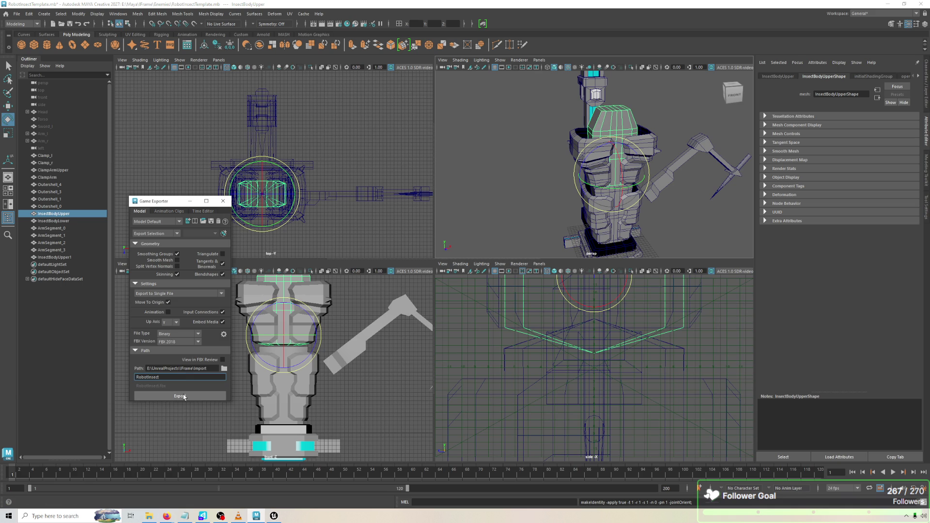
left_click(184, 396)
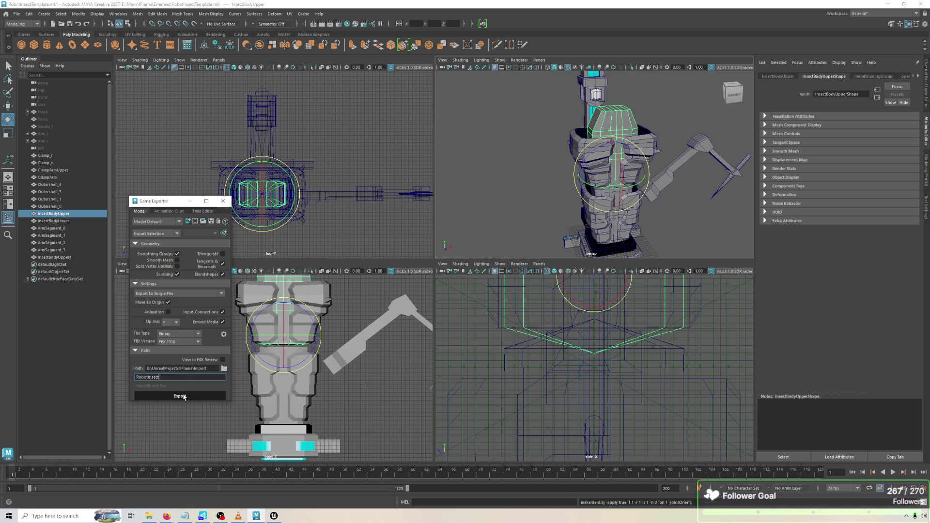
left_click(168, 312)
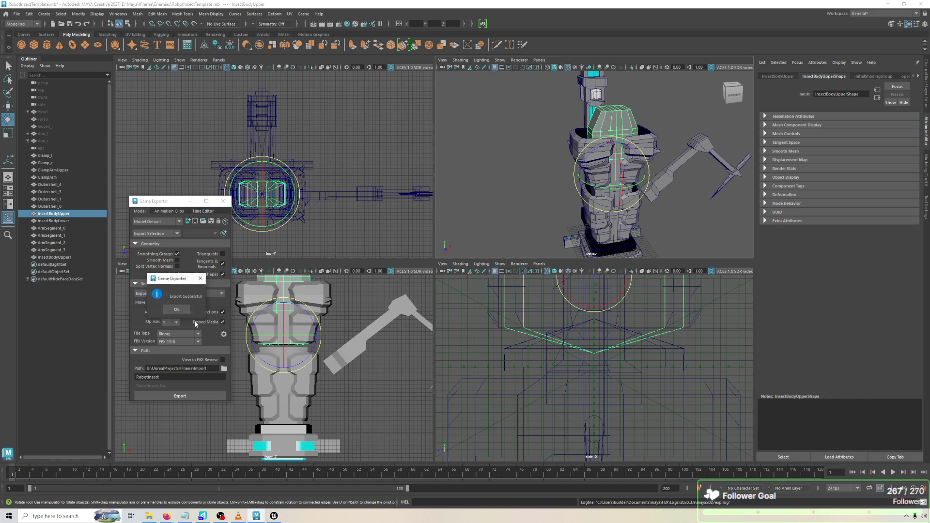
key("alt+Tab")
left_click(82, 17)
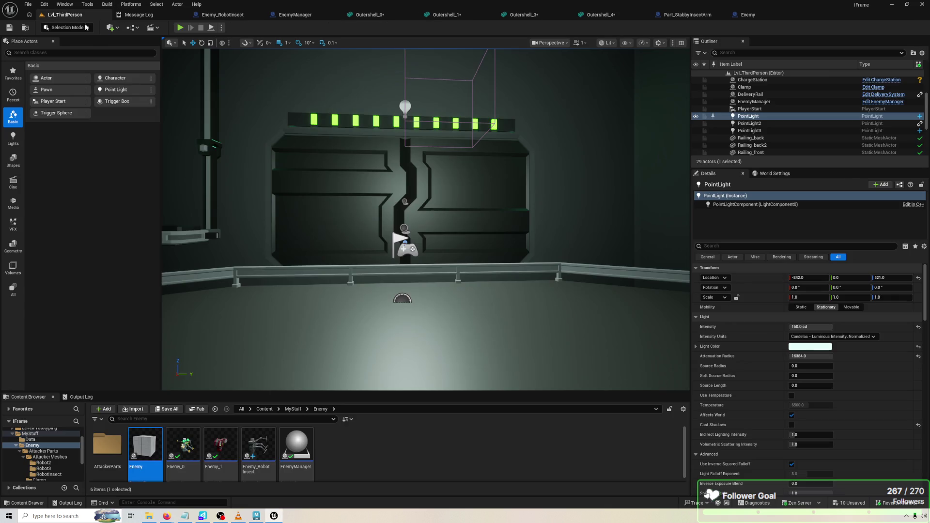
Browse to MyStuff > Enemy > AttackerParts > AttackerMeshes > RobotInsect and reimport InsectBodyUpper.
left_click(291, 410)
double_click(129, 442)
double_click(114, 443)
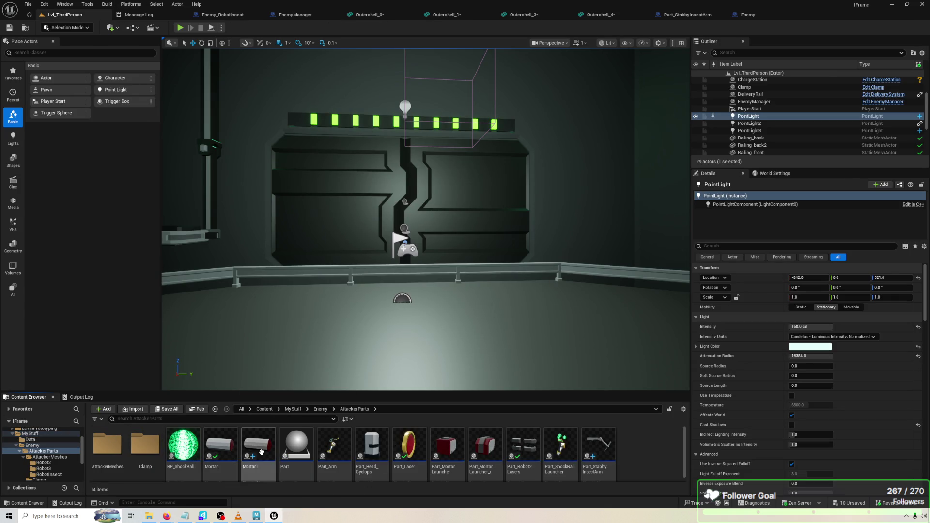
double_click(107, 443)
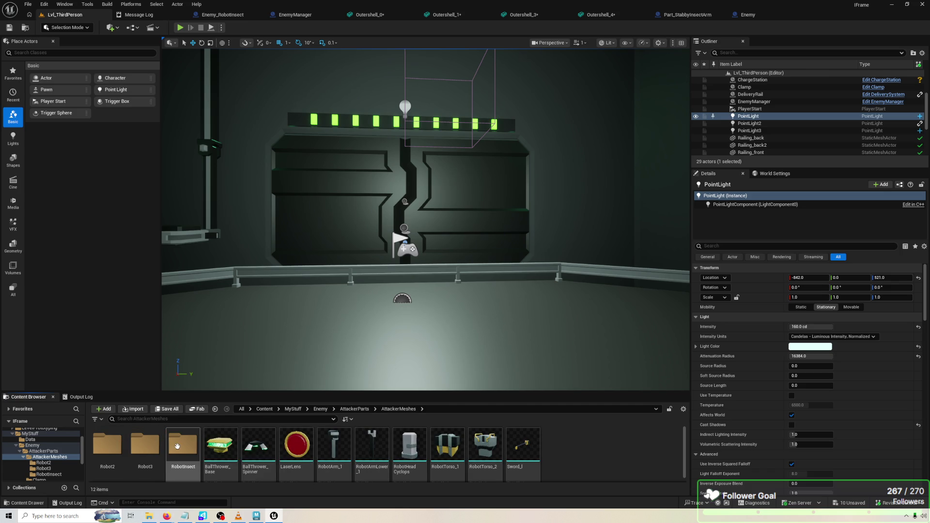
double_click(177, 446)
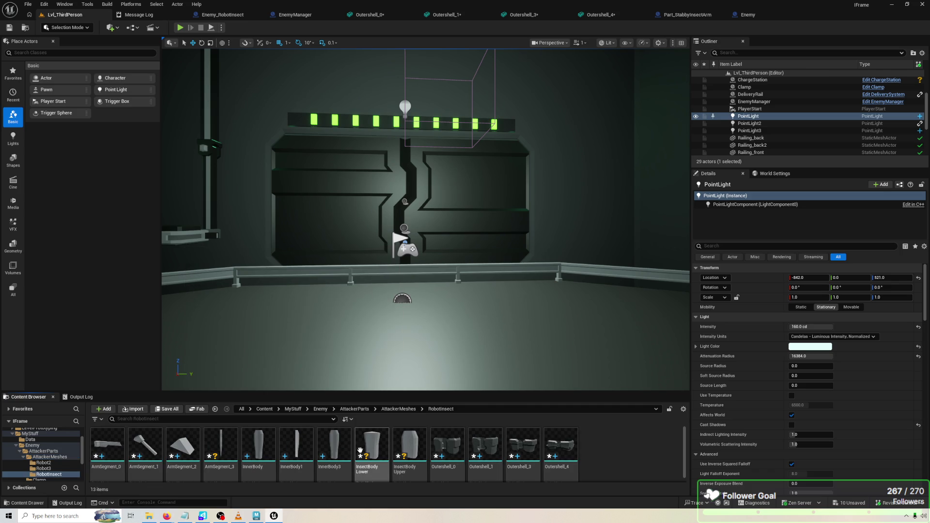
right_click(409, 449)
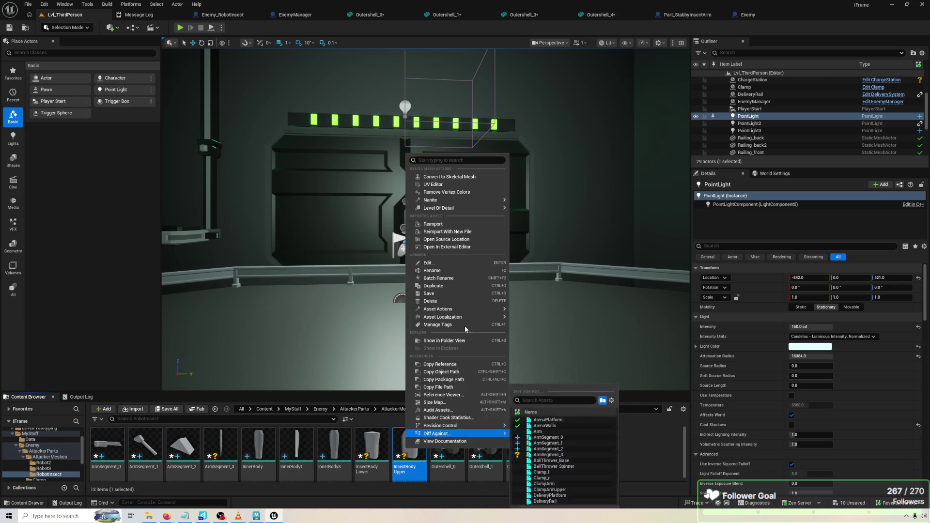
left_click(432, 223)
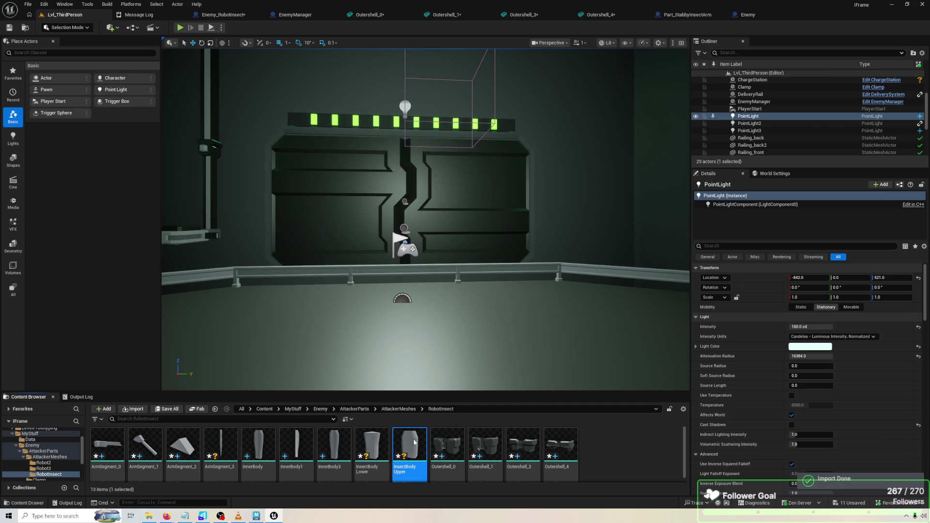
Inspect the mesh, then select the InsectBodyUpper component in the Enemy_RobotInsect viewport.
double_click(414, 442)
left_click(62, 15)
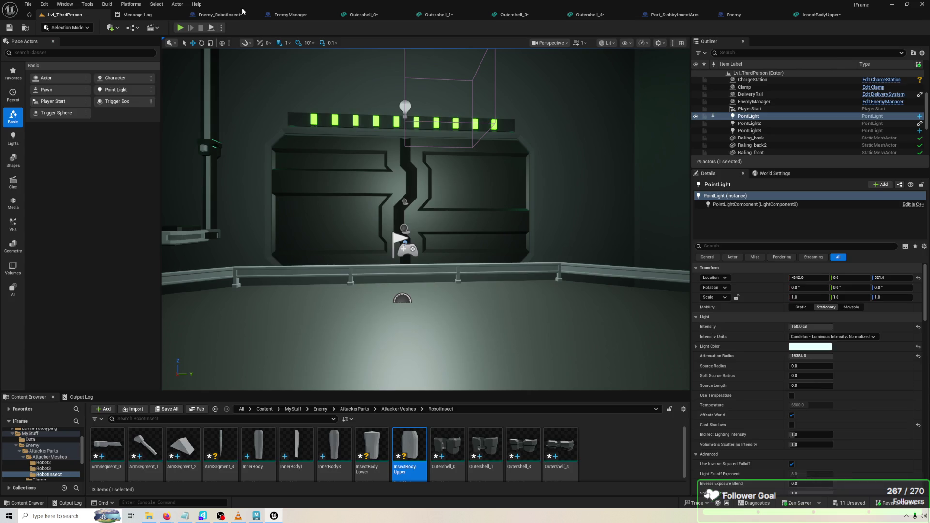
left_click(216, 14)
left_click(163, 42)
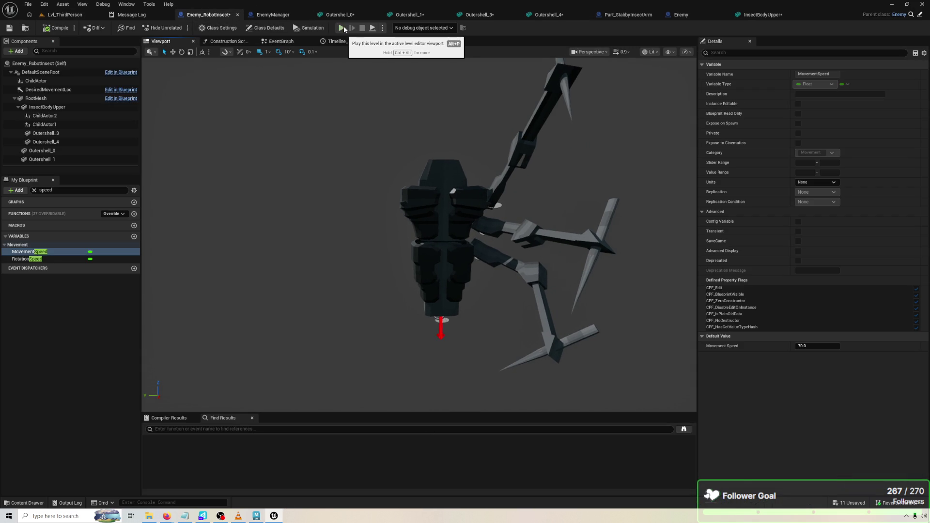
left_click(456, 176)
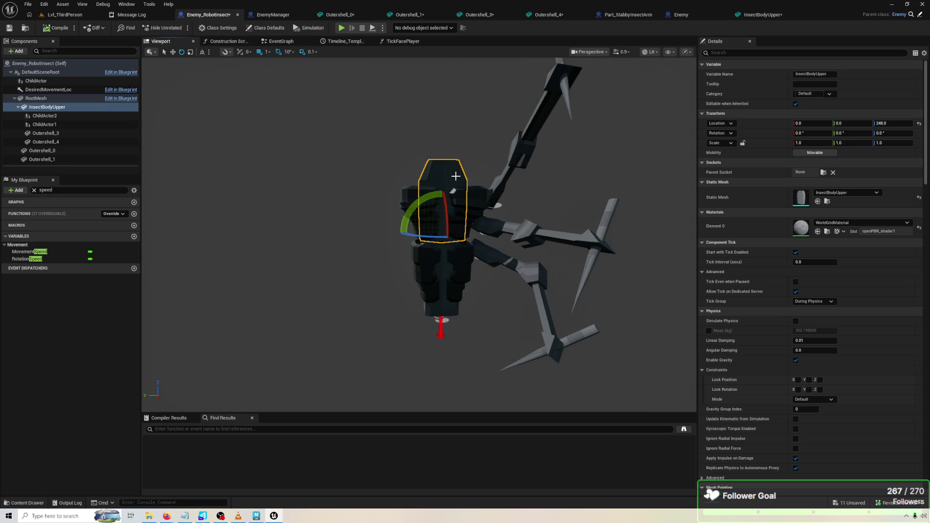
Locate the InsectBodyUpper asset from Details and reimport it from its source file.
left_click(819, 202)
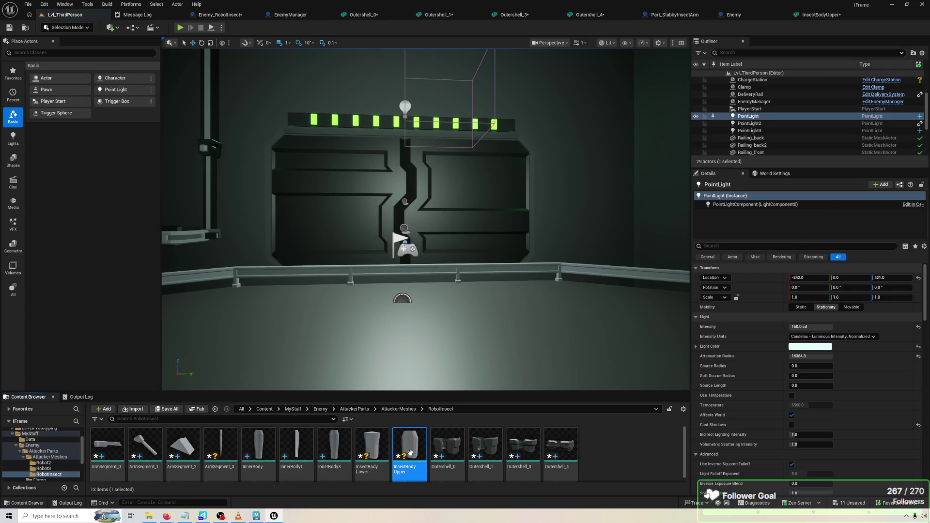
right_click(410, 453)
left_click(435, 230)
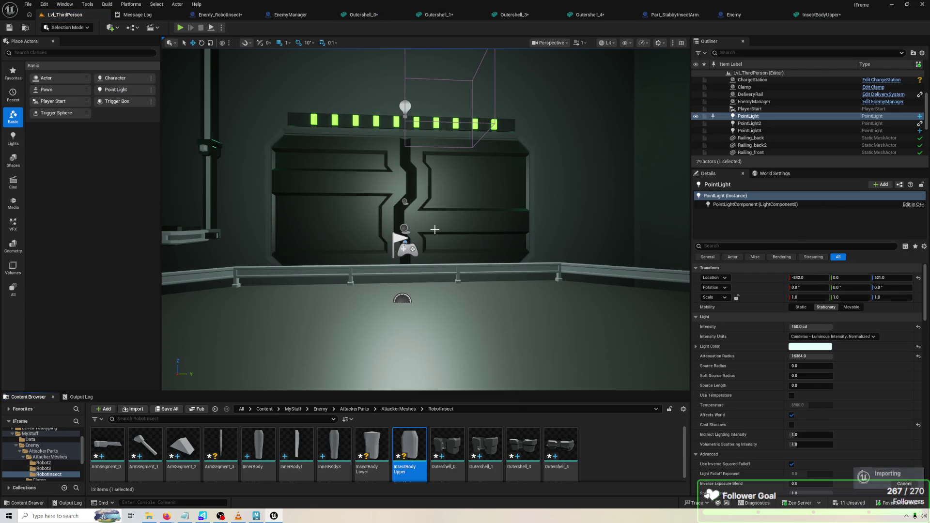
left_click(278, 518)
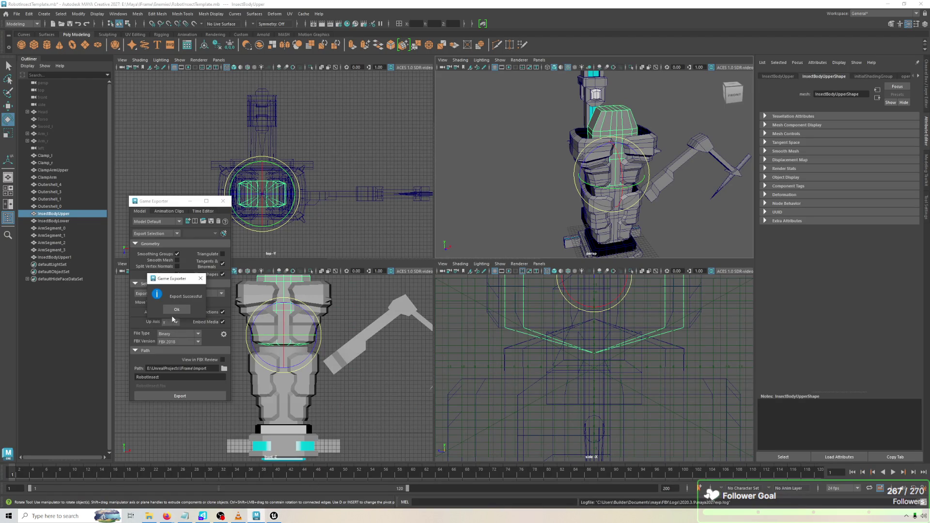
Rotate InsectBodyUpper1 about 100 degrees around Y and freeze its transformations.
left_click(176, 310)
left_click(636, 199)
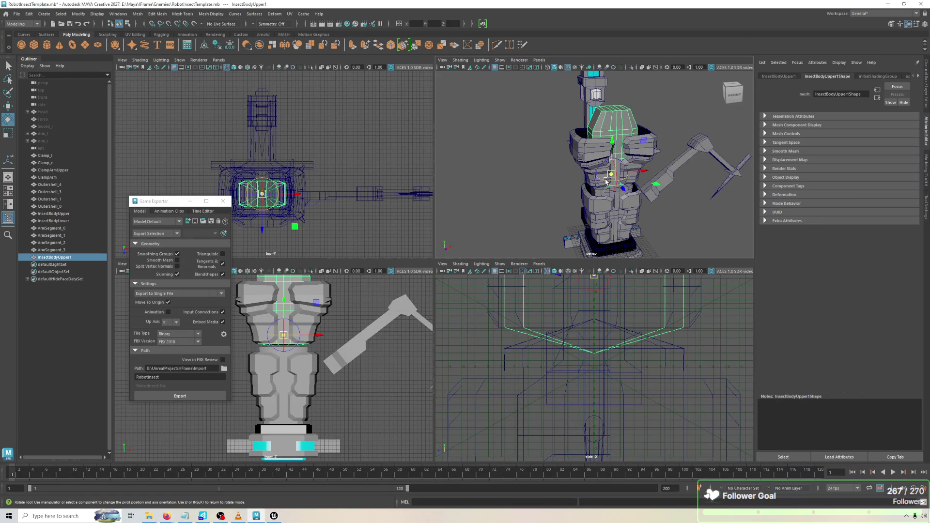
left_click_drag(607, 182, 635, 181)
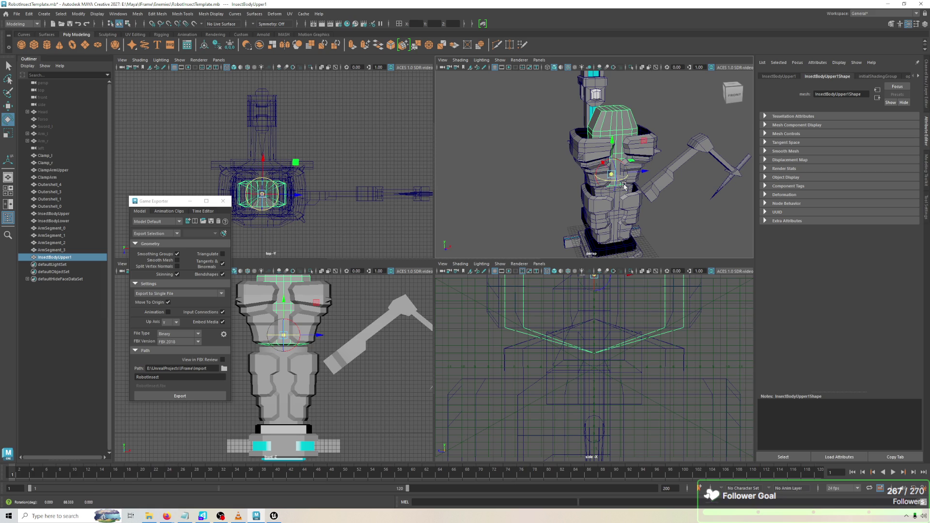
left_click(87, 12)
left_click(88, 52)
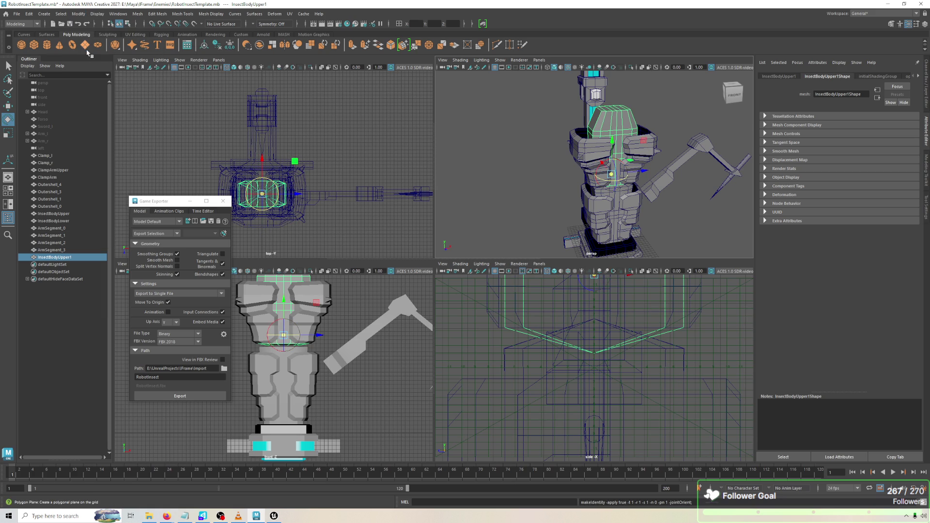
left_click(78, 14)
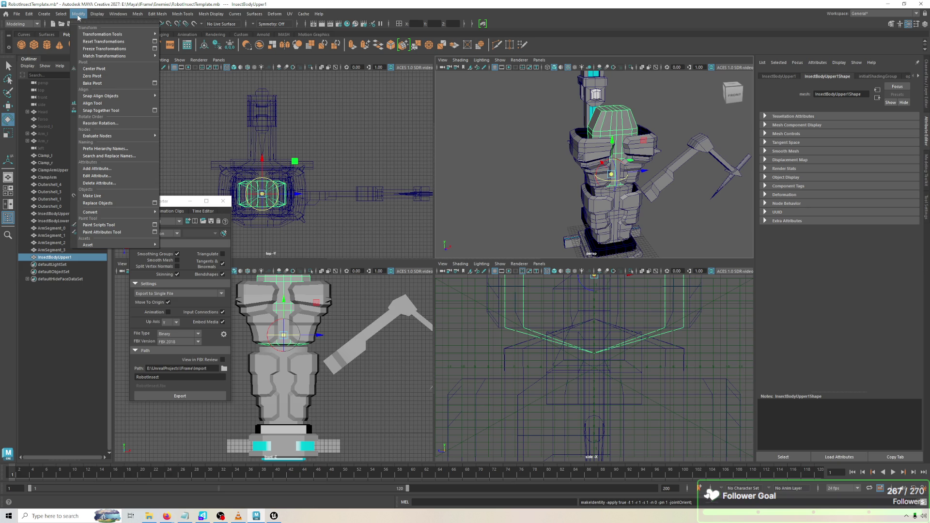
left_click(78, 15)
Select InsectBodyUpper and re-export it over RobotInsect.fbx.
left_click(609, 134)
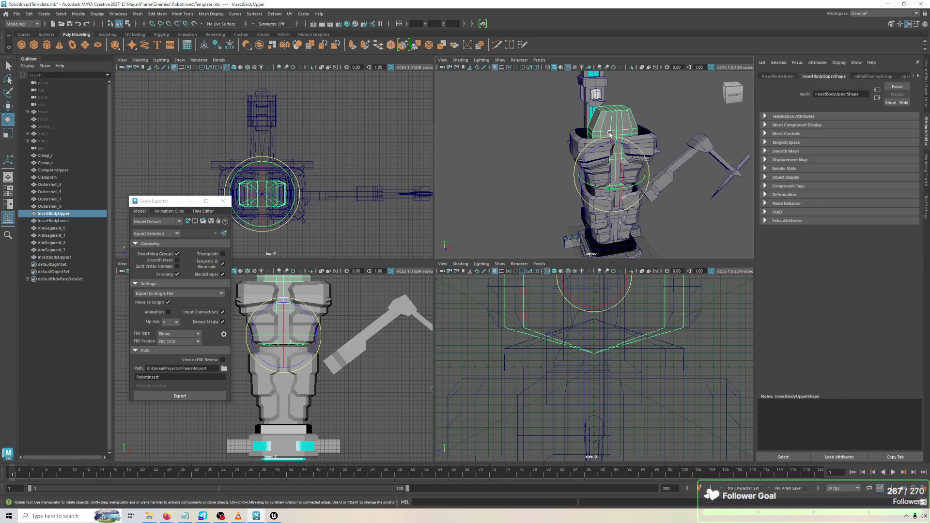
left_click(193, 397)
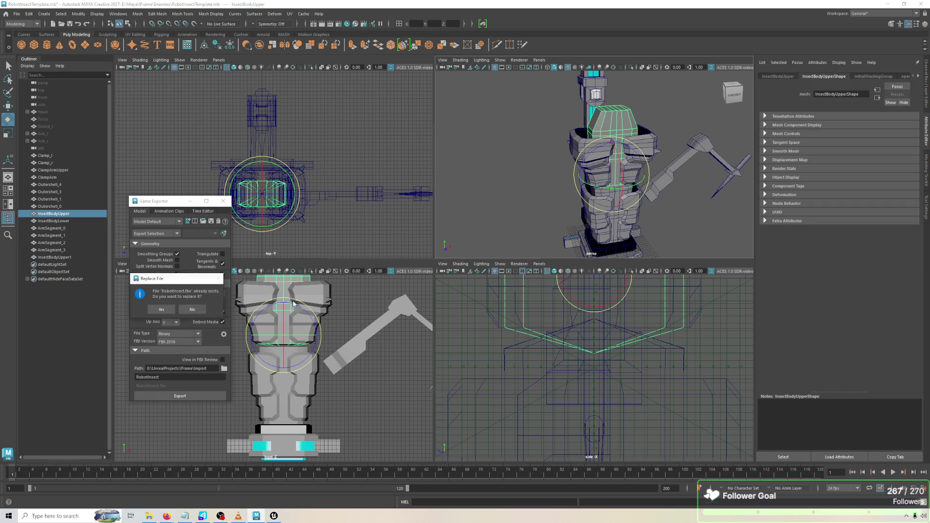
left_click(154, 310)
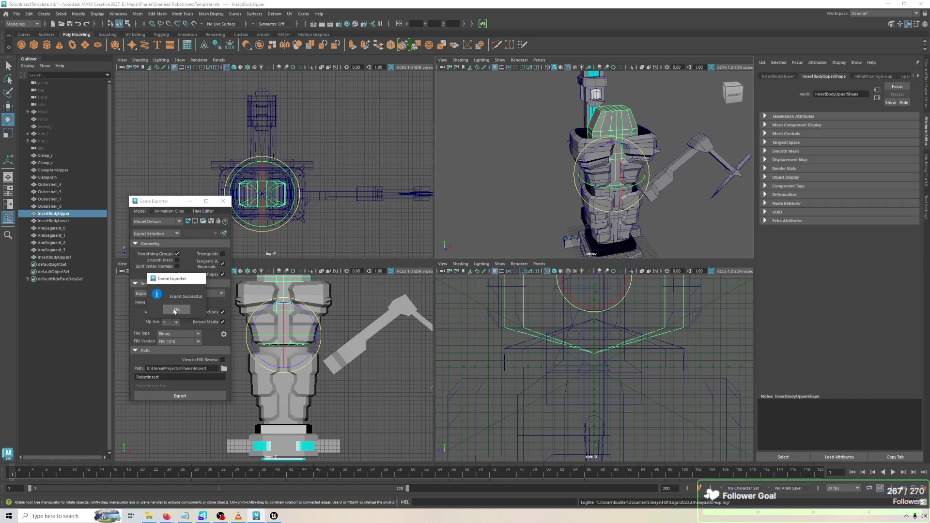
left_click(176, 311)
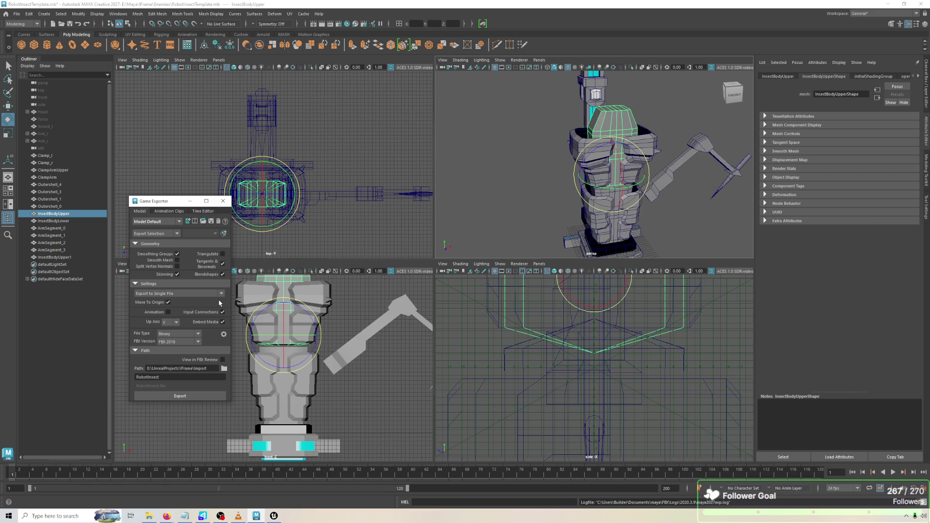
key("alt+Tab")
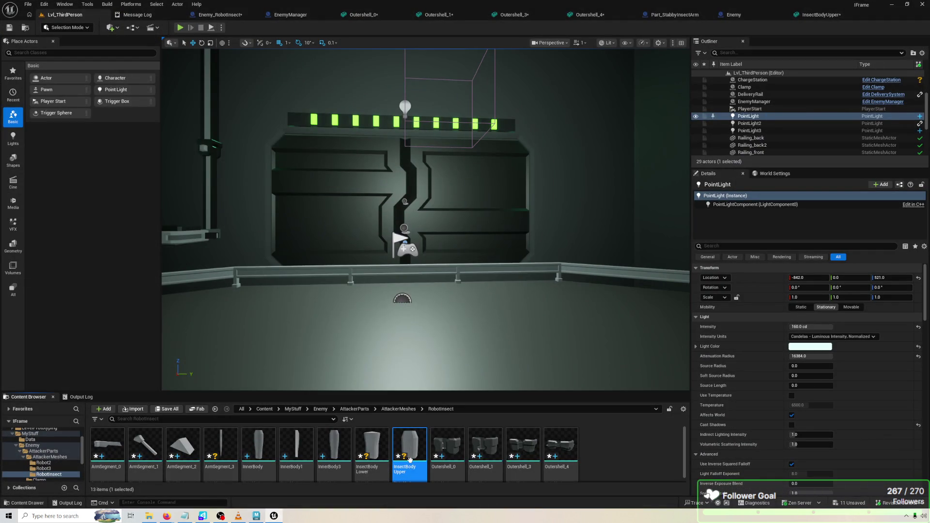
Reimport the updated InsectBodyUpper asset in the RobotInsect folder.
right_click(410, 460)
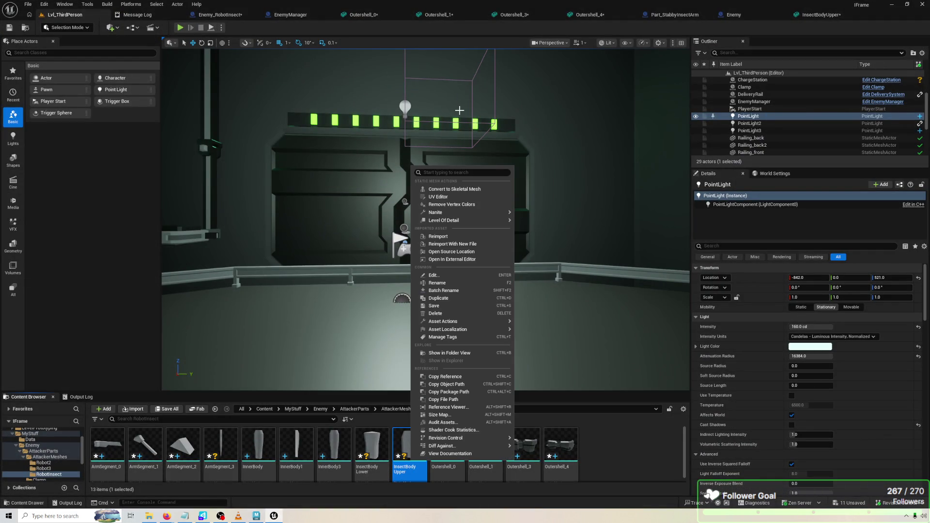
left_click(444, 237)
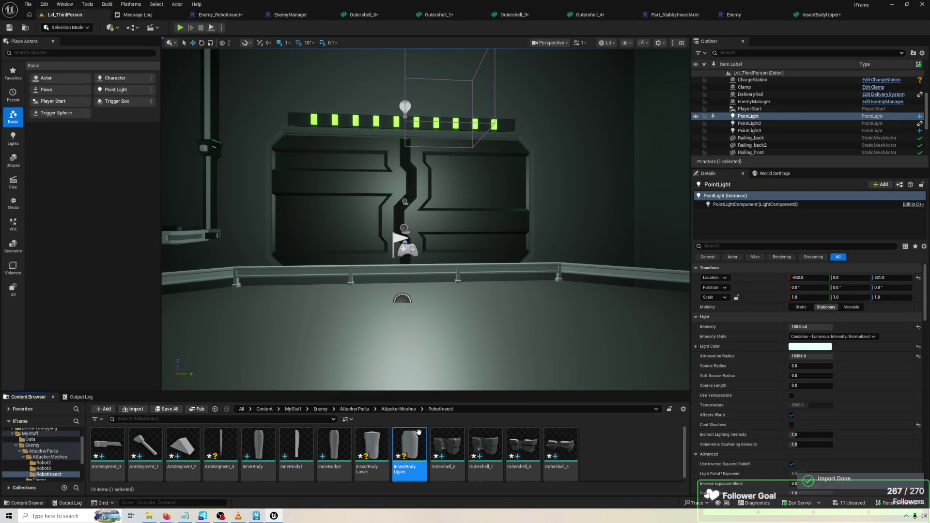
right_click(420, 428)
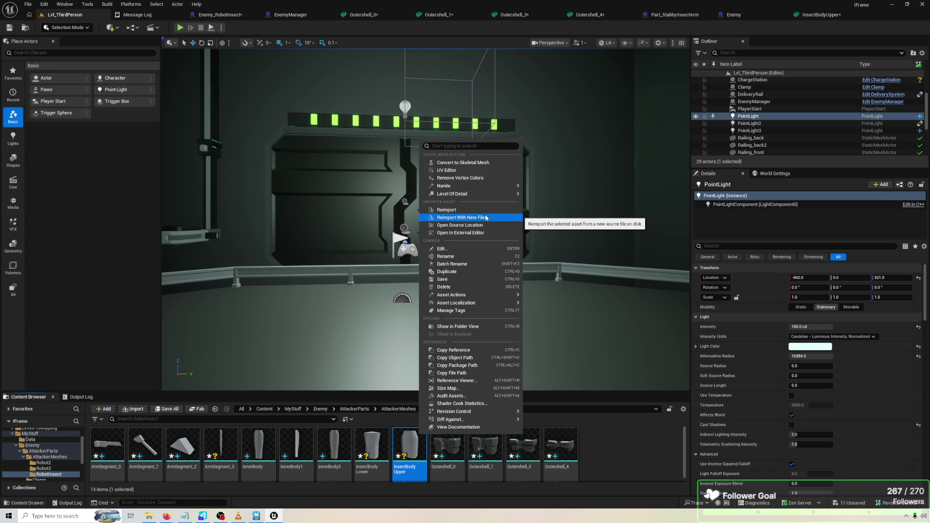
Force-delete the InsectBodyUpper asset despite its references.
mouse_move(480, 298)
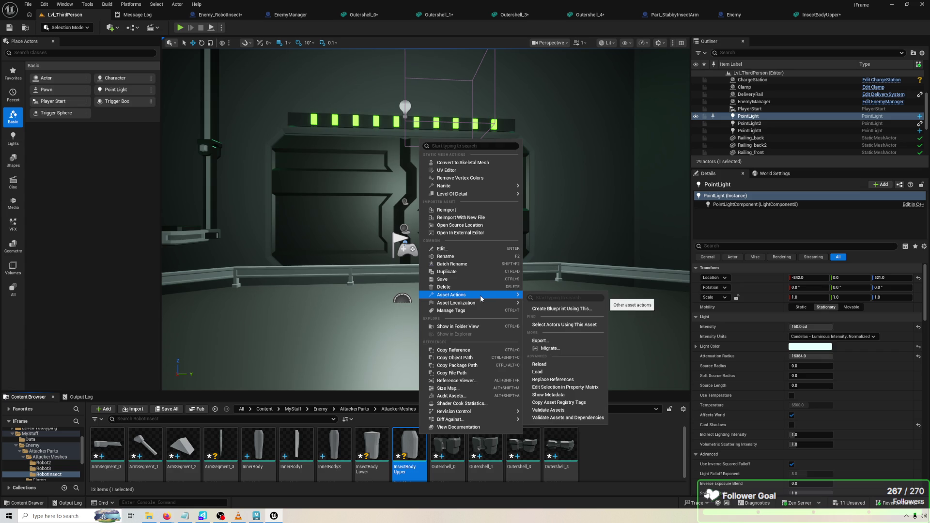
right_click(425, 448)
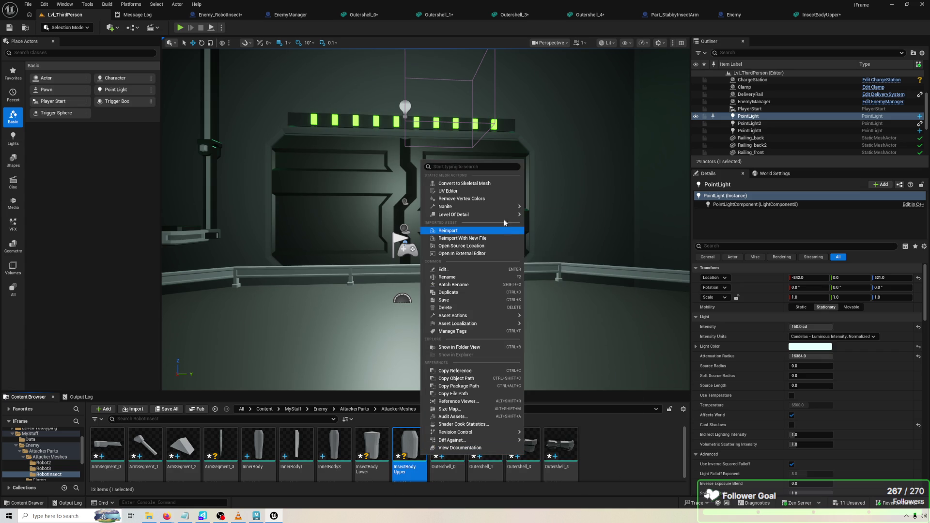
left_click(461, 308)
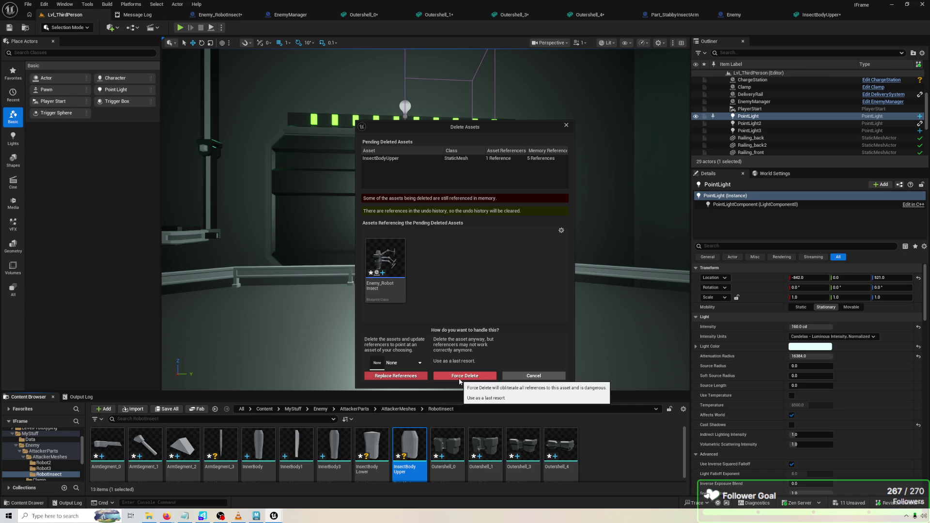
left_click(460, 378)
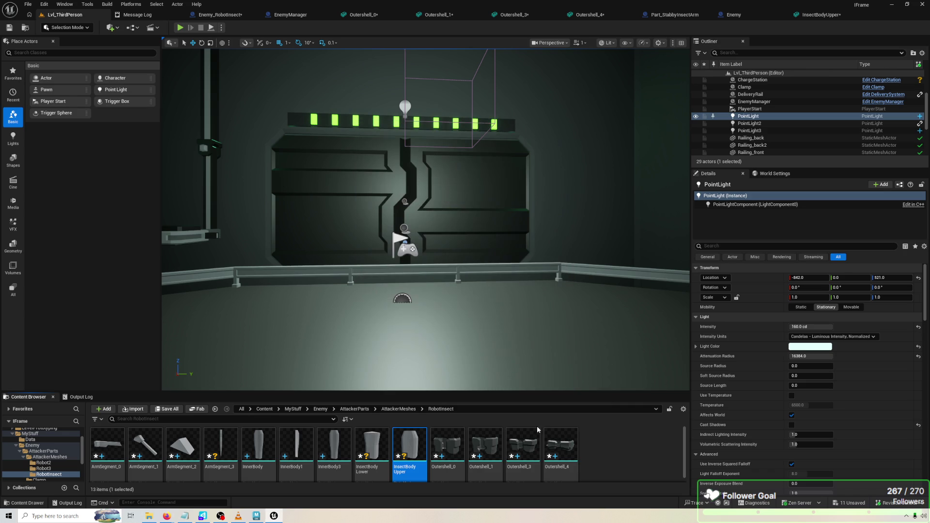
right_click(617, 452)
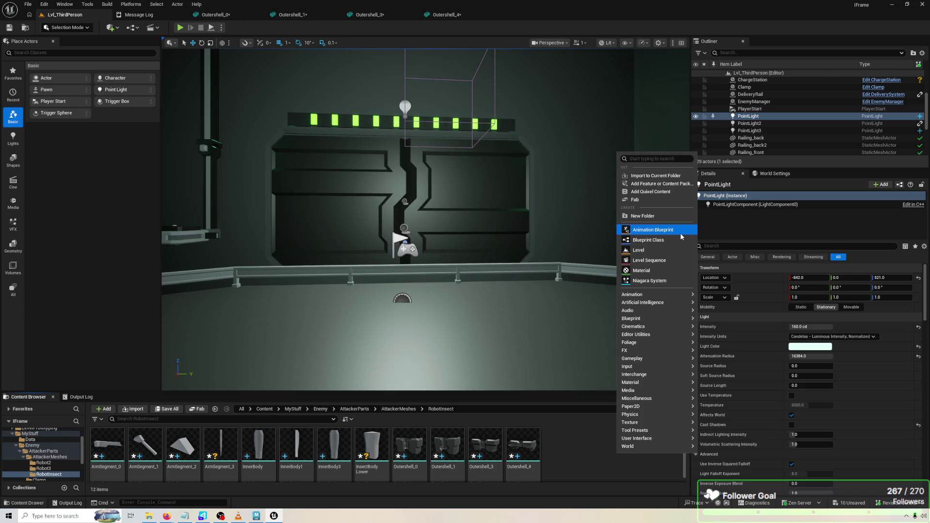
Import to the current folder, searching 'robot' to find and open RobotInsect.fbx.
left_click(650, 176)
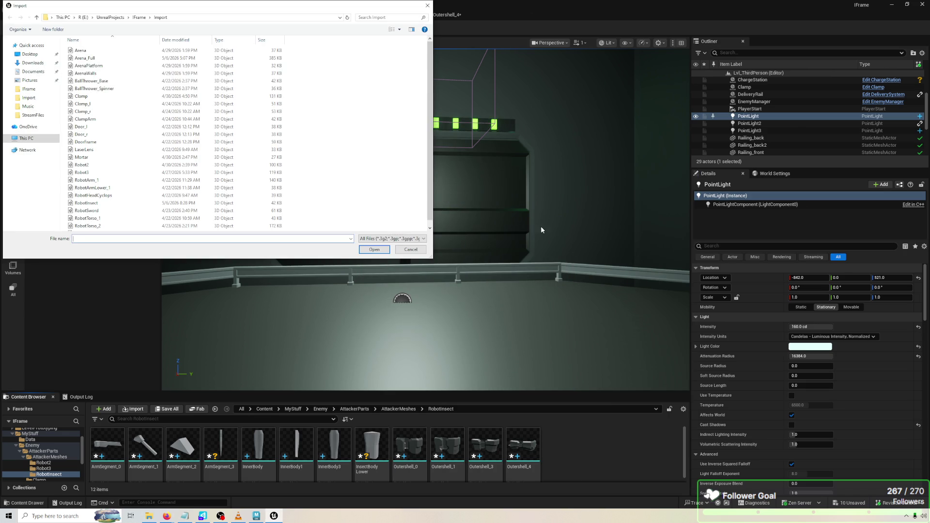
scroll(134, 188, "down", 1)
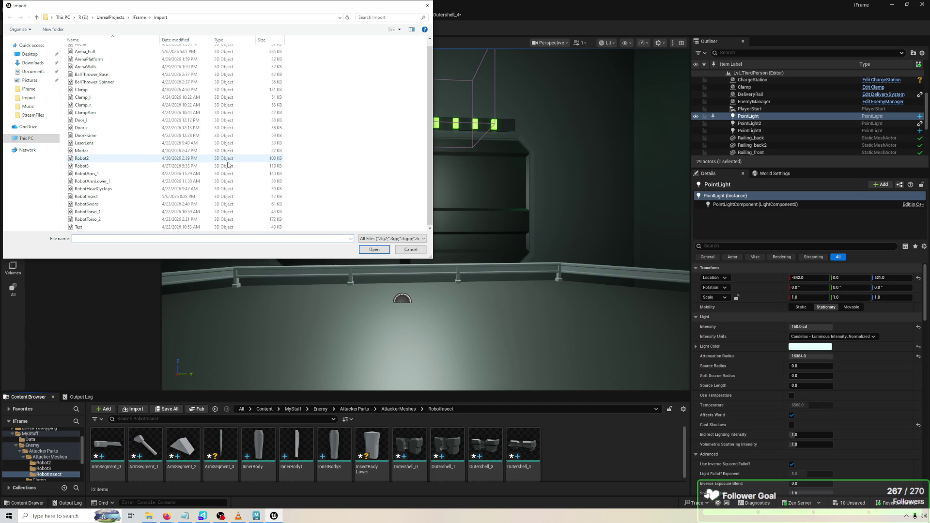
left_click(125, 196)
scroll(124, 121, "up", 1)
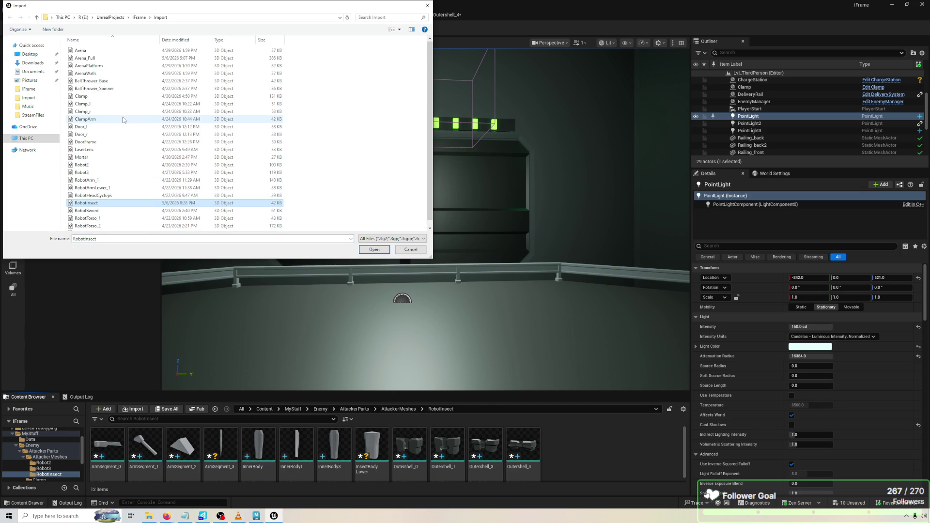
left_click(121, 195)
scroll(121, 229, "down", 1)
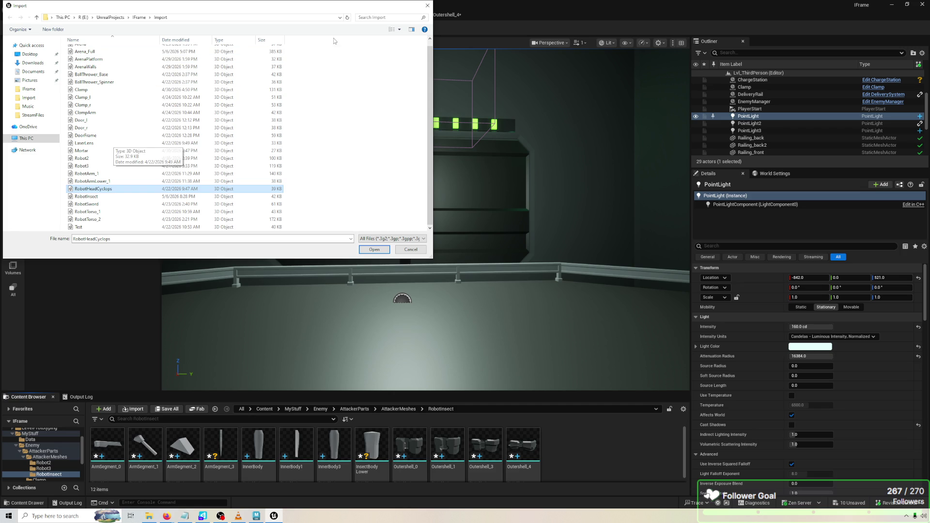
left_click(375, 17)
type("robot")
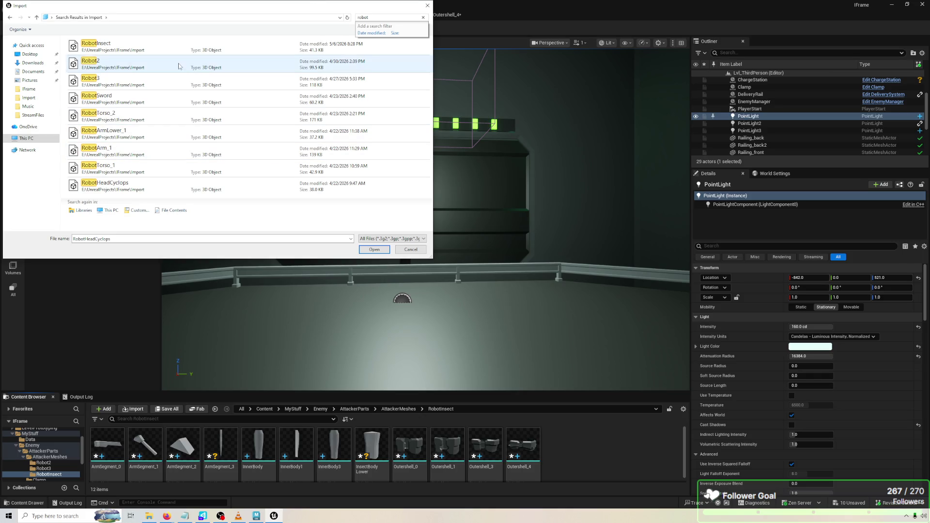
double_click(159, 52)
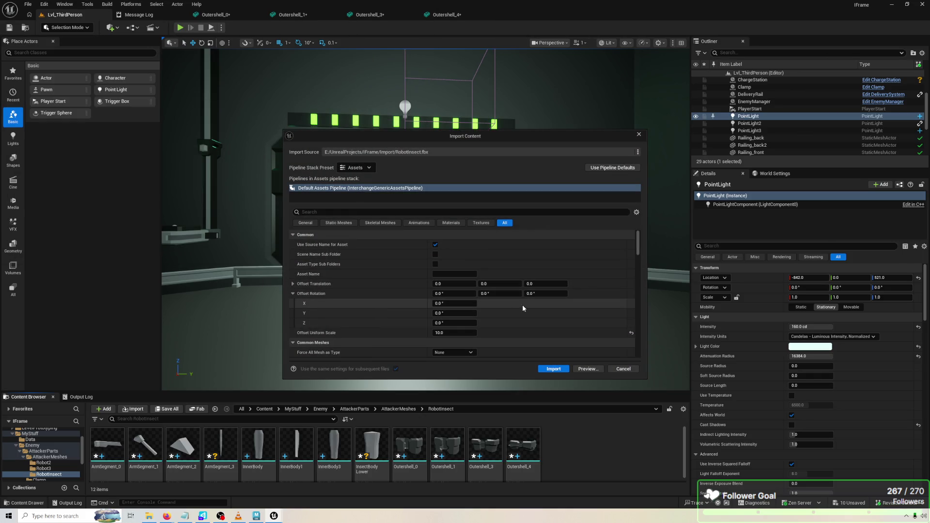
Set the import Offset Rotation Z to 90 and import RobotInsect.
left_click(455, 323)
type("90")
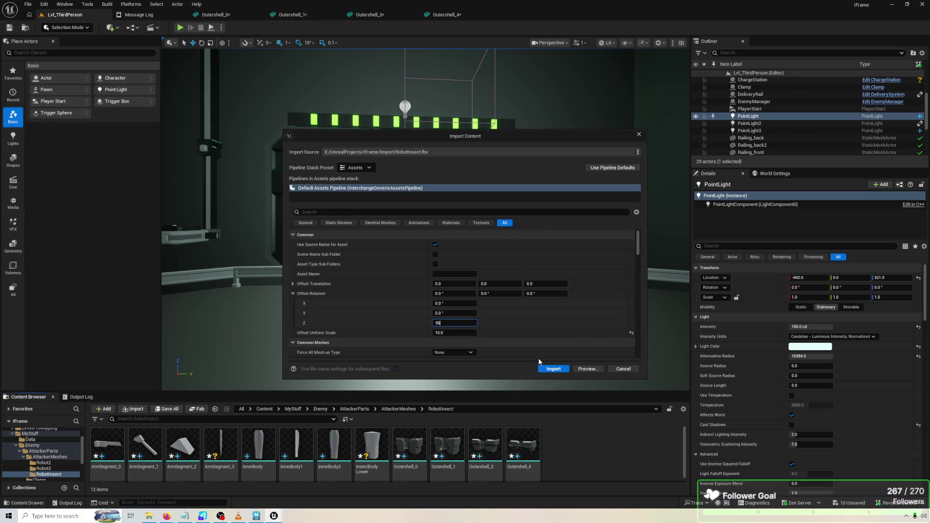
left_click(554, 368)
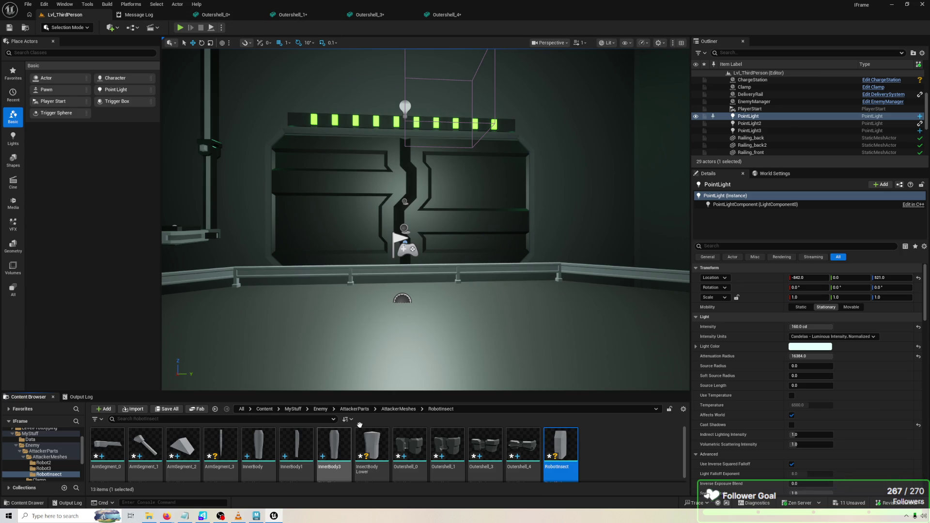
left_click(293, 409)
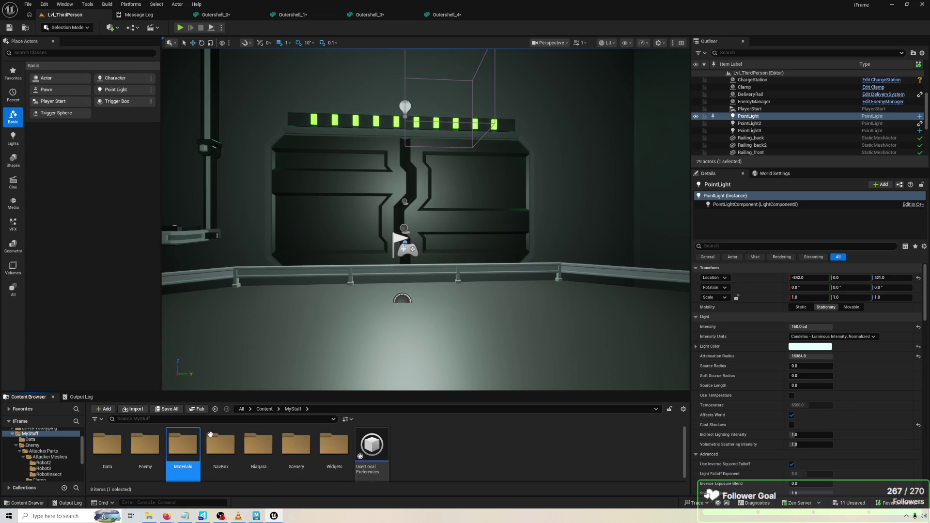
Open the Enemy_RobotInsect blueprint and select its InsectBodyUpper component.
double_click(146, 444)
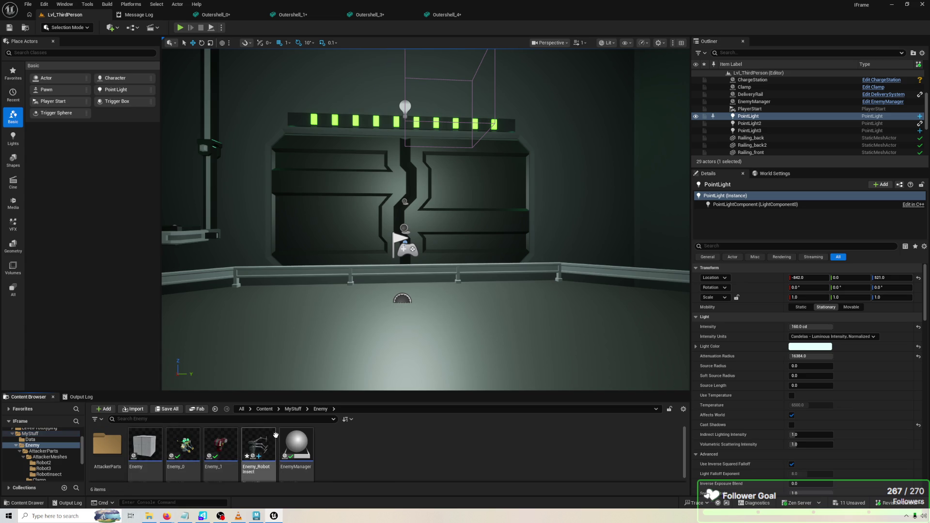
left_click(260, 443)
double_click(261, 446)
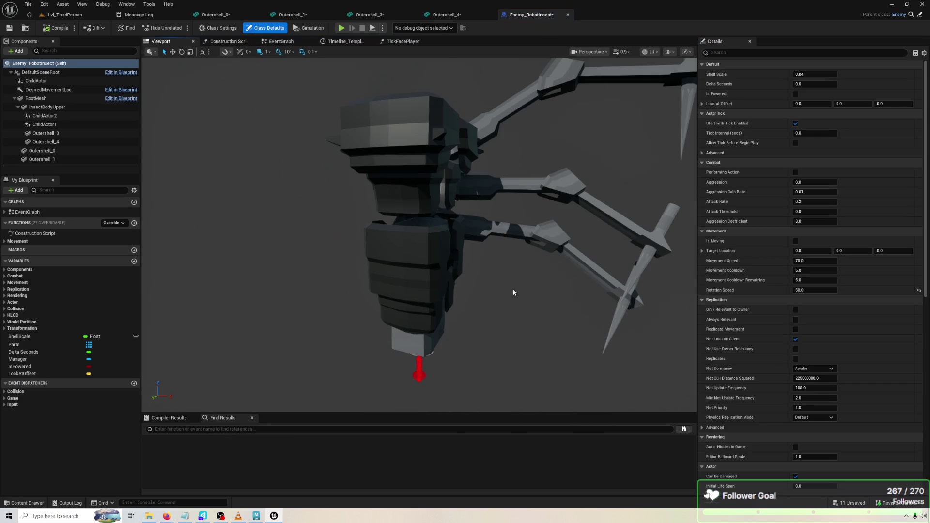
left_click(29, 115)
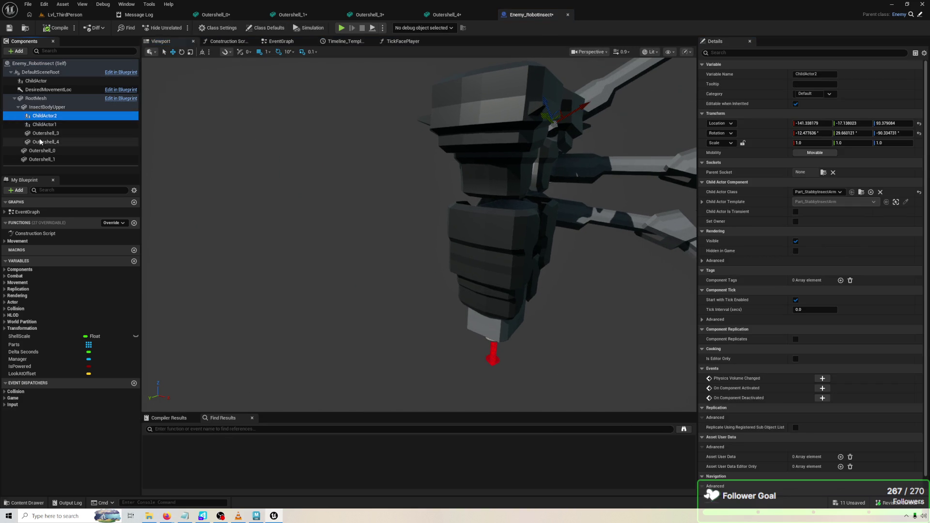
left_click(44, 141)
left_click(51, 109)
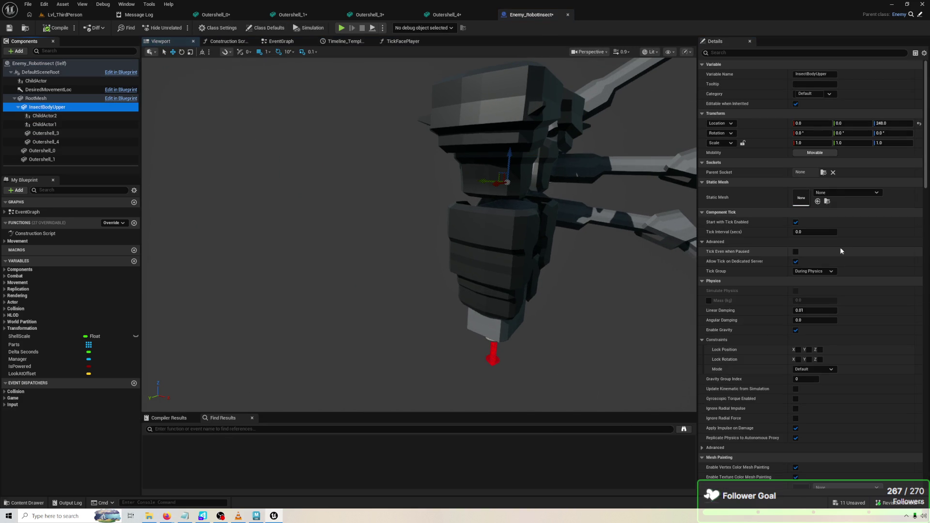
Search the Static Mesh picker for 'upp' and 'upper', briefly assigning ClampArmUpper.
left_click(832, 194)
type("upp")
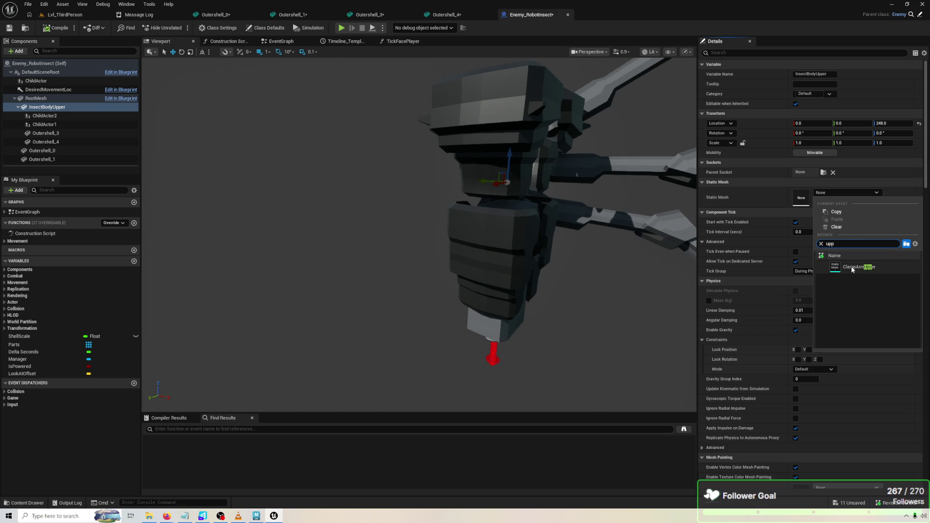
left_click(852, 268)
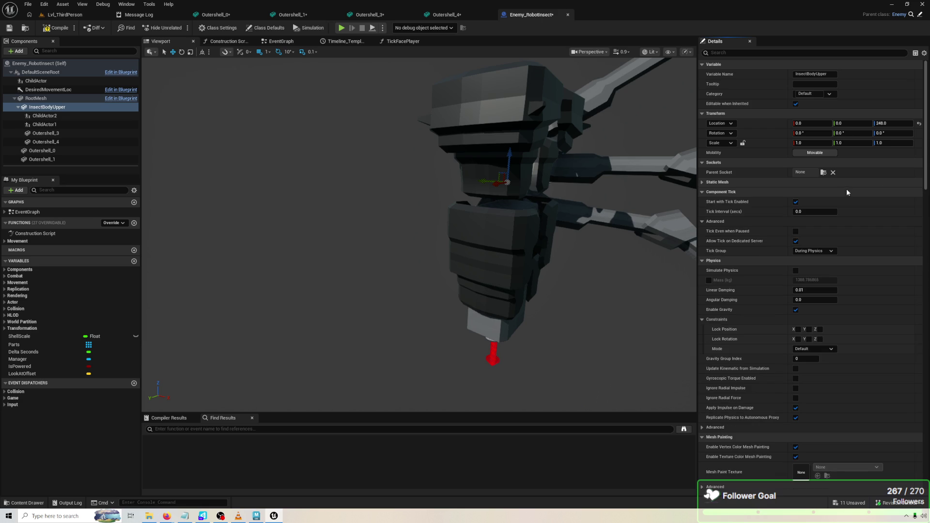
left_click(845, 184)
left_click(845, 191)
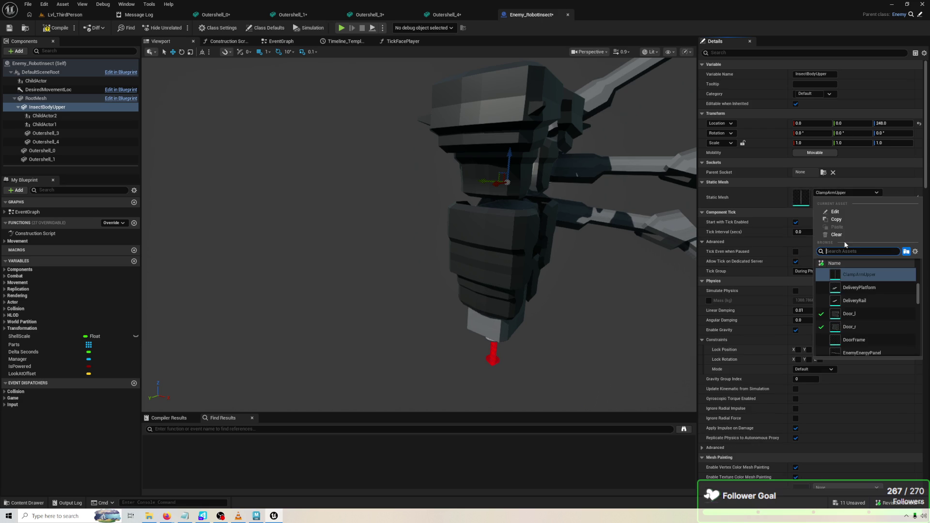
type("upper")
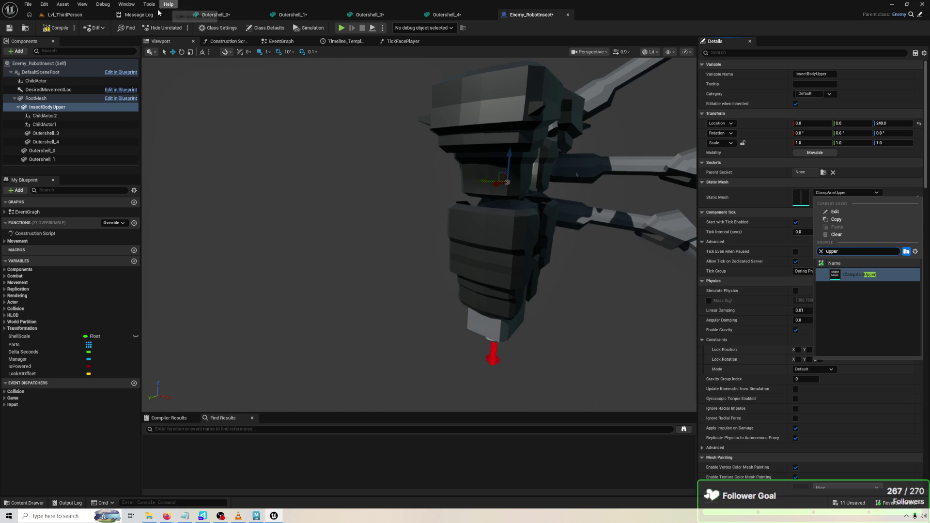
left_click(61, 5)
left_click(237, 3)
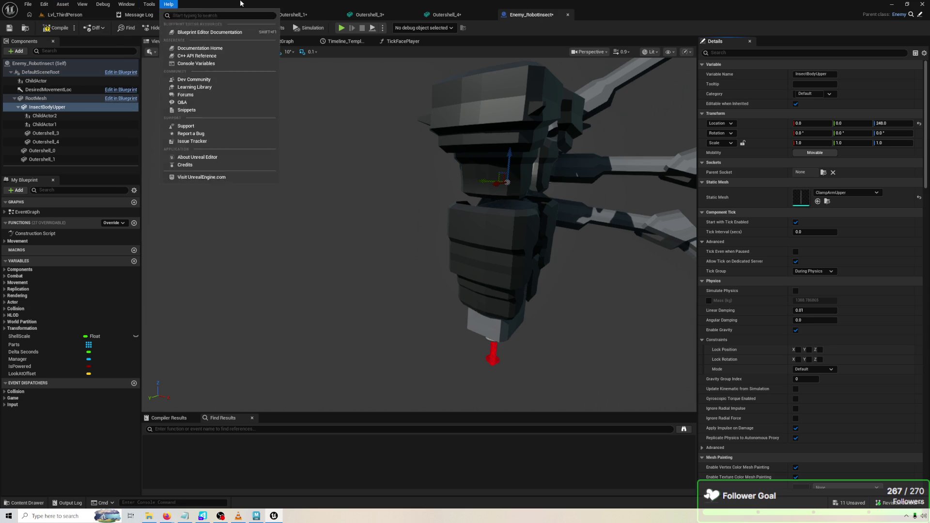
Browse the Content Browser back to the RobotInsect mesh folder.
left_click(82, 17)
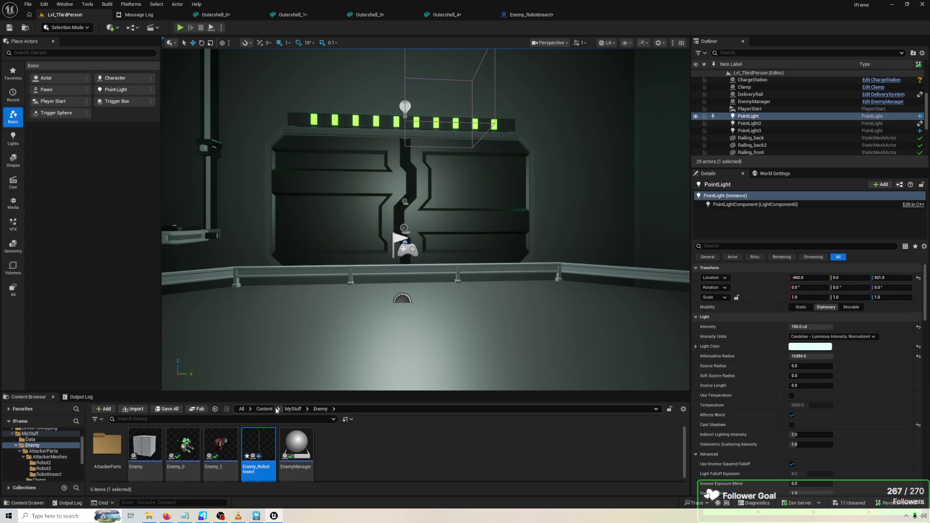
left_click(286, 410)
double_click(146, 445)
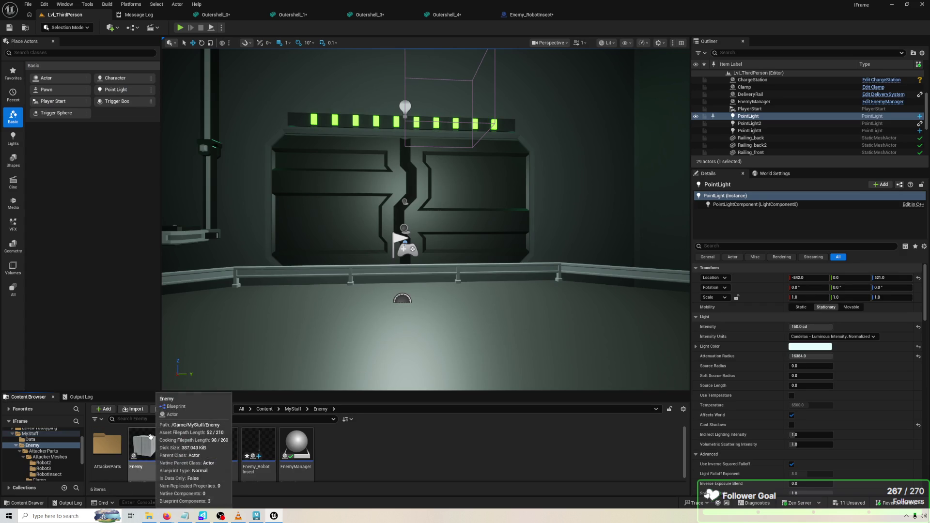
double_click(121, 441)
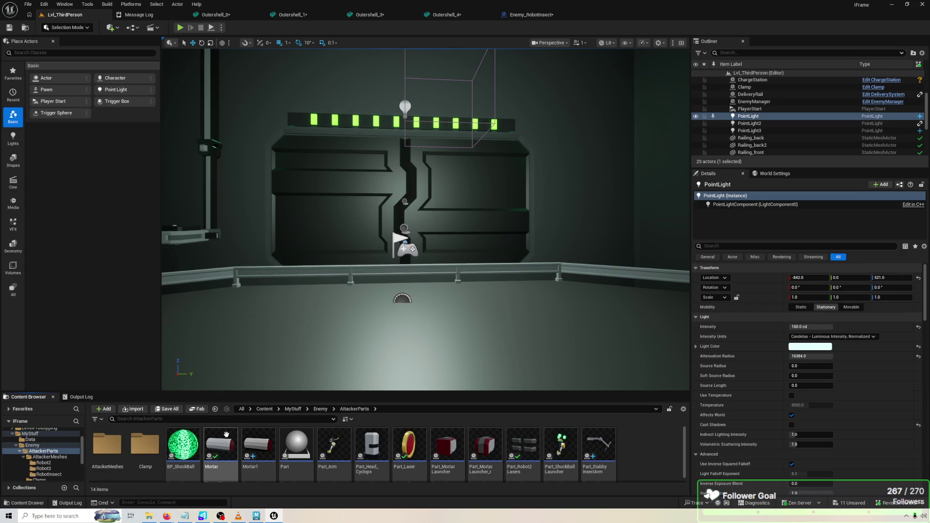
double_click(107, 444)
double_click(194, 440)
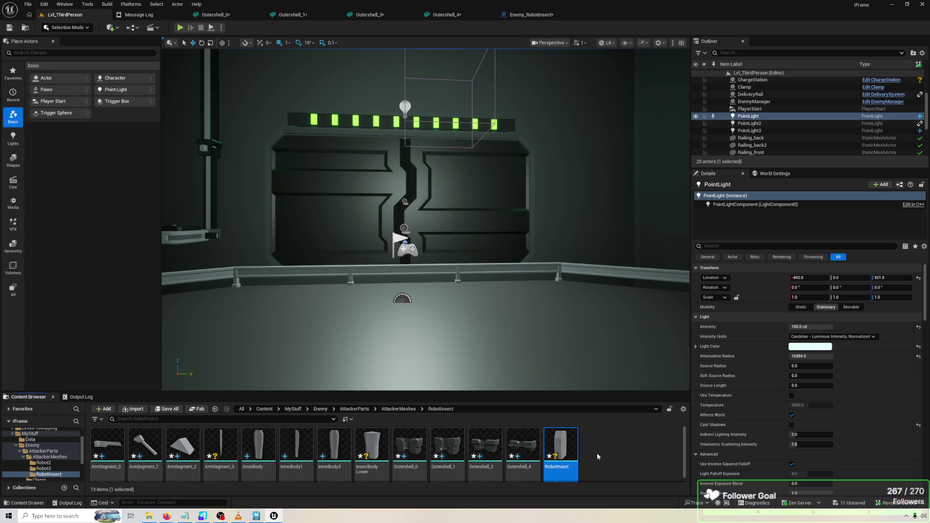
Set InsectBodyUpper's Static Mesh to the new RobotInsect mesh.
left_click(501, 15)
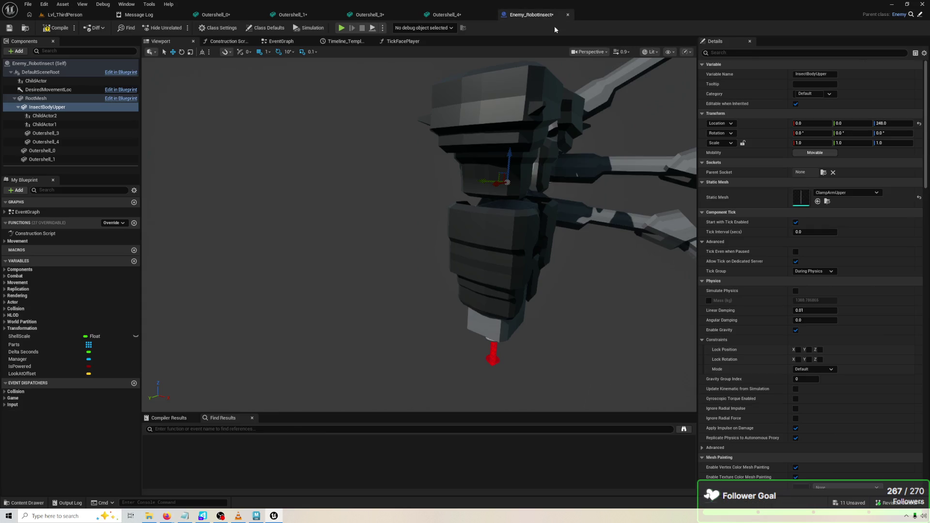
left_click(846, 182)
left_click(848, 192)
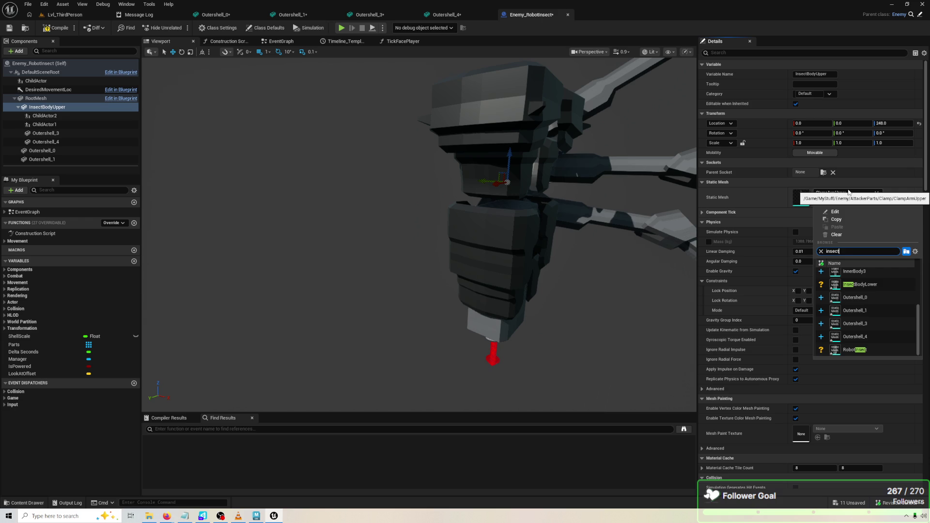
left_click(856, 350)
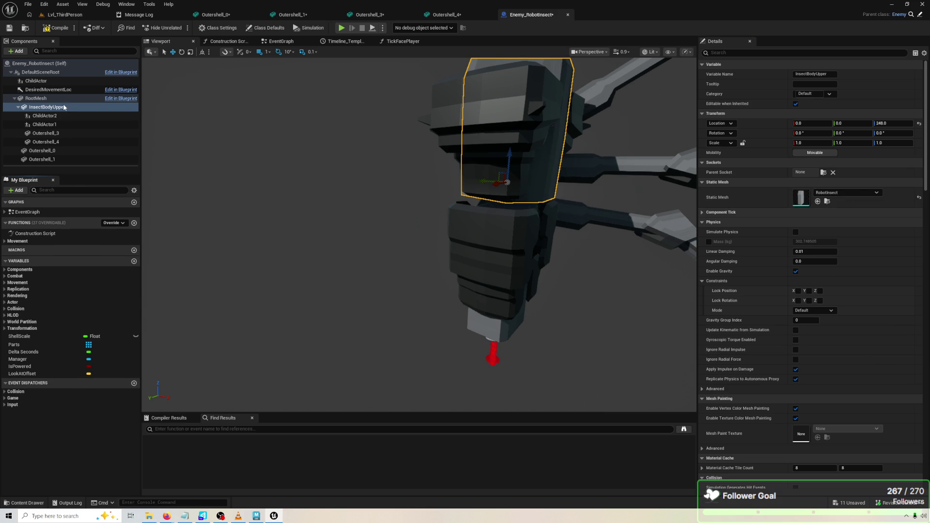
left_click(55, 118)
Set the ChildActor2 arm's yaw rotation to 0°.
left_click(56, 143, "shift")
left_click(500, 139)
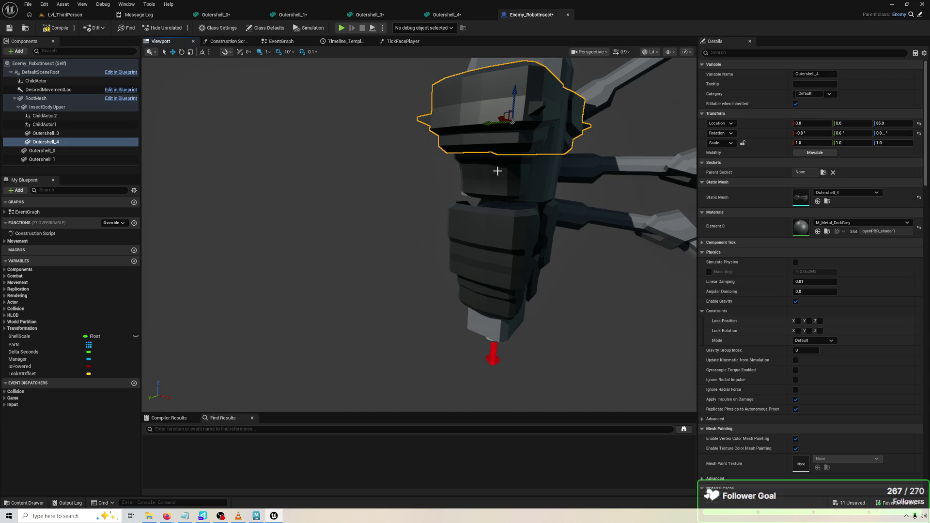
left_click(45, 116)
left_click(892, 133)
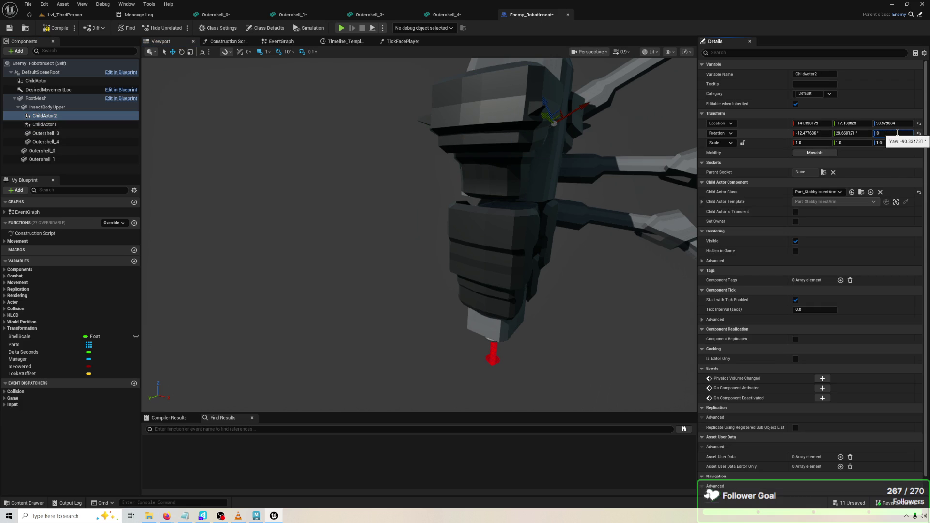
key("Return")
Turn Outershell_3 and Outershell_4 to -90° yaw.
left_click_drag(505, 247, 496, 230)
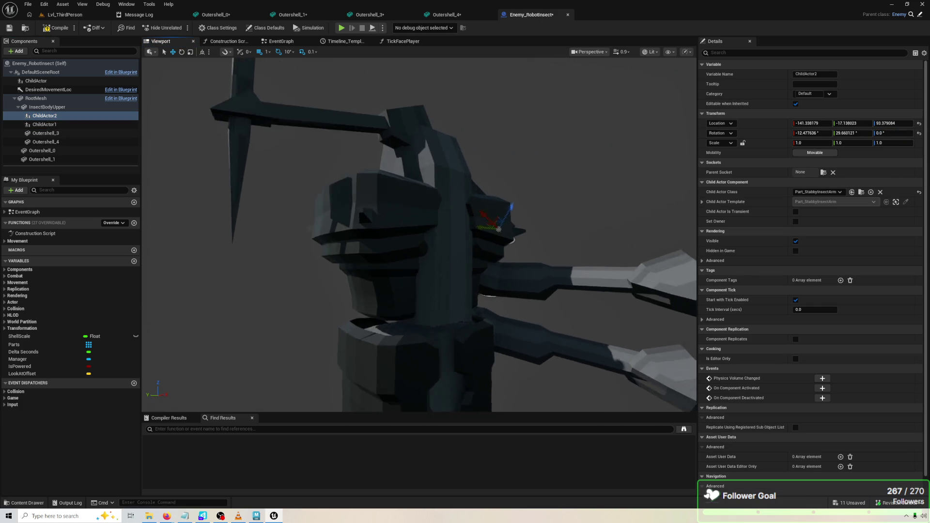
scroll(275, 287, "down", 5)
left_click(49, 134)
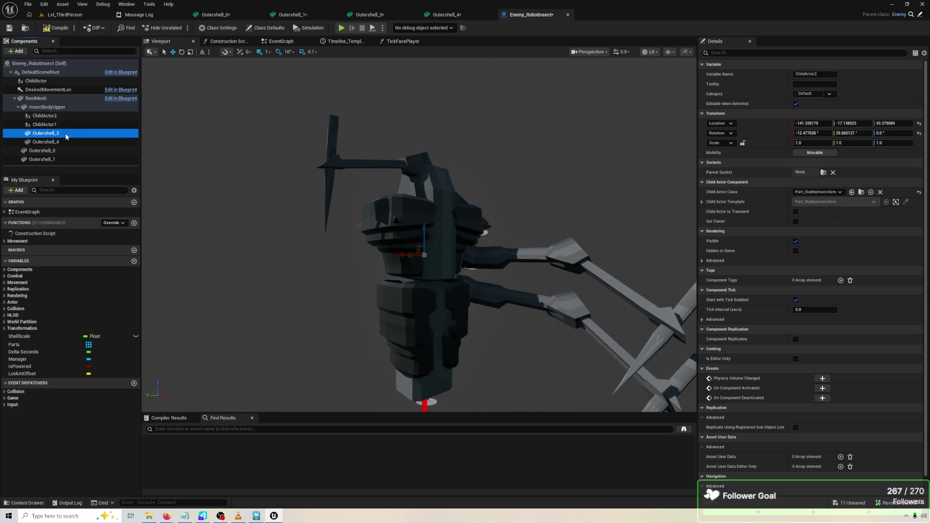
left_click(883, 134)
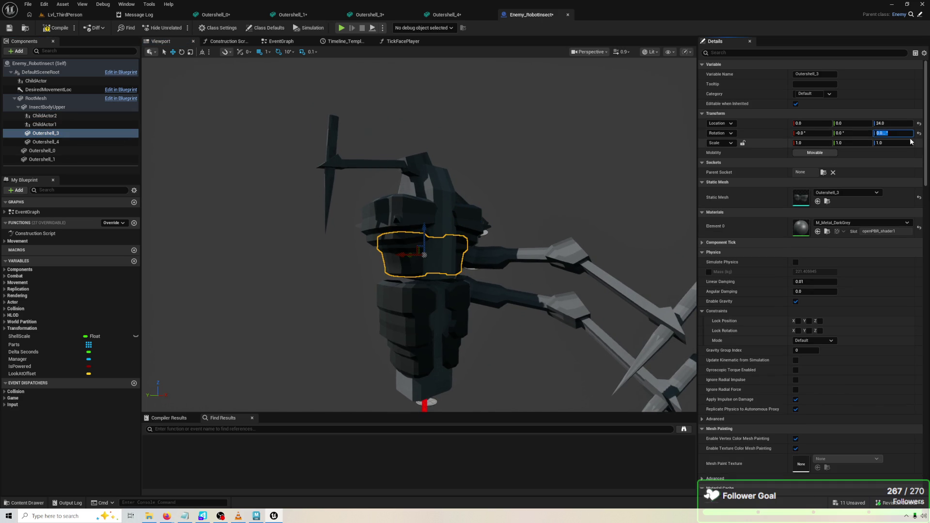
type("-90")
key("Return")
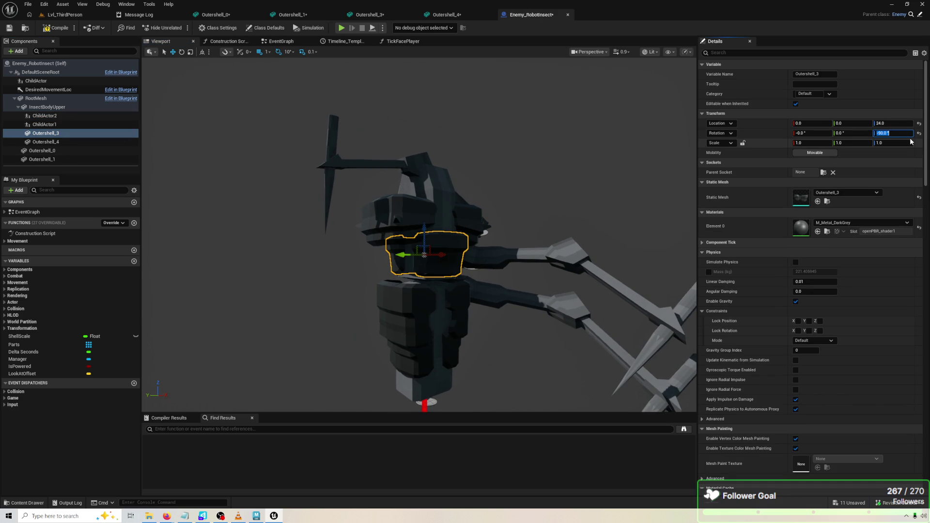
left_click(48, 142)
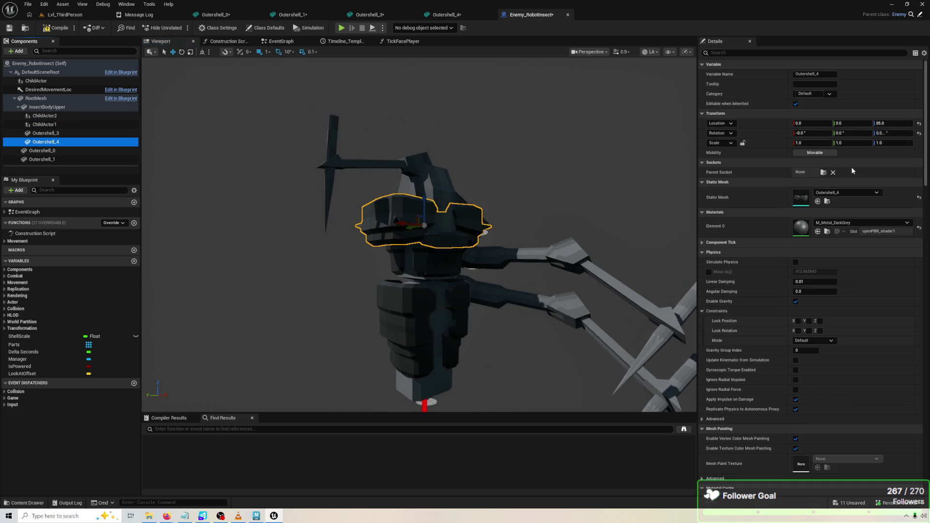
left_click(898, 132)
type("-90")
key("Return")
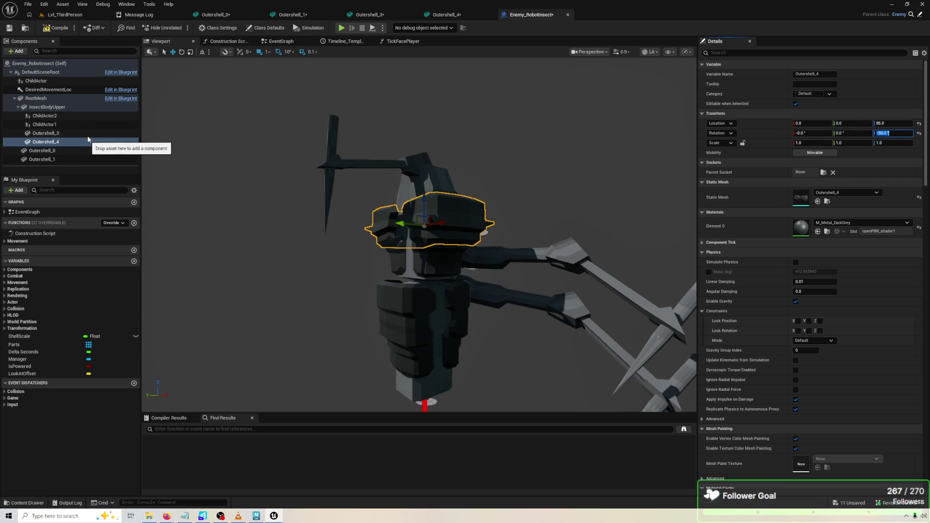
Set the ChildActor1 arm's yaw to -190° and launch a play test.
left_click(87, 124)
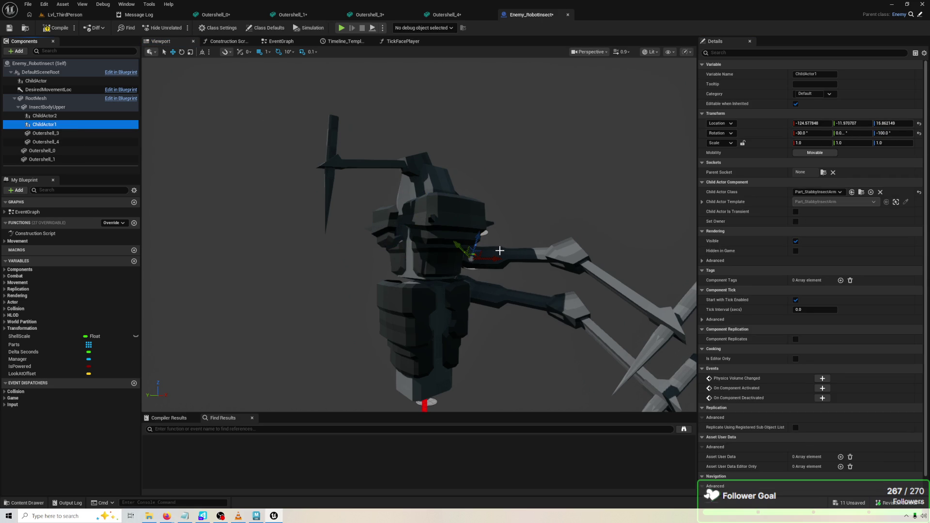
left_click(885, 132)
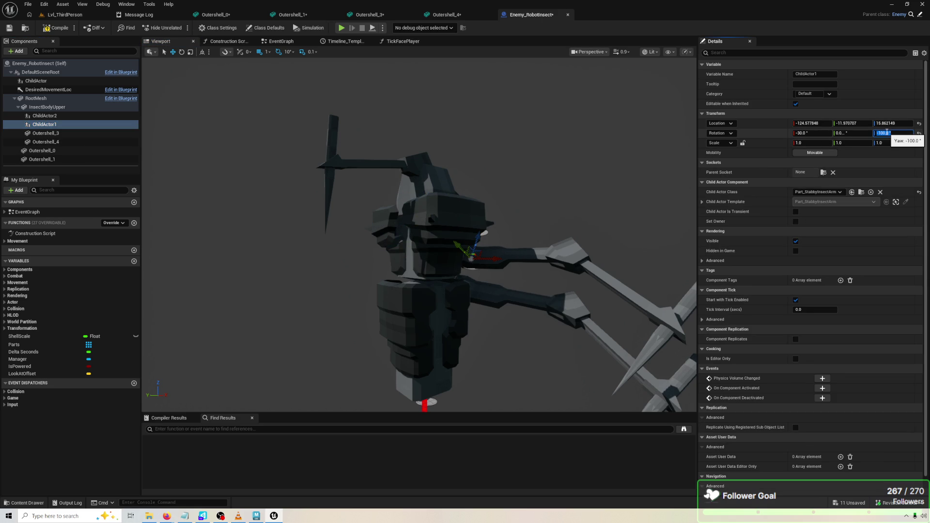
type("100")
key("Return")
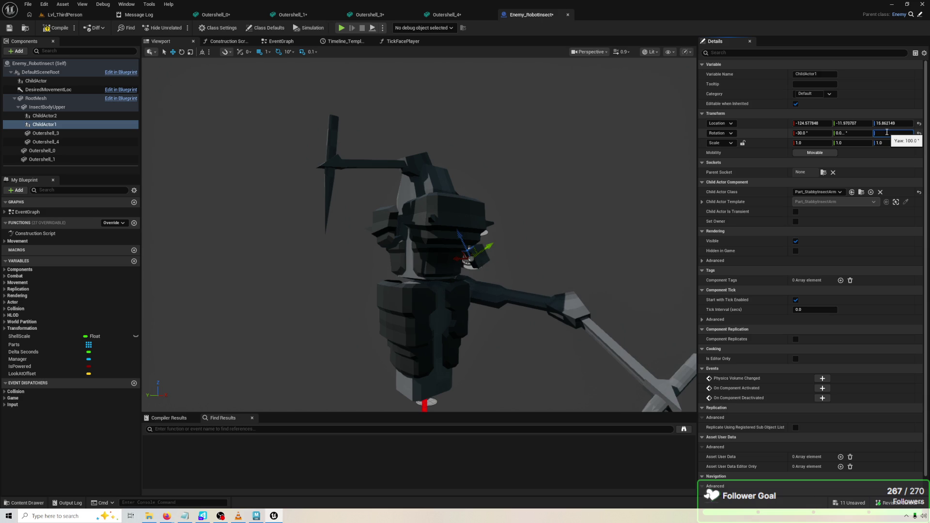
type("-180")
key("Return")
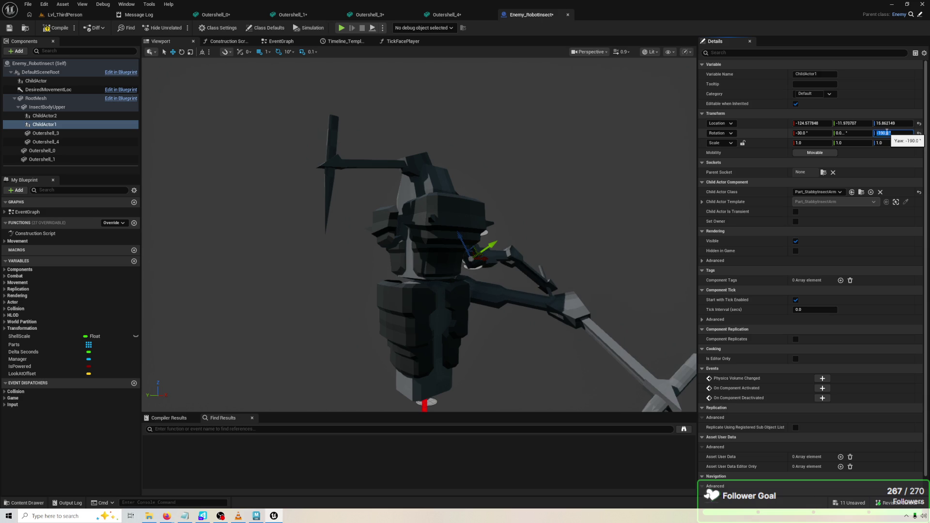
scroll(848, 194, "down", 1)
scroll(484, 243, "up", 5)
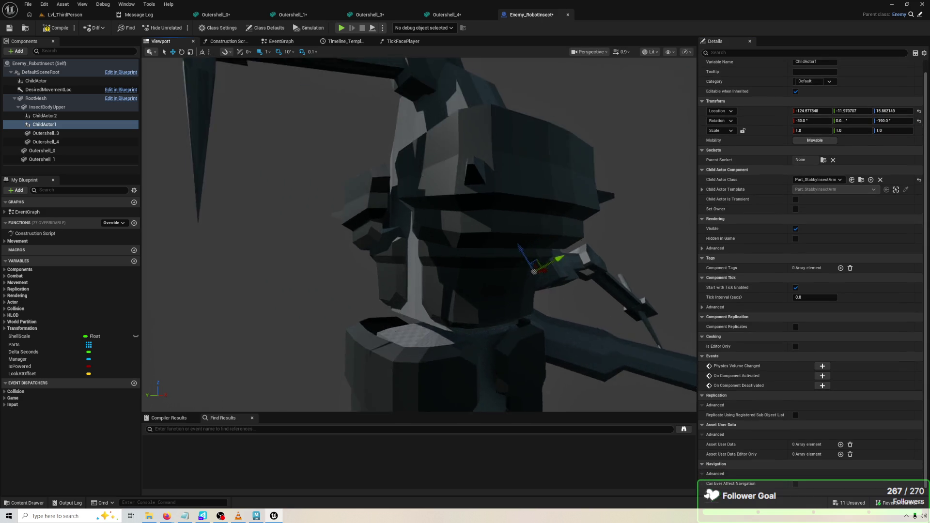
scroll(436, 218, "down", 3)
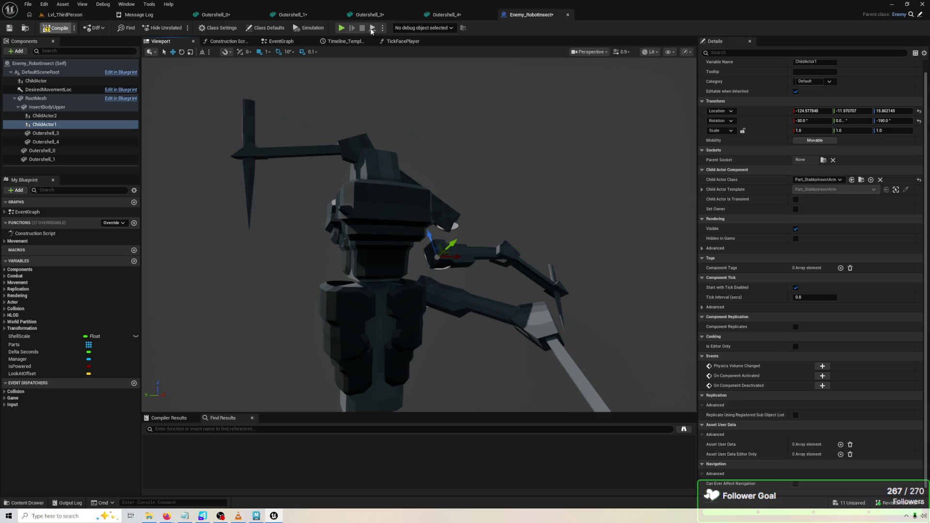
left_click(341, 27)
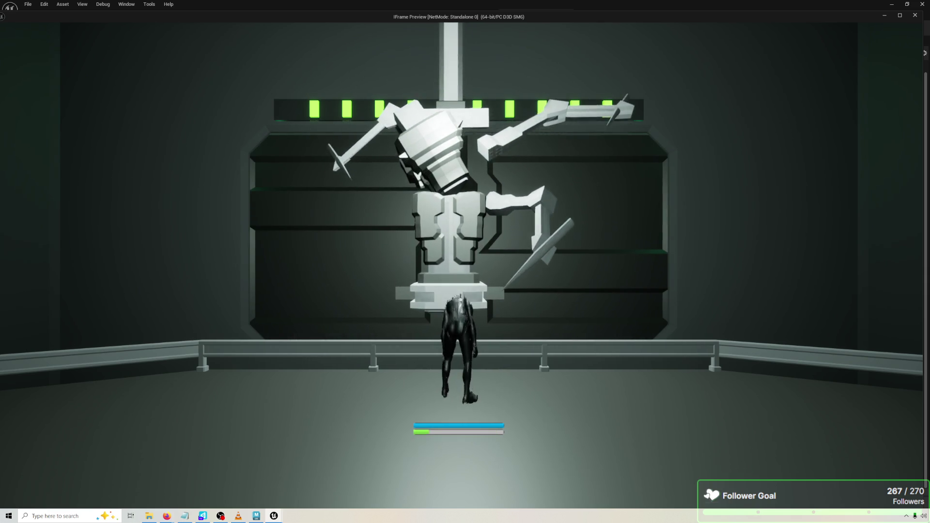
Exit the play test and select the InsectBodyUpper mesh for rotating.
key("Escape")
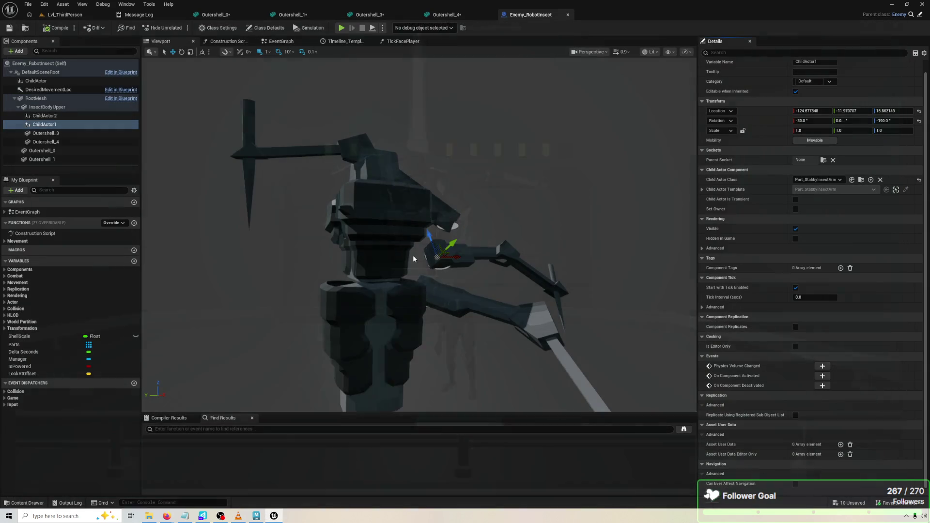
left_click(358, 230)
left_click(346, 274)
left_click(47, 107)
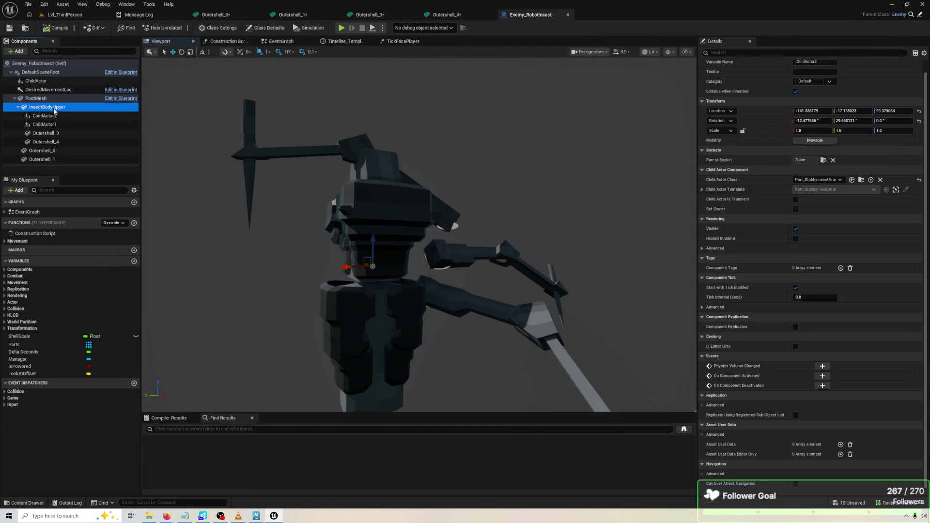
left_click(380, 244)
key("e")
left_click(364, 244)
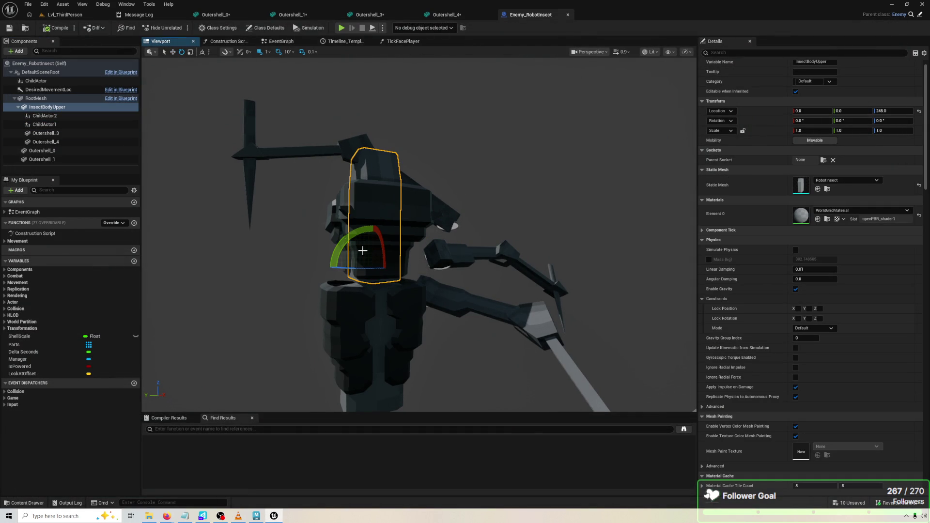
Set InsectBodyUpper's Z rotation to -90 and verify it in a play test.
left_click(898, 120)
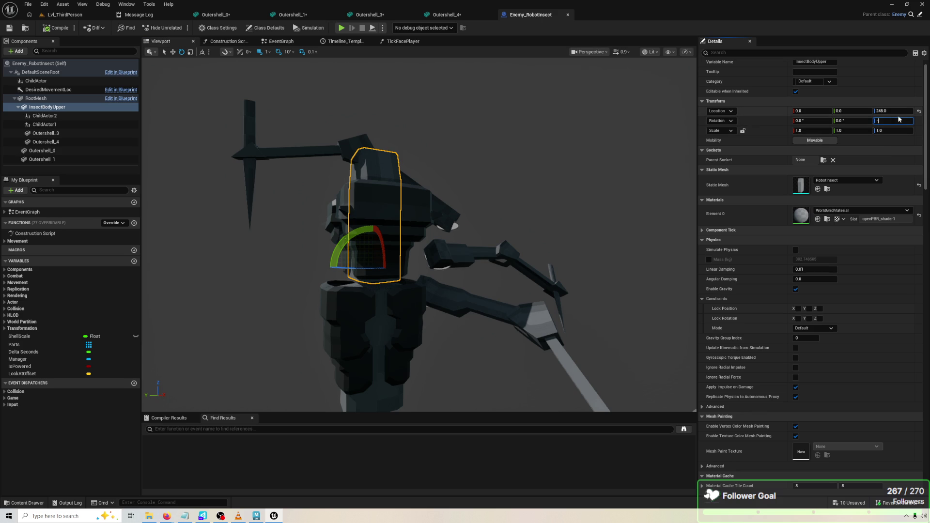
type("90")
key("Return")
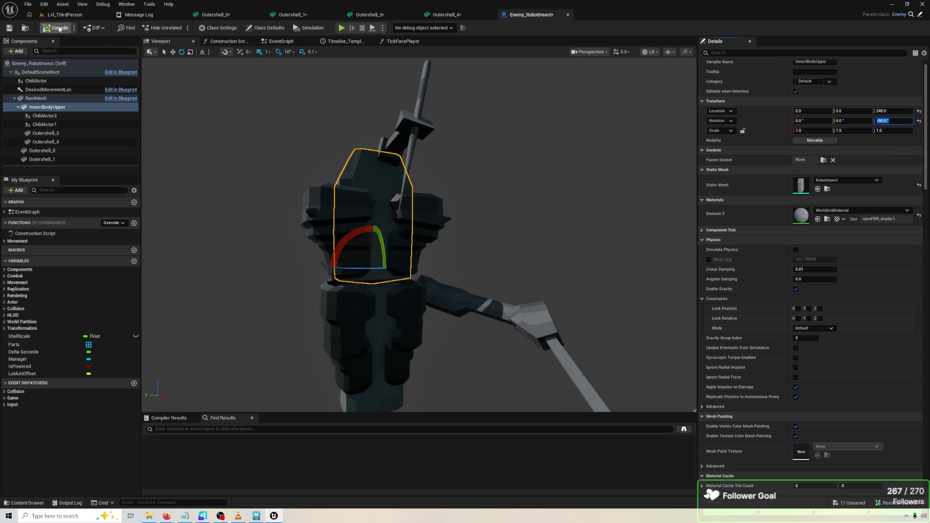
left_click(341, 28)
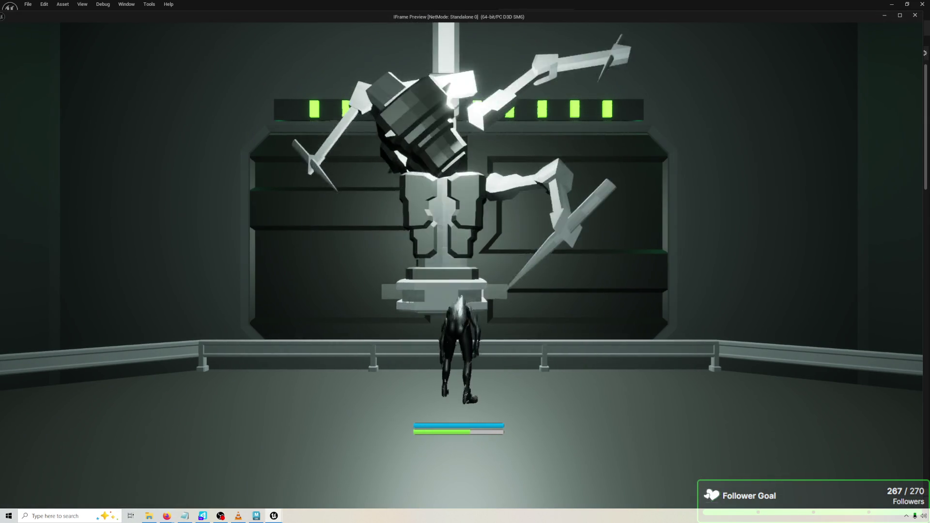
key("Escape")
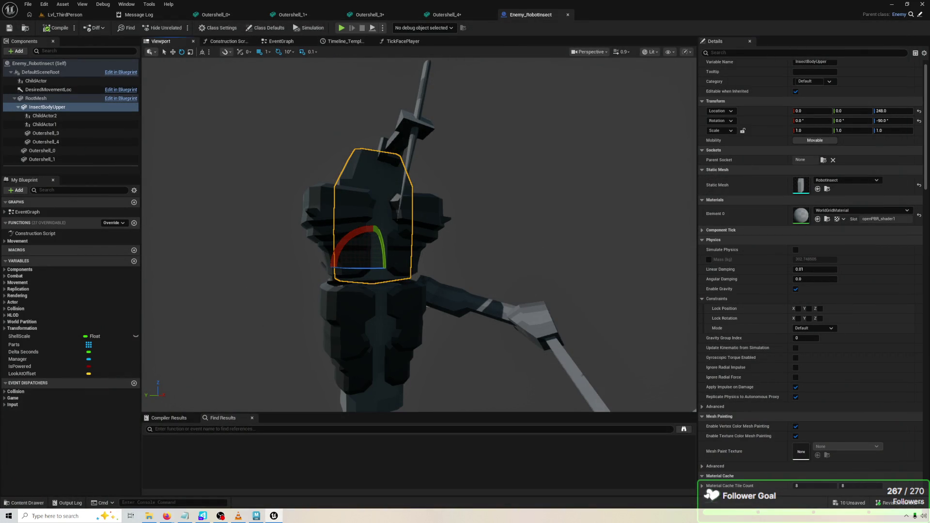
left_click(680, 183)
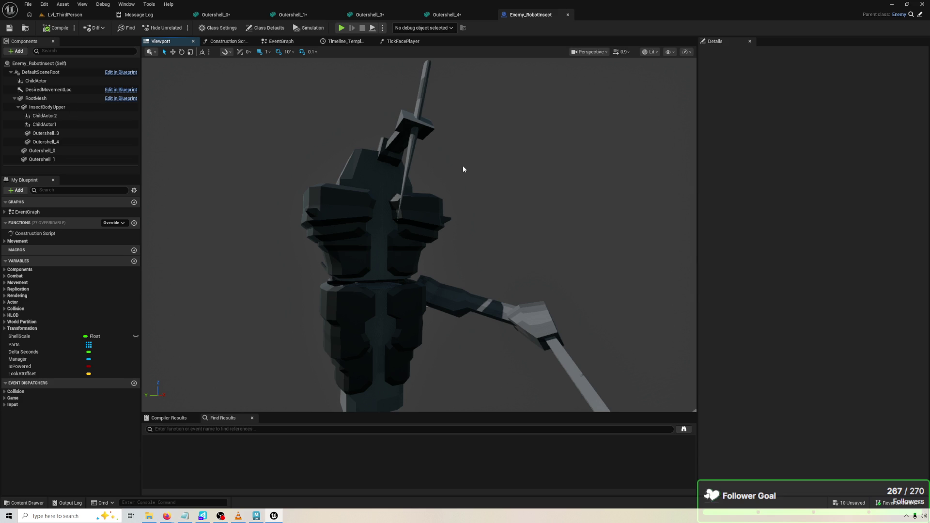
Undo the upper body's -90° rotation in the Enemy_RobotInsect Blueprint.
key("ctrl+z")
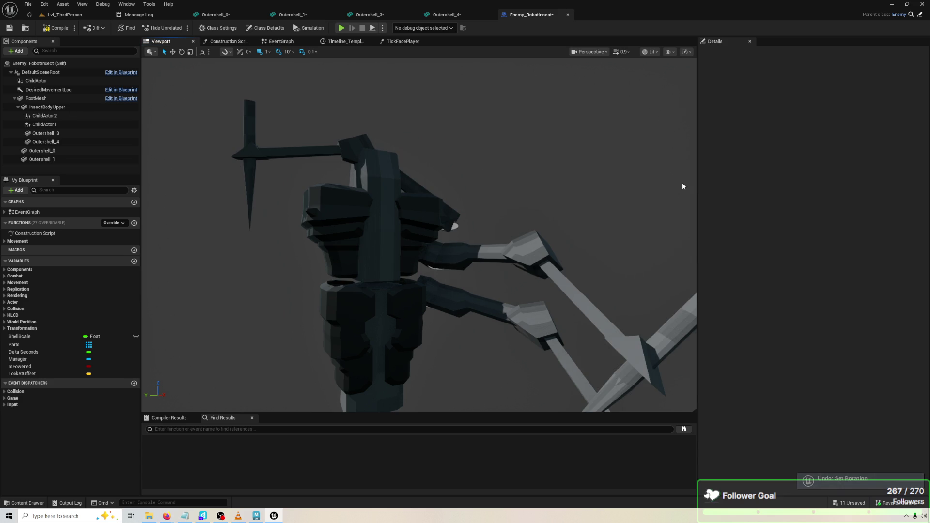
key("ctrl+z")
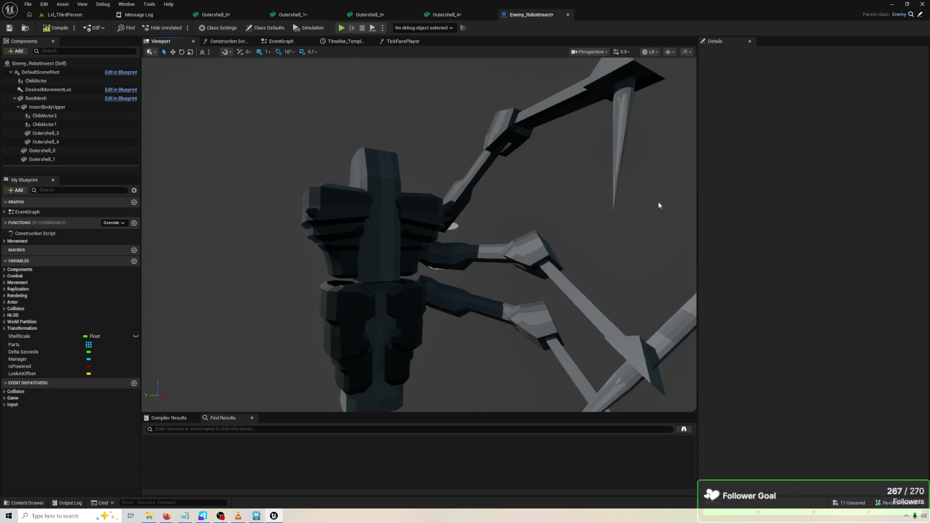
left_click(398, 230)
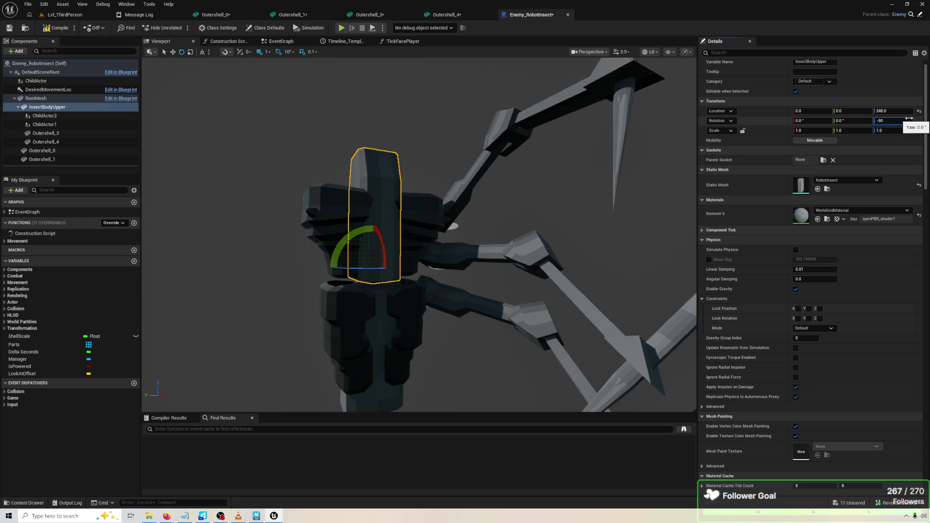
Select ChildActor1, compile and play-test the robot, then bring up the Outershell_3 mesh editor.
left_click(550, 311)
left_click_drag(551, 312, 390, 219)
scroll(453, 181, "up", 3)
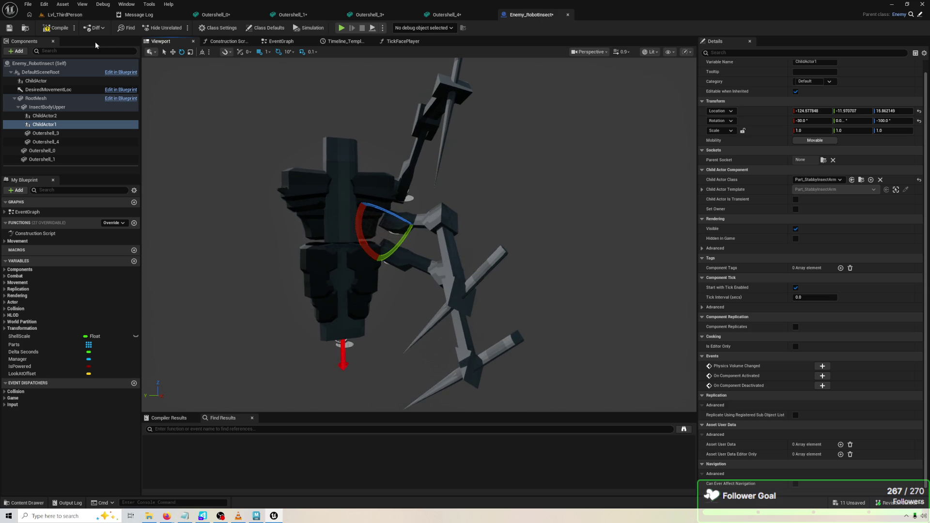
left_click(67, 30)
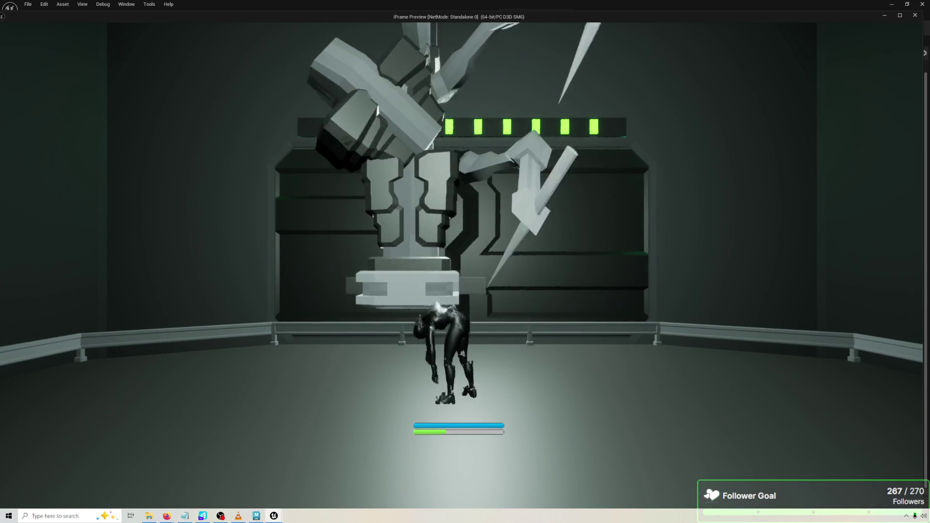
key("Escape")
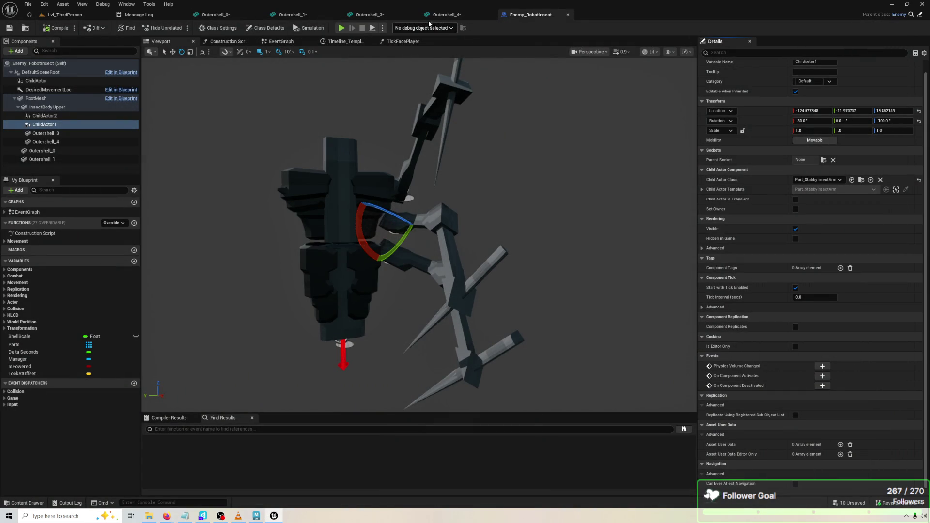
left_click(359, 16)
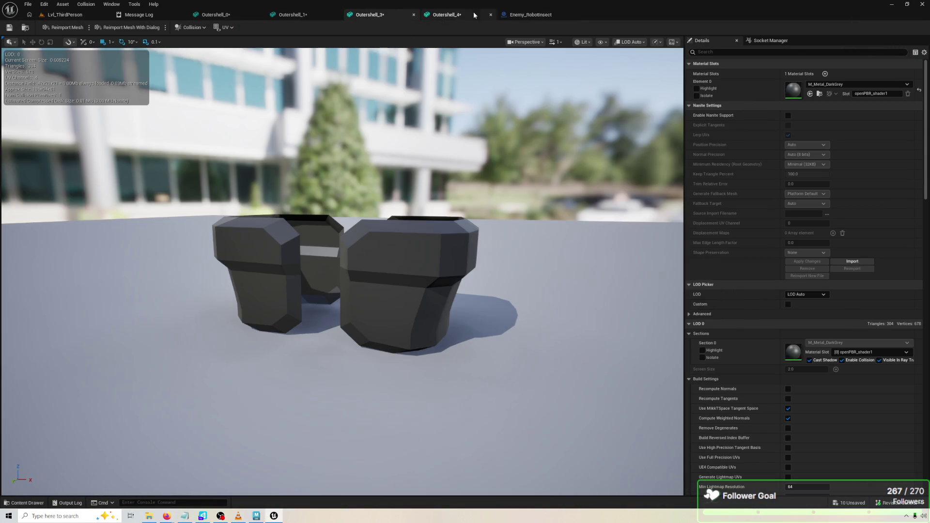
In TickFacePlayer, wire Break Rotator Z (Yaw) into Make Rotator Z (Yaw).
left_click(548, 15)
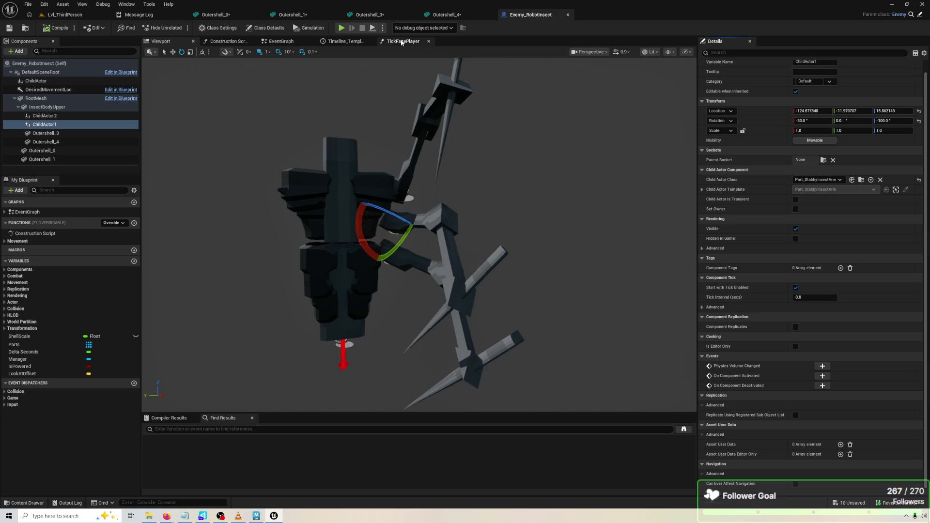
left_click(402, 42)
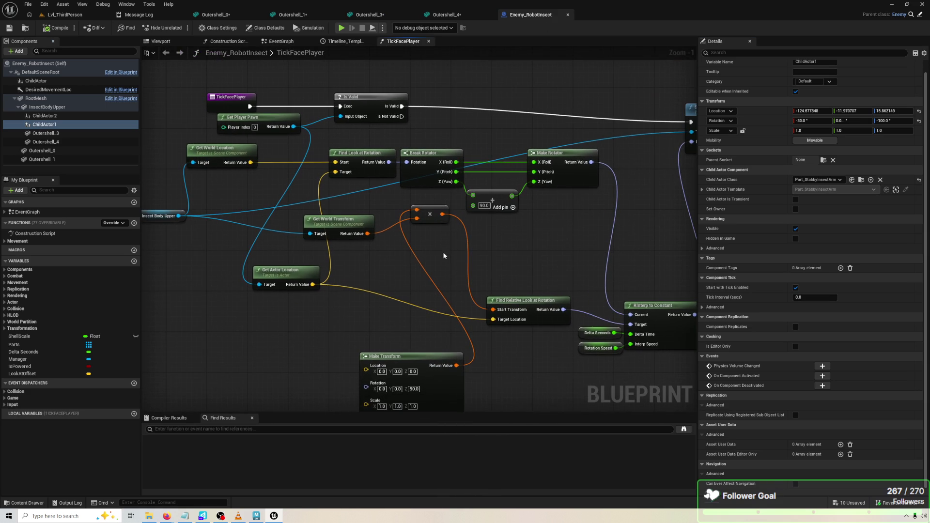
left_click_drag(454, 163, 533, 162)
Compile and play-test the Blueprint, then return to the Viewport.
left_click(58, 29)
left_click(342, 28)
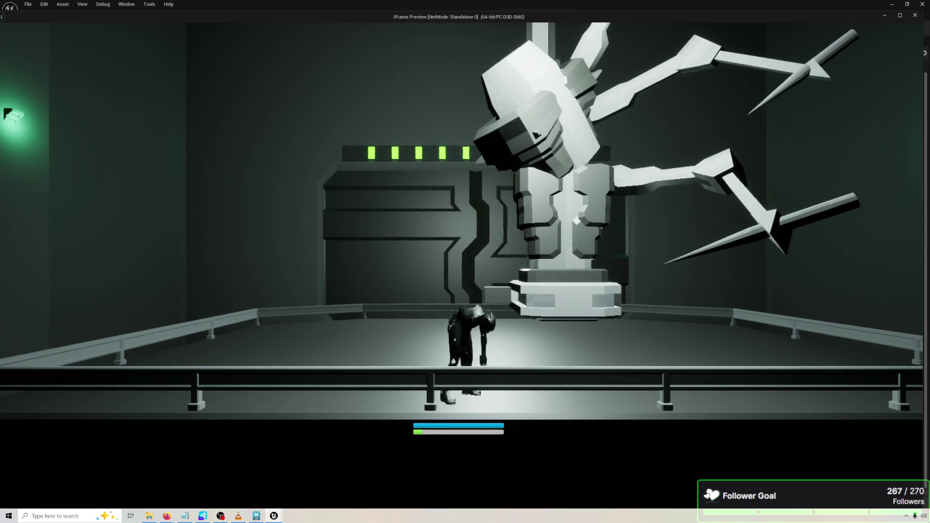
key("Escape")
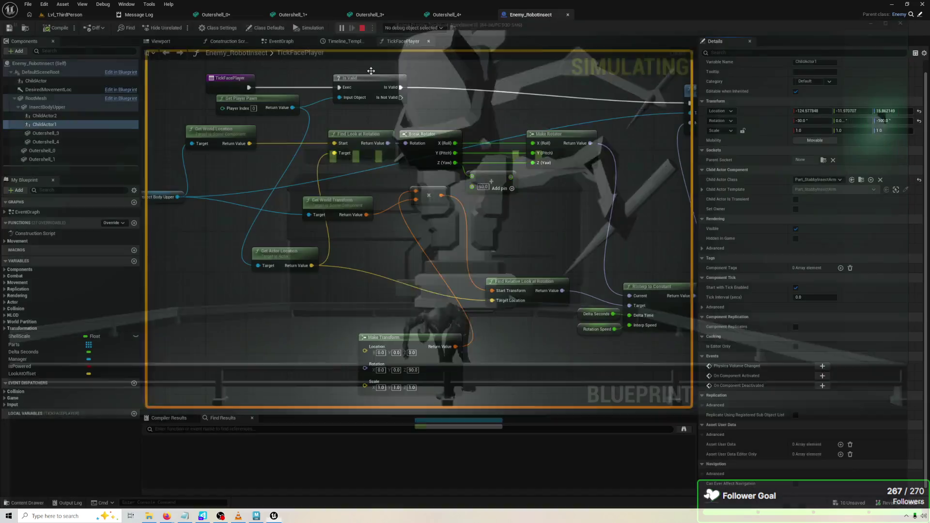
left_click(179, 41)
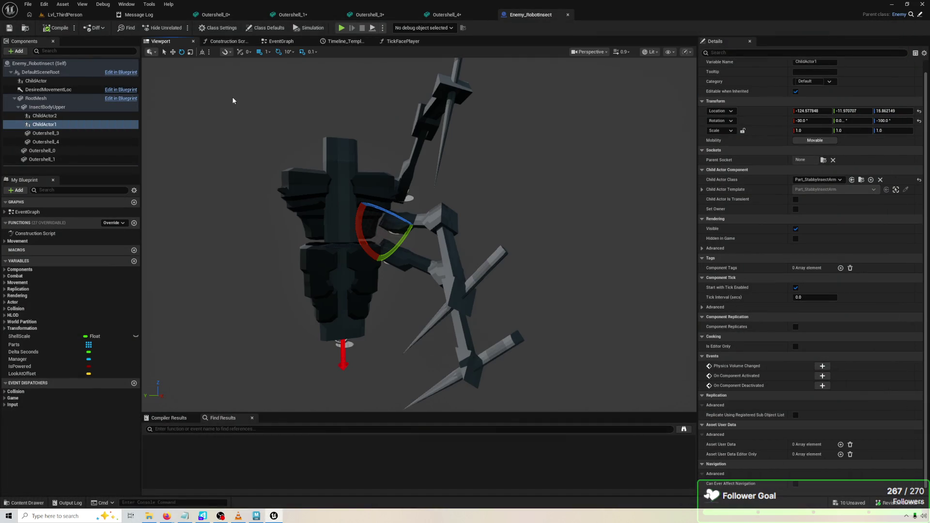
Set Rotation Z to -90 on both Outershell_4 and Outershell_3.
left_click(345, 179)
left_click(374, 178)
left_click(371, 181)
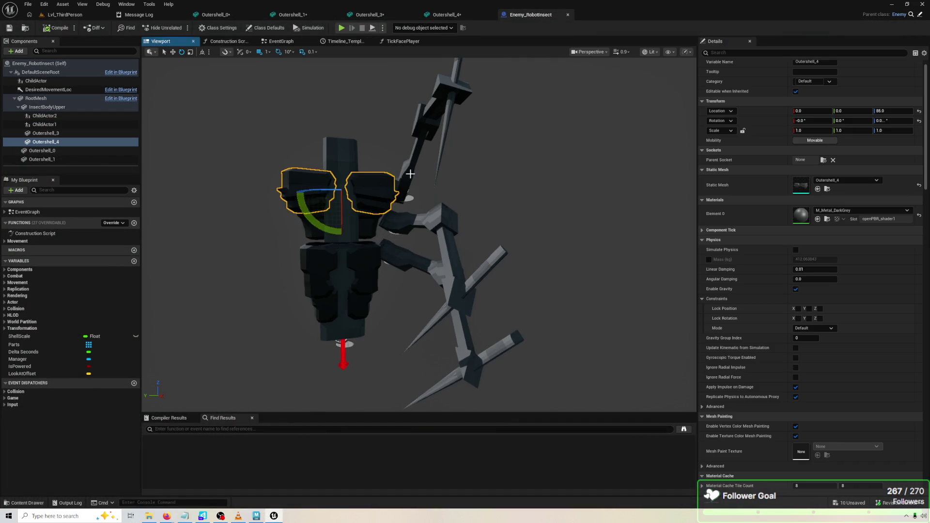
key("f")
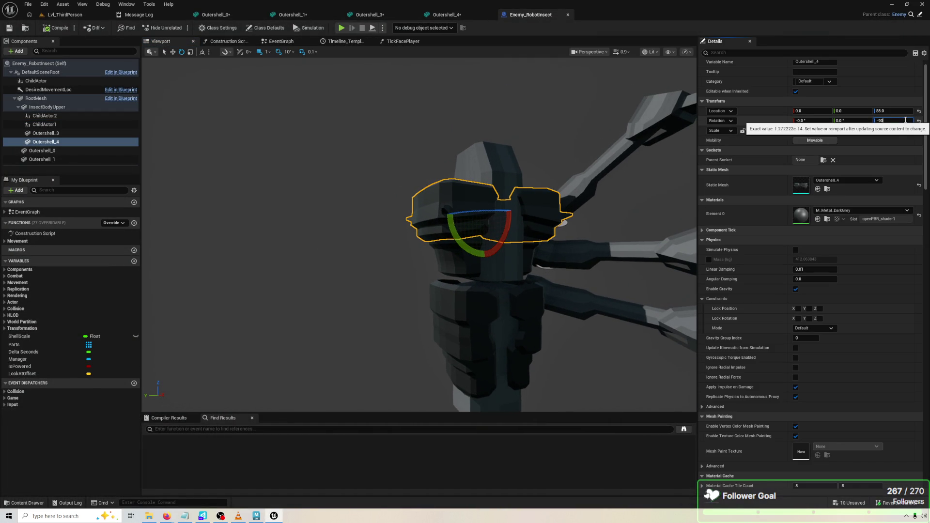
key("Return")
key("Up")
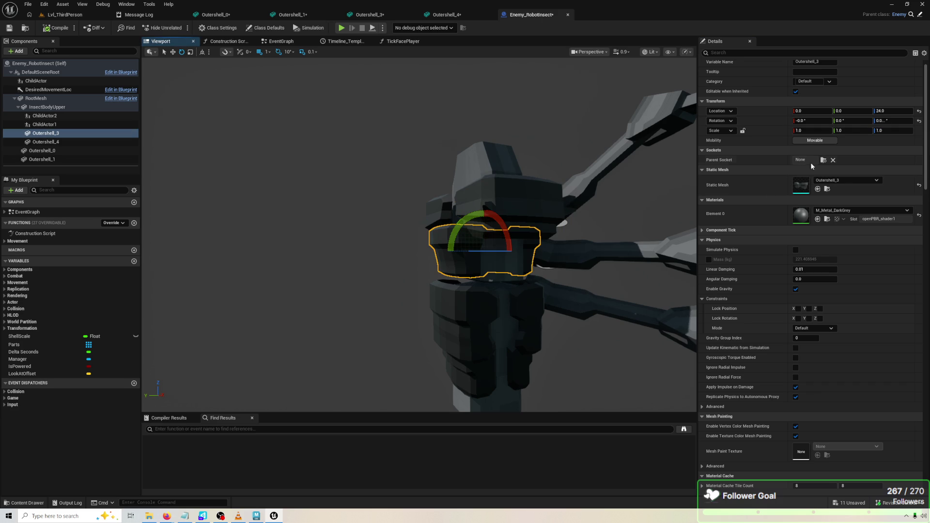
key("Return")
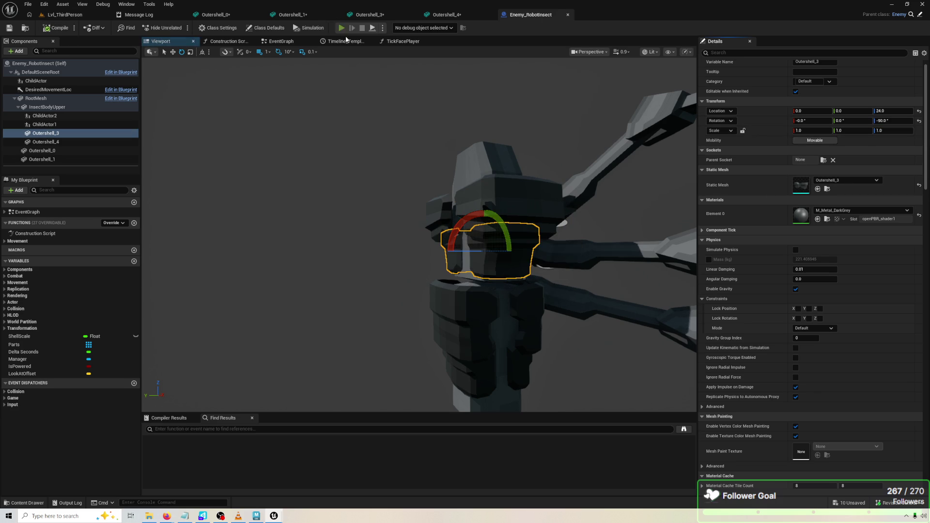
Play-test the robot with the rotated shell pieces, moving around it.
left_click(342, 28)
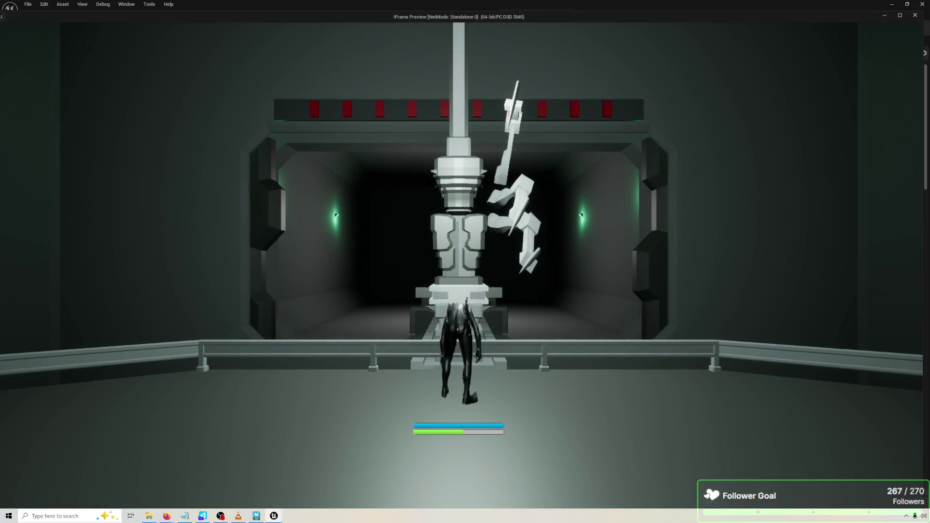
key("space")
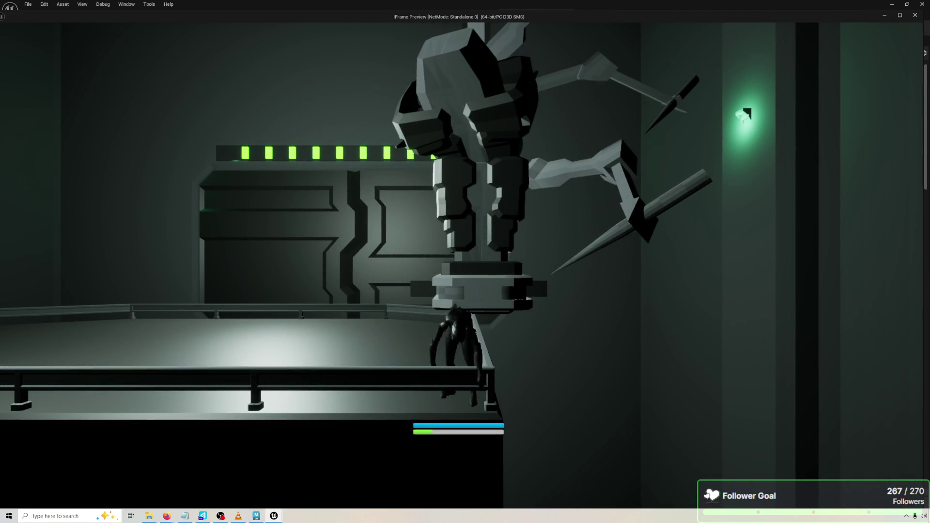
key("Escape")
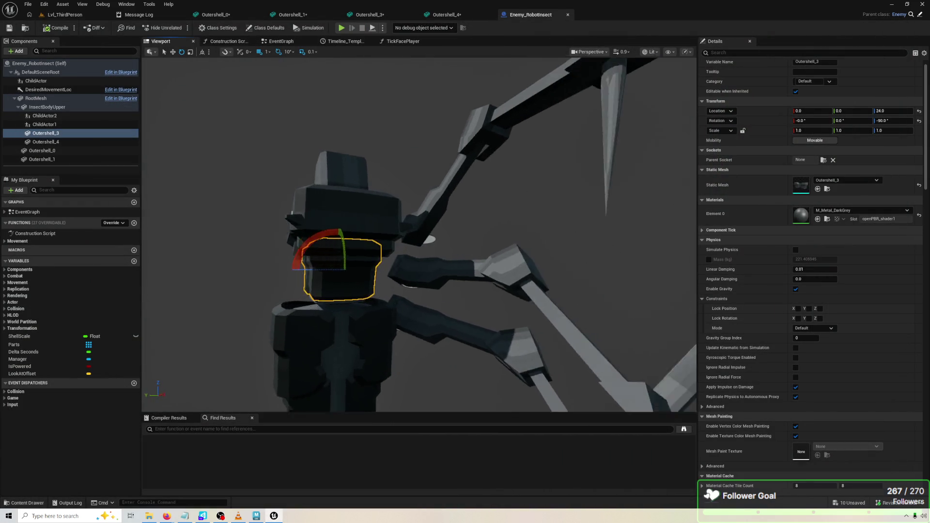
Turn and reposition the ChildActor1 stabby arm on the upper body.
left_click(45, 124)
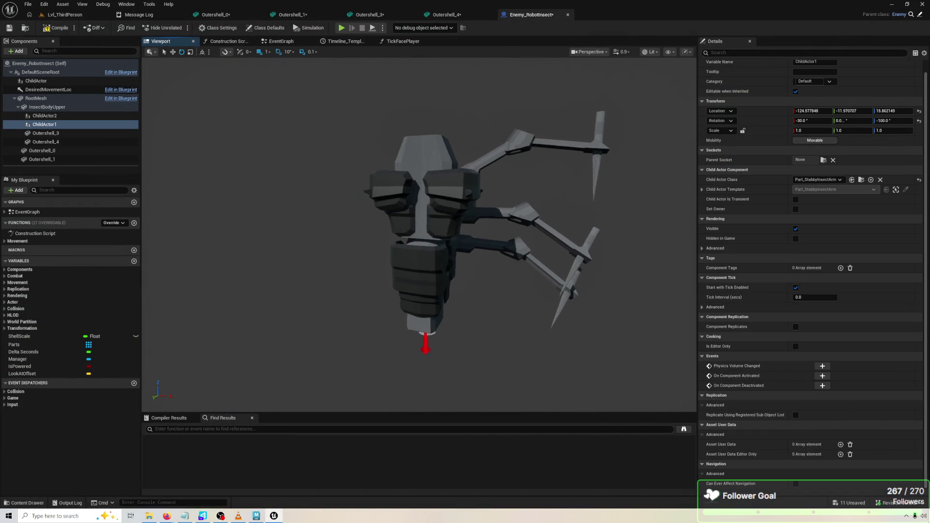
left_click_drag(481, 213, 493, 215)
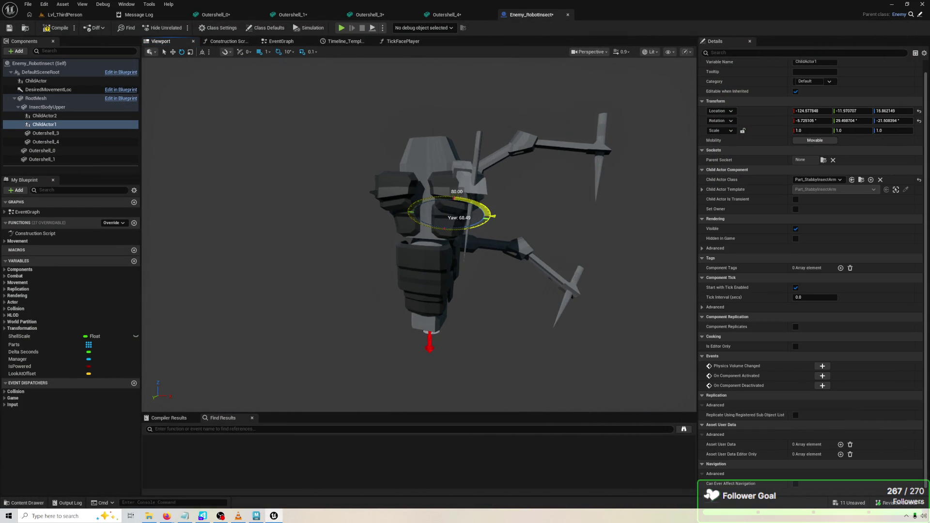
key("f")
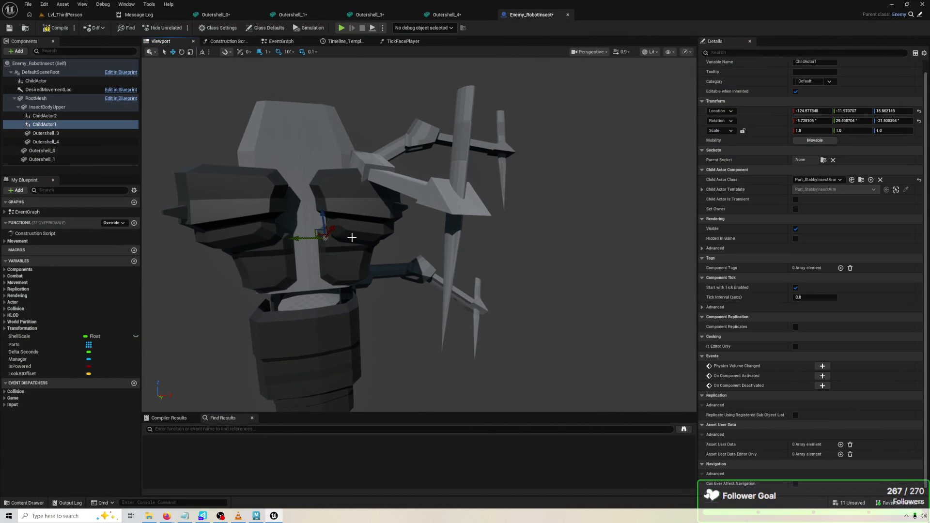
left_click_drag(328, 232, 368, 218)
mouse_move(355, 168)
left_mouse_down()
mouse_move(362, 240)
mouse_move(359, 227)
mouse_move(338, 249)
mouse_move(367, 249)
mouse_move(344, 251)
mouse_move(311, 284)
mouse_move(290, 285)
mouse_move(481, 284)
mouse_move(310, 281)
mouse_move(450, 264)
left_mouse_up()
Move the ChildActor2 stabby arm to location -14.08, -131.61, 103.50.
left_click(382, 224)
key("f")
scroll(358, 207, "down", 5)
left_click(357, 207)
mouse_move(346, 200)
left_mouse_down()
mouse_move(387, 195)
mouse_move(386, 170)
mouse_move(446, 184)
left_mouse_up()
key("e")
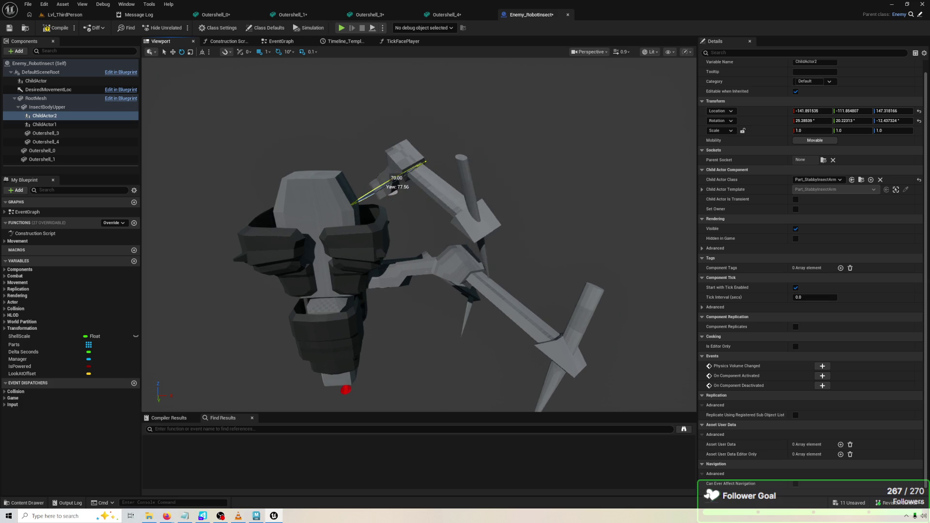
key("f")
scroll(330, 198, "down", 3)
key("w")
mouse_move(285, 217)
left_mouse_down()
mouse_move(374, 196)
mouse_move(290, 150)
mouse_move(322, 196)
mouse_move(300, 227)
mouse_move(440, 169)
mouse_move(436, 160)
mouse_move(518, 185)
mouse_move(484, 145)
mouse_move(361, 144)
mouse_move(384, 129)
left_mouse_up()
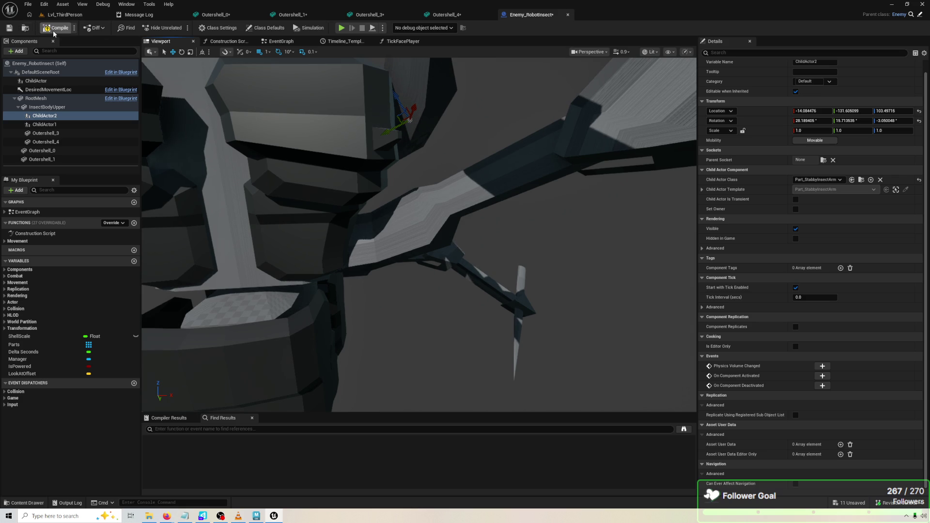
Play-test the level, then frame the robot and select its upper body.
left_click(342, 28)
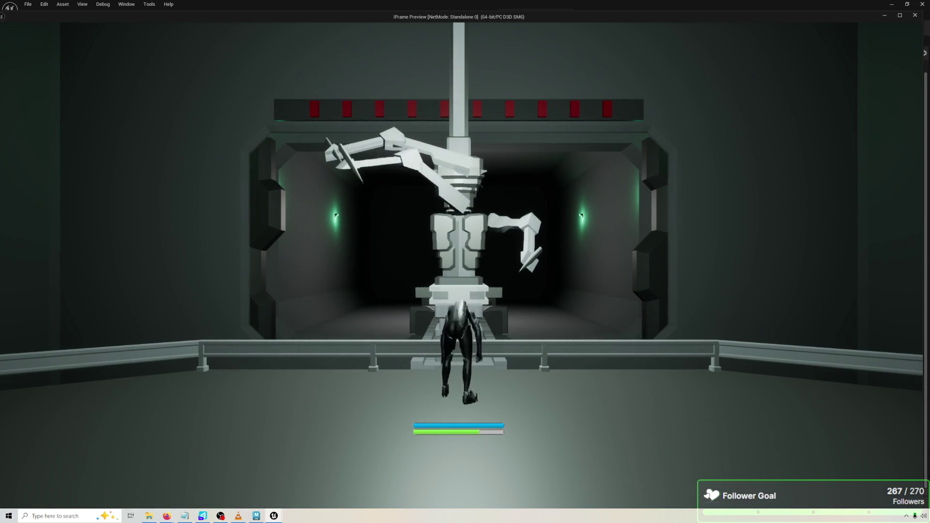
key("Escape")
key("f")
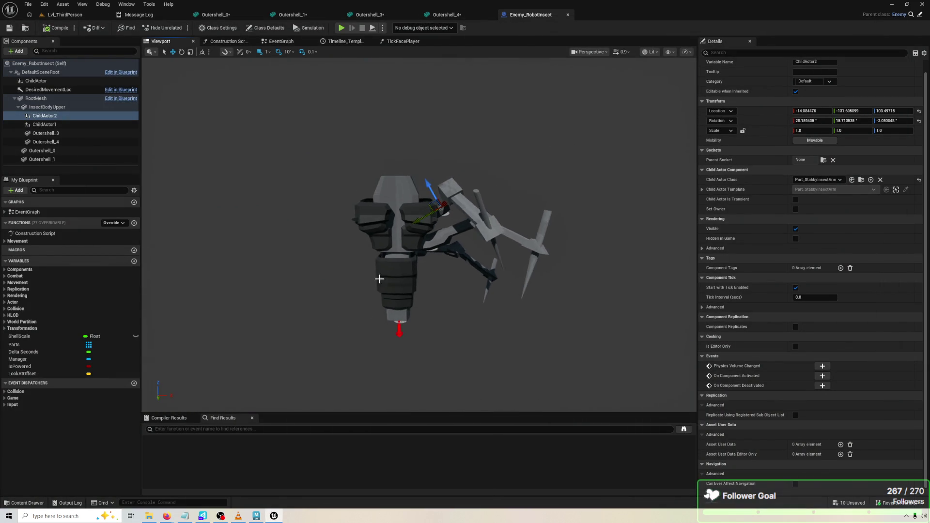
left_click(369, 192)
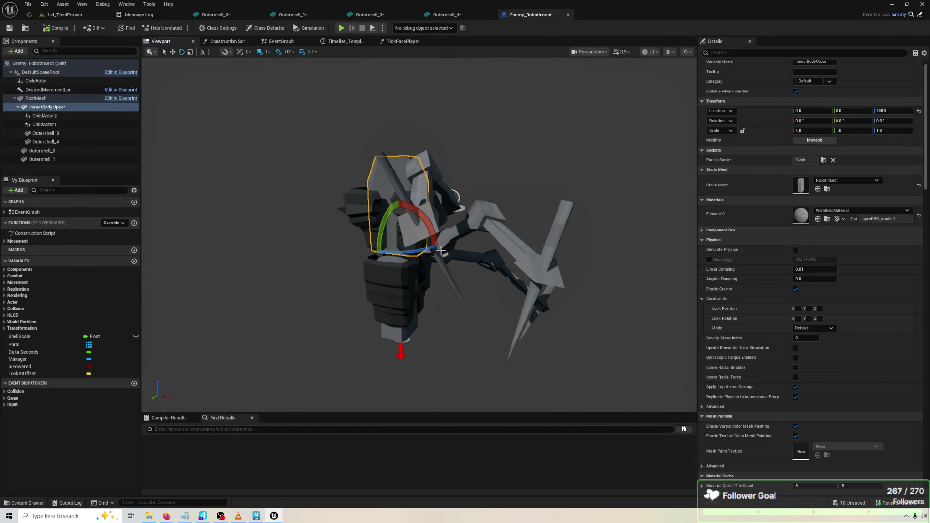
Turn InsectBodyUpper to -90° yaw, compile, and play-test to watch the stabby arms strike.
mouse_move(405, 252)
left_mouse_down()
mouse_move(438, 245)
mouse_move(379, 243)
left_mouse_up()
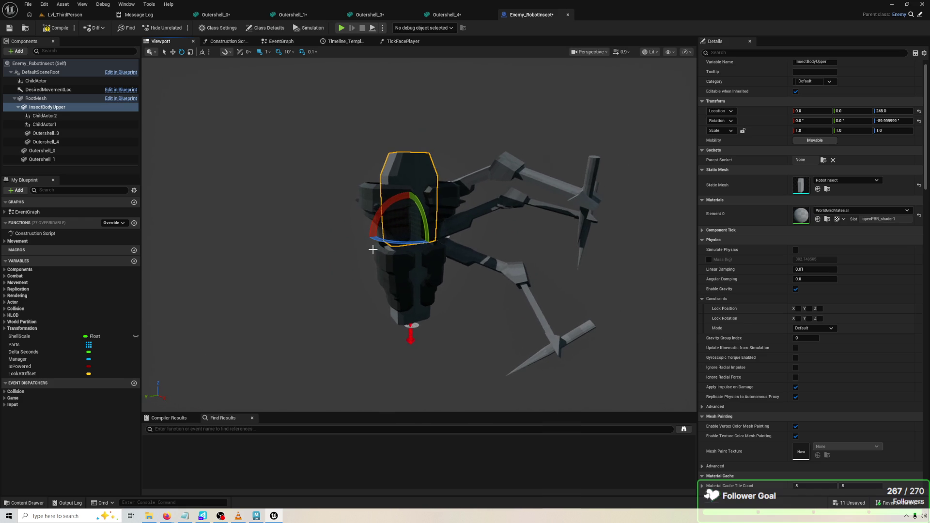
left_click(63, 28)
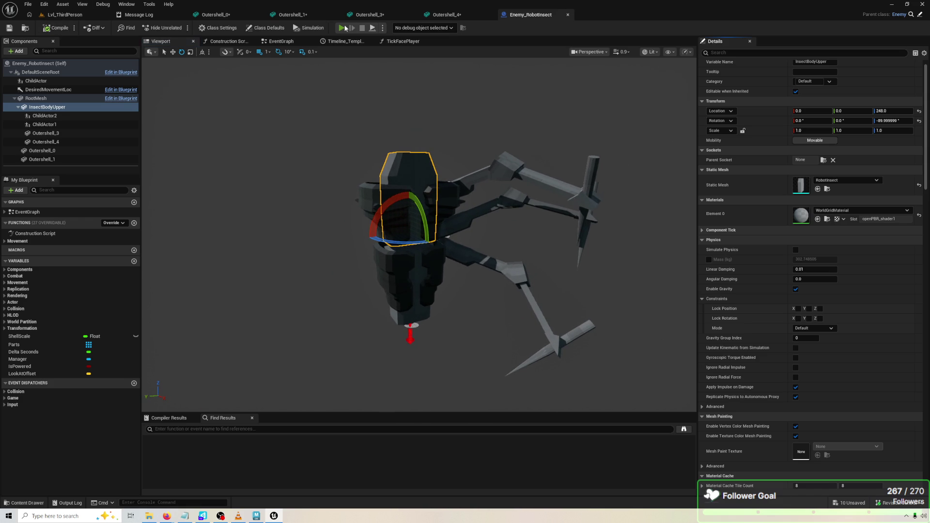
left_click(342, 28)
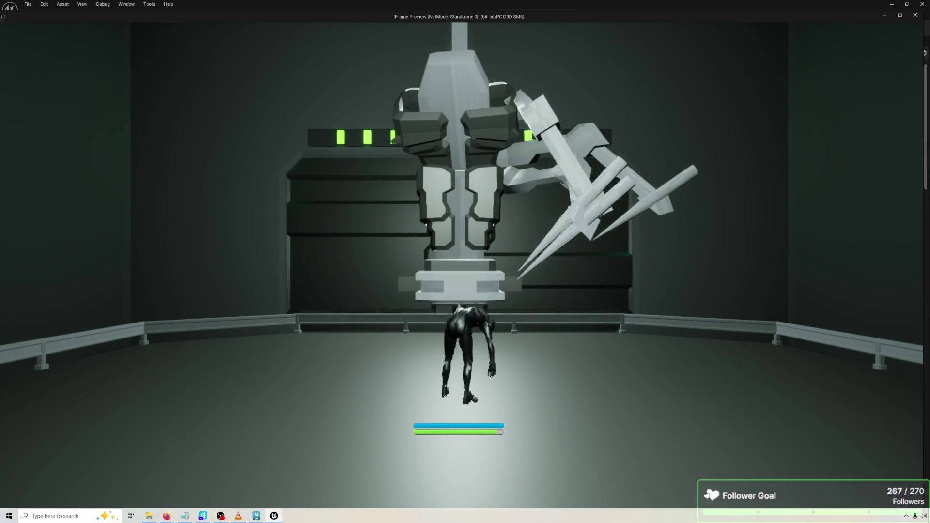
key("Escape")
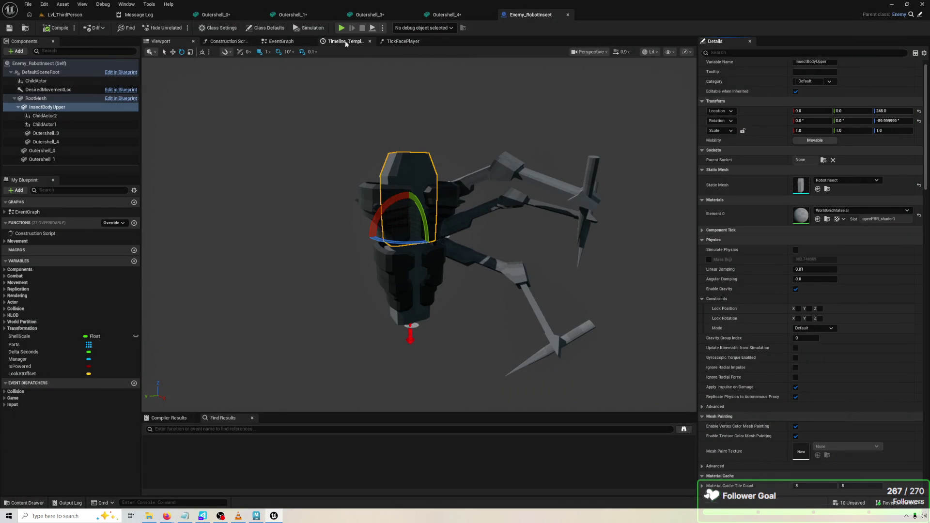
Open the Part_StabbyInsectArm blueprint from the Enemy > AttackerParts folder.
left_click(402, 41)
scroll(368, 164, "up", 5)
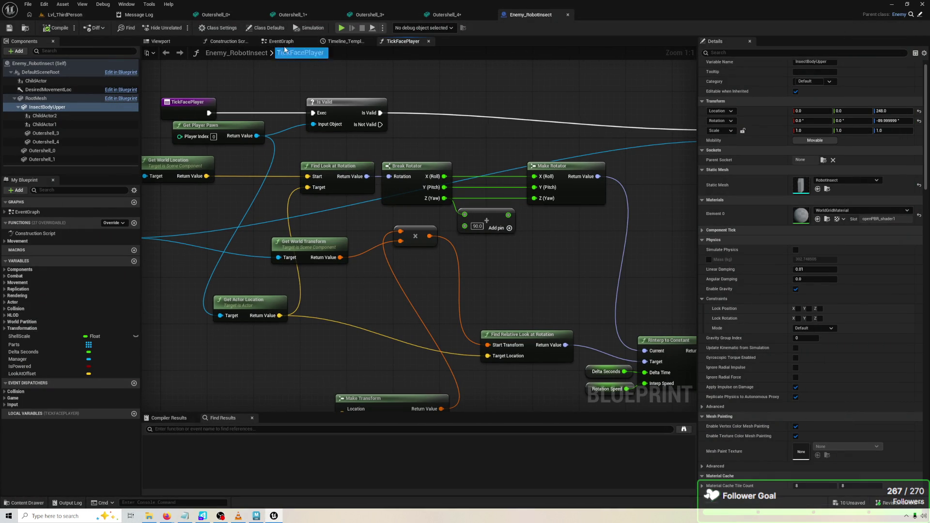
left_click(281, 41)
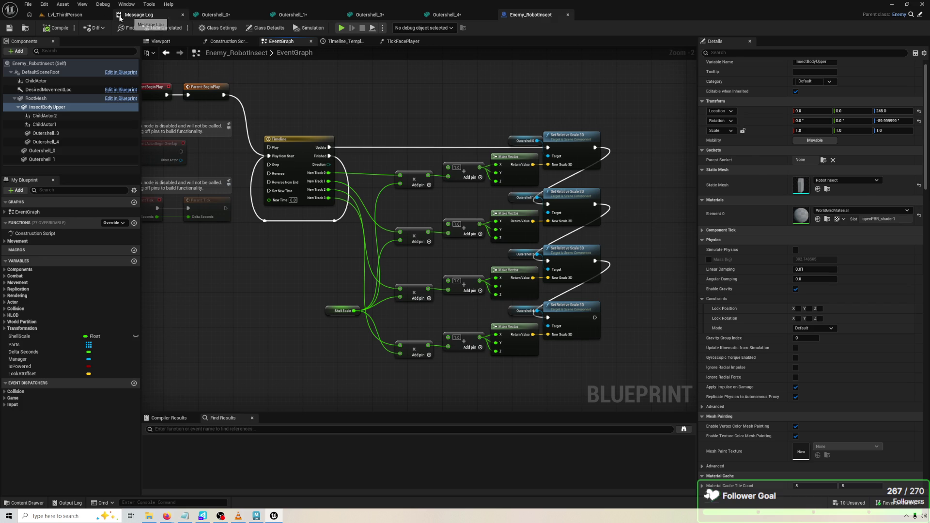
left_click(102, 16)
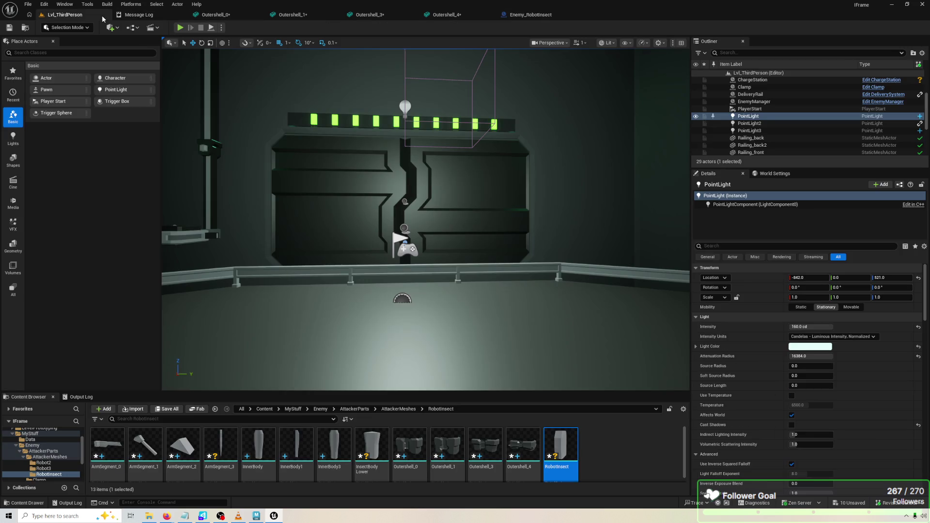
left_click(320, 410)
double_click(102, 453)
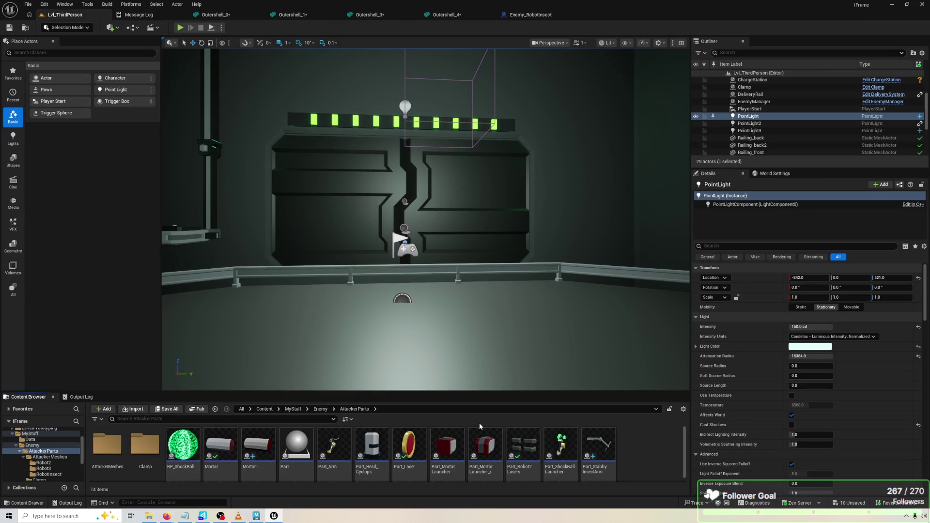
double_click(596, 439)
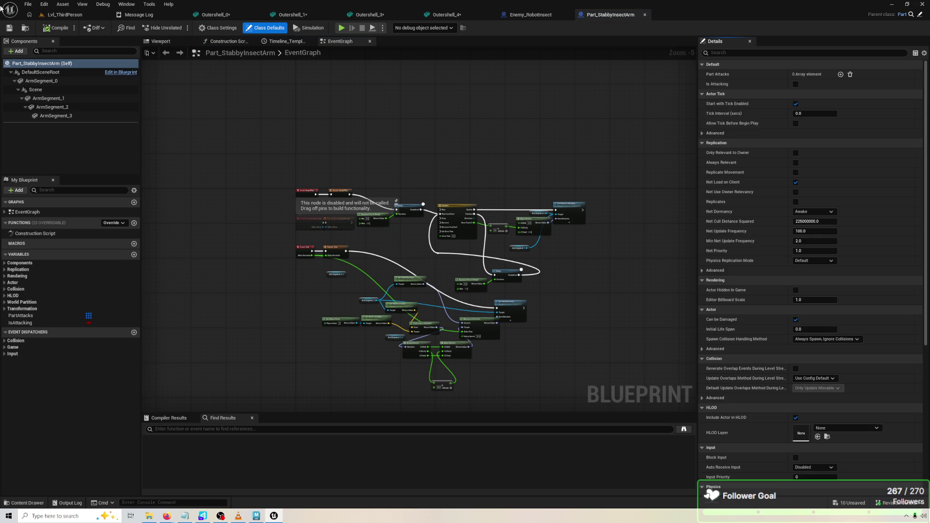
Disconnect Parent Tick from Set World Rotation, test, and return to Enemy_RobotInsect.
left_click(60, 117)
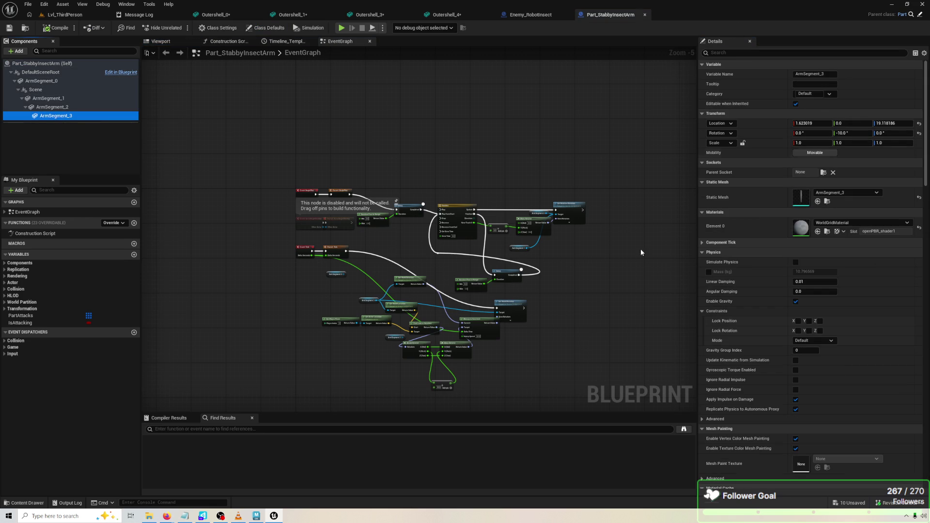
scroll(347, 247, "up", 1)
scroll(347, 247, "up", 3)
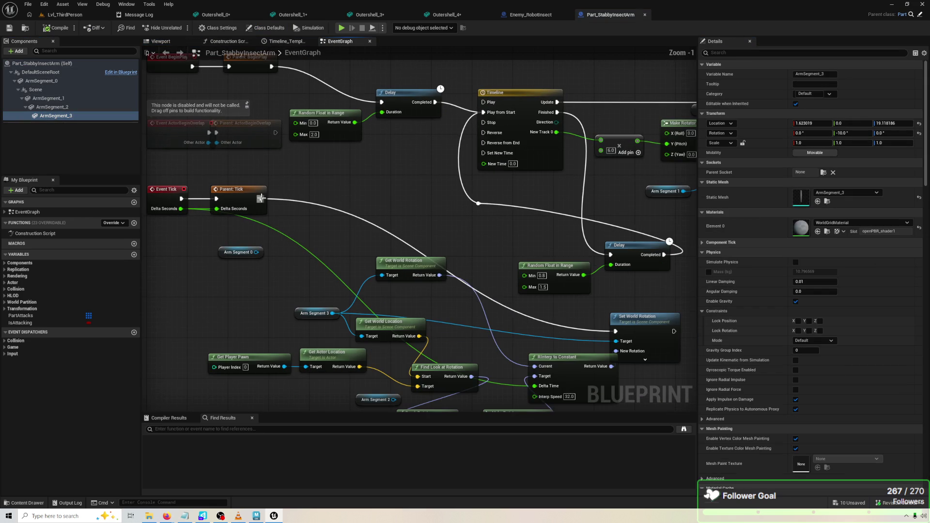
left_click(259, 200, "alt")
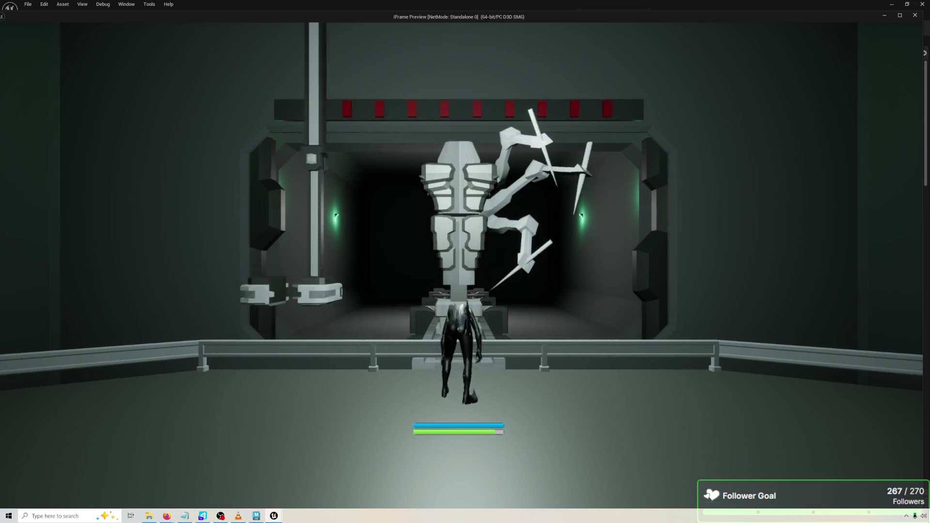
key("Escape")
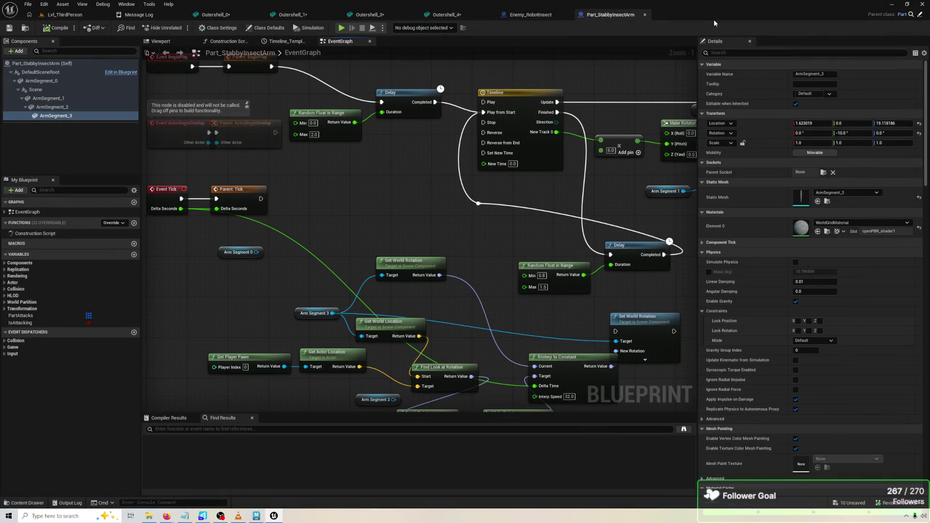
left_click(551, 15)
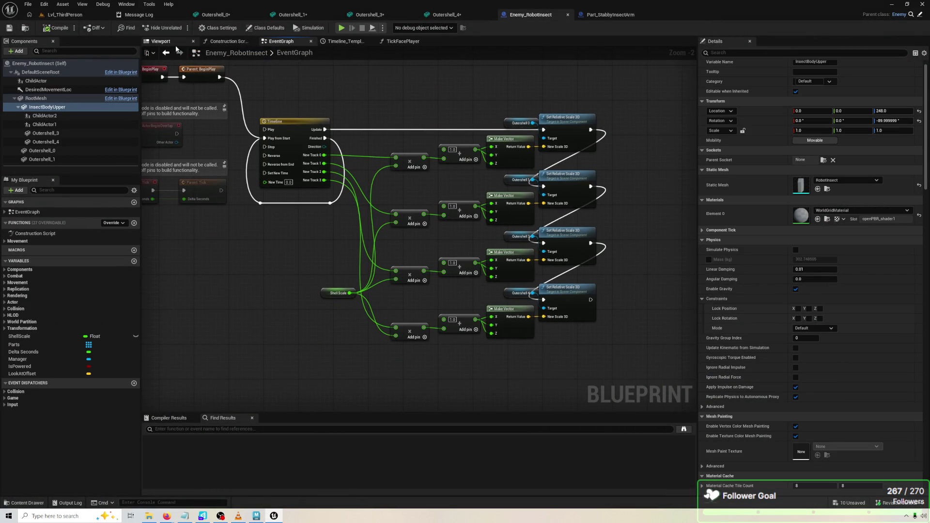
Re-angle the ChildActor2 arm to about -3° roll and 39.7° pitch, then start a play test.
left_click(165, 42)
scroll(426, 200, "up", 5)
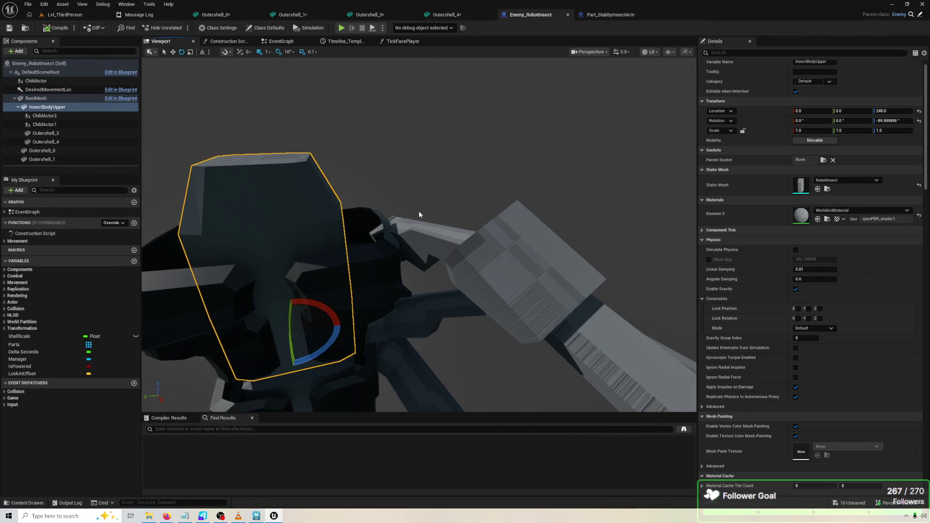
left_click(406, 245)
mouse_move(363, 212)
left_mouse_down()
mouse_move(369, 242)
mouse_move(420, 208)
left_mouse_up()
scroll(419, 232, "down", 5)
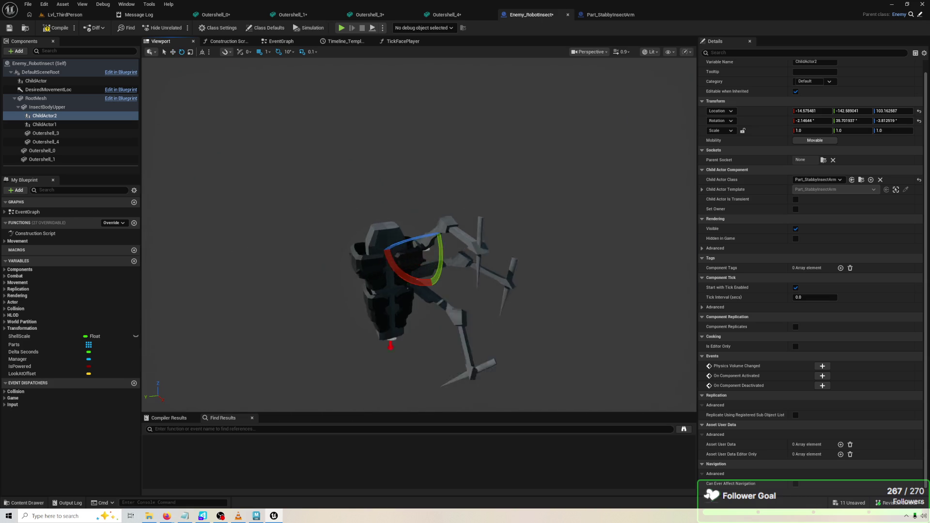
left_click(342, 28)
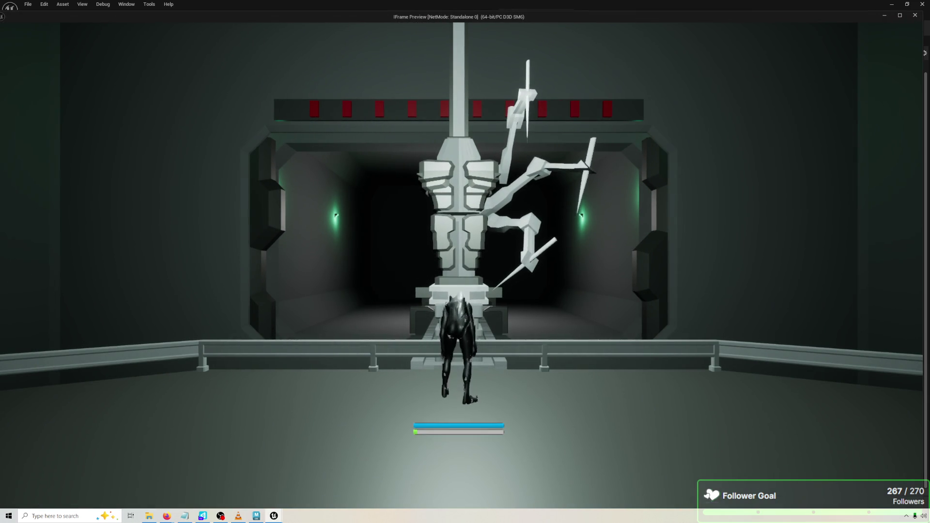
Run around and attack the robot insect to check its tracking, then stop the preview.
key("w")
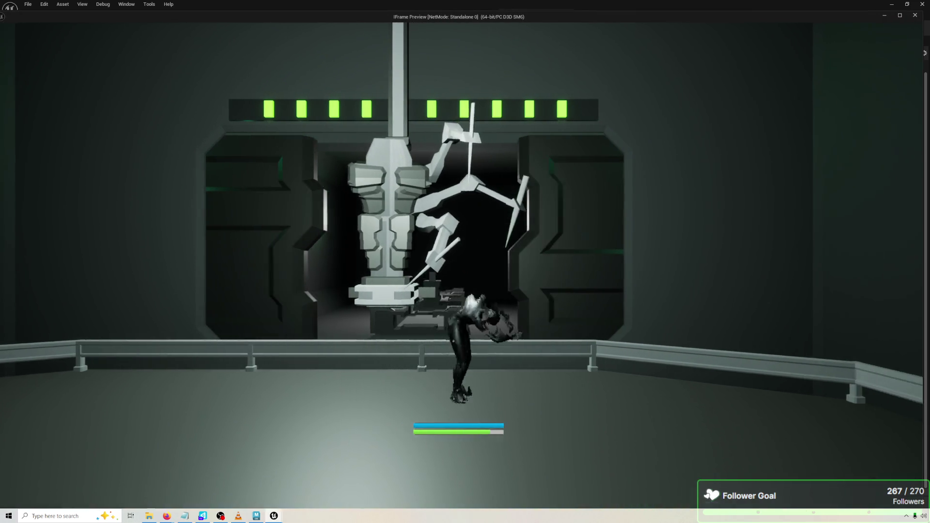
key("d")
key("a")
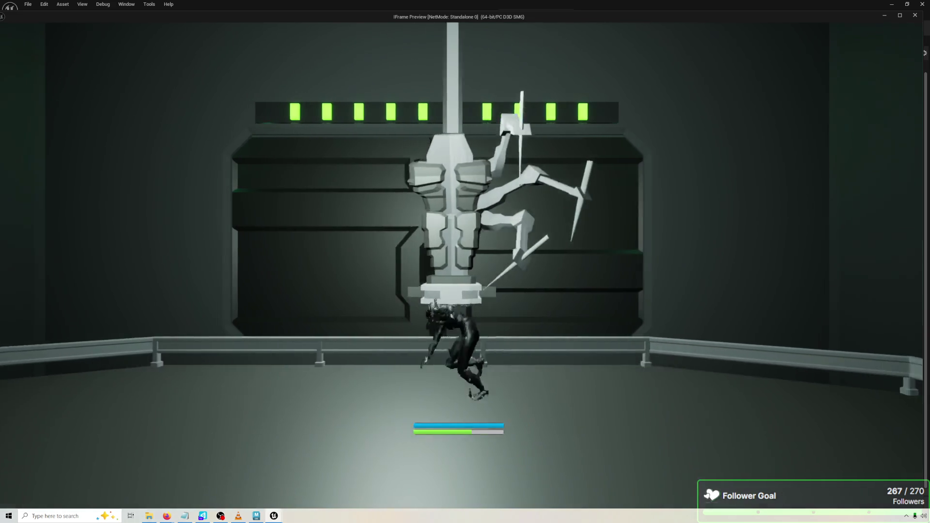
key("a")
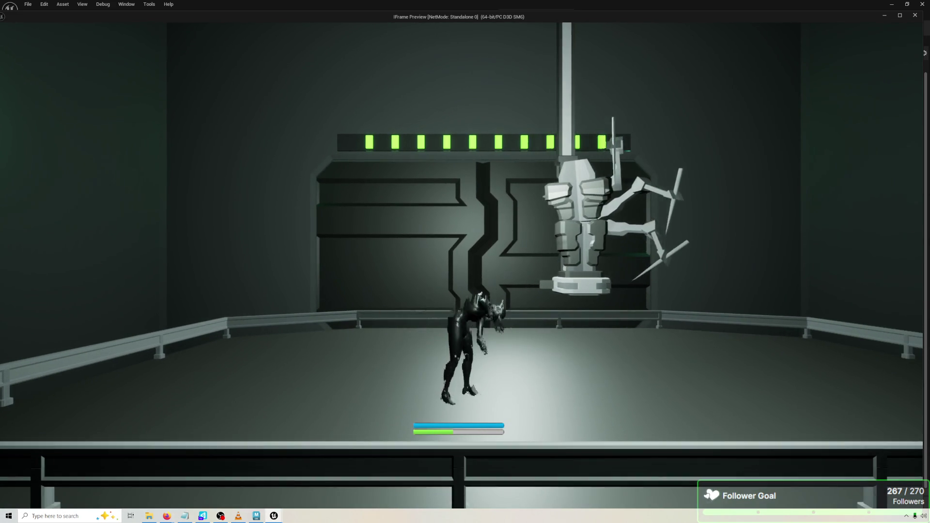
key("w")
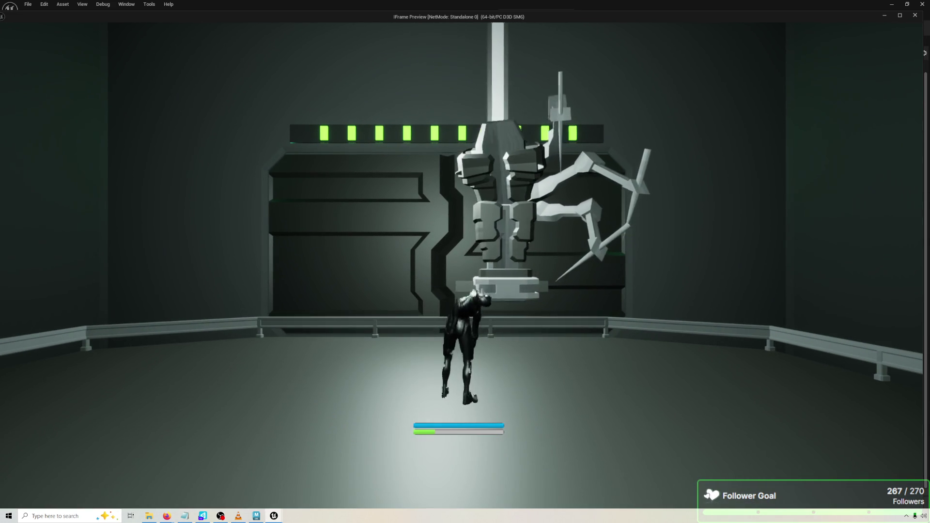
key("s")
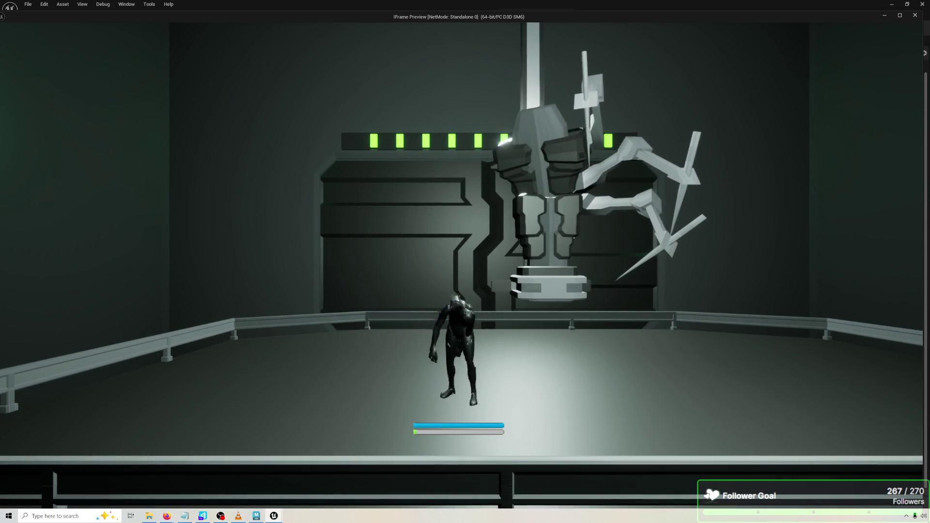
key("w")
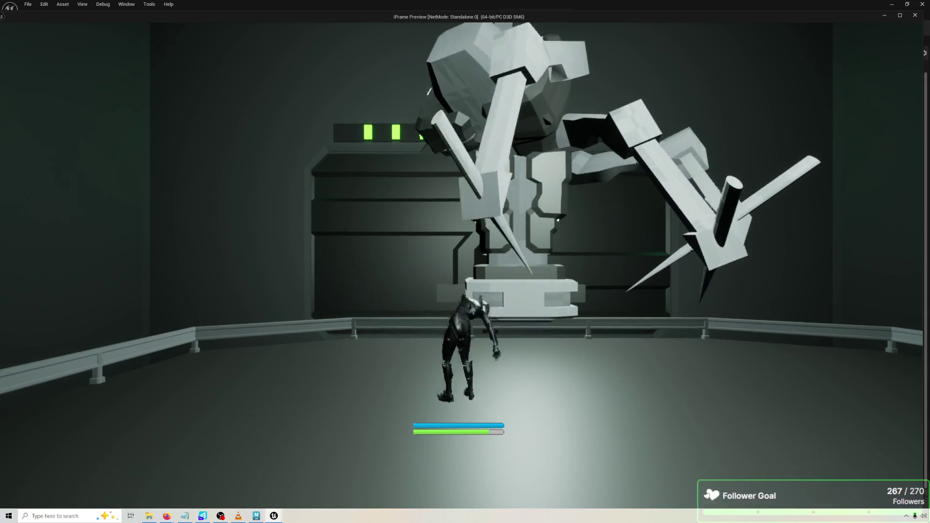
key("space")
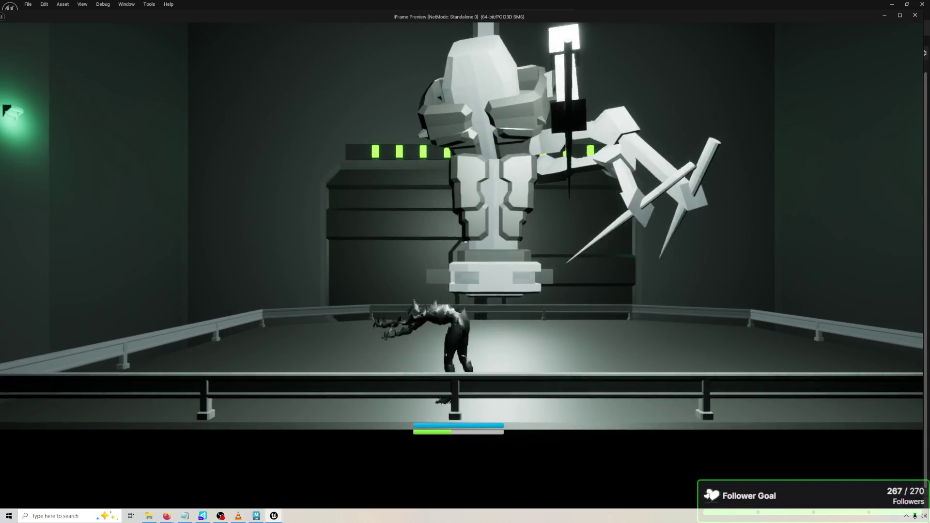
key("space")
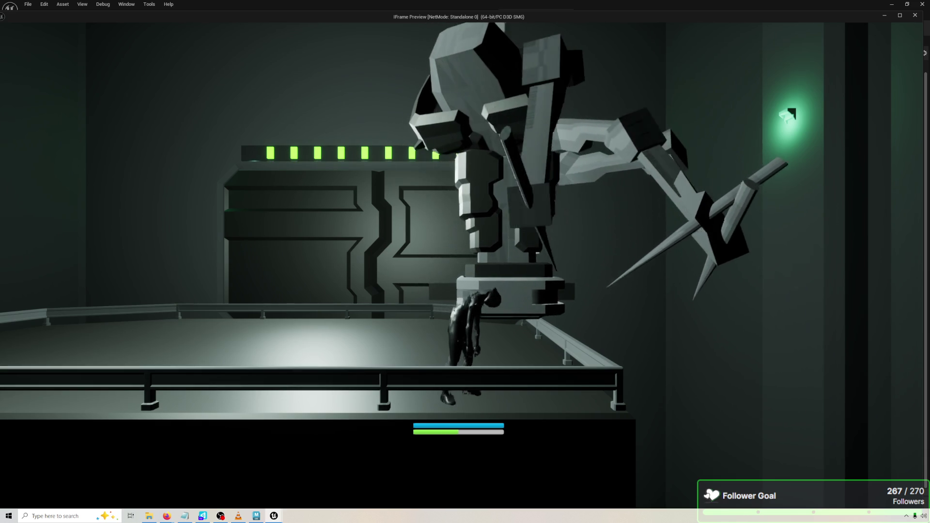
key("Escape")
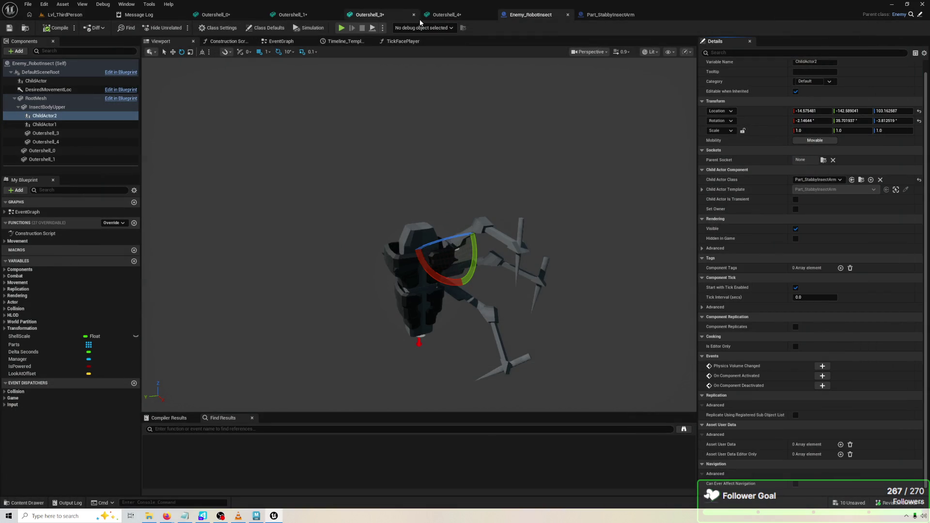
In TickFacePlayer, wire Get World Transform into Find Relative Look at Rotation's Start Transform.
left_click(281, 42)
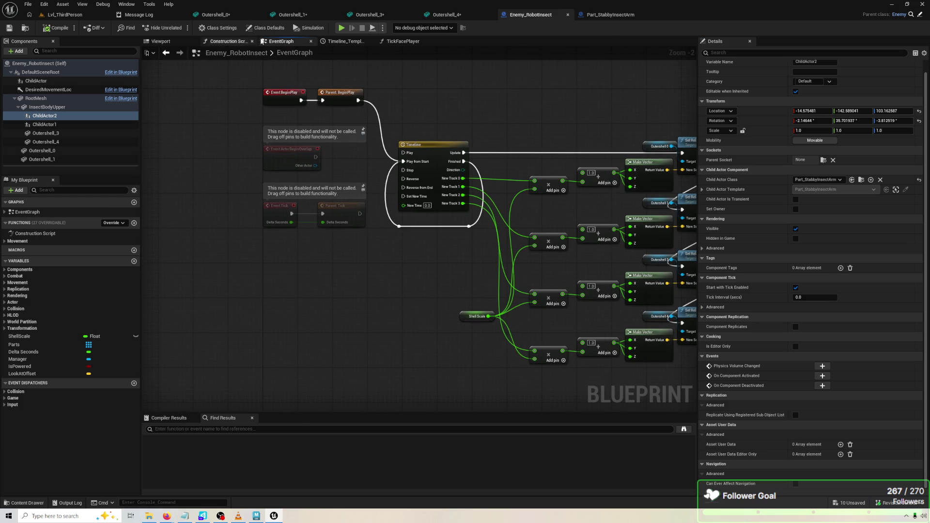
left_click(404, 41)
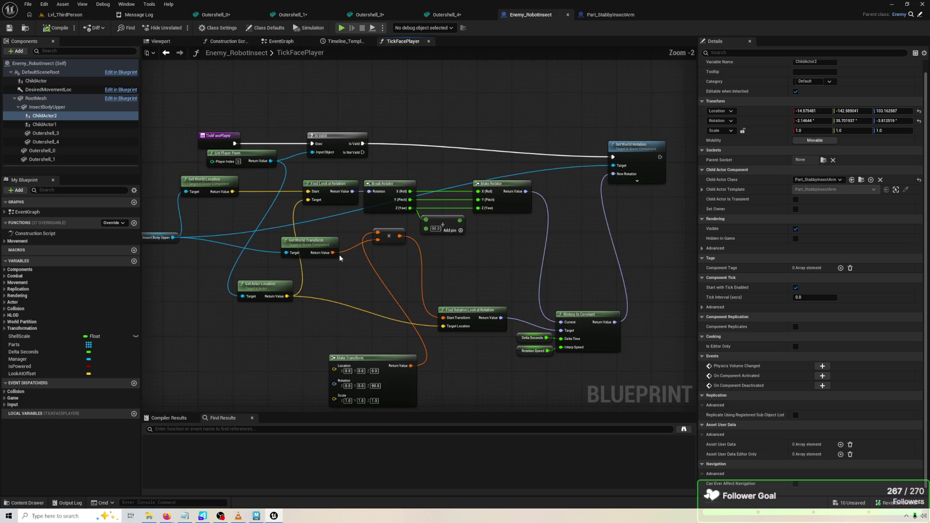
left_click_drag(319, 202, 437, 271)
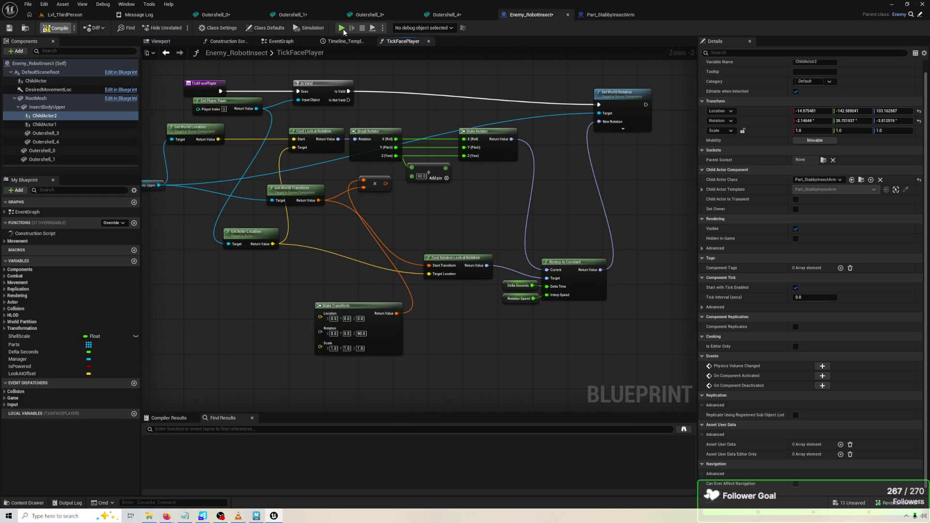
Play-test the robot with adjusted time dilation, then switch over to Maya.
left_click(341, 28)
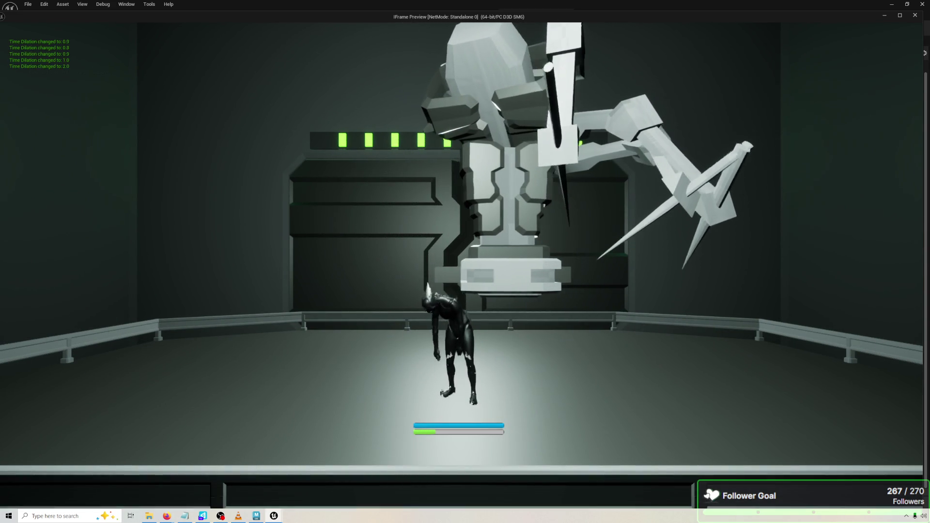
key("Down")
key("Down")
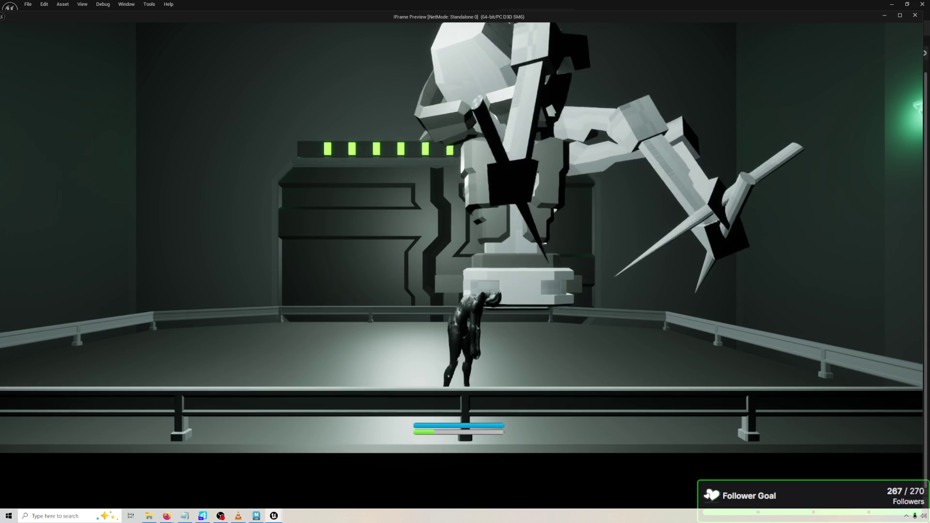
key("Escape")
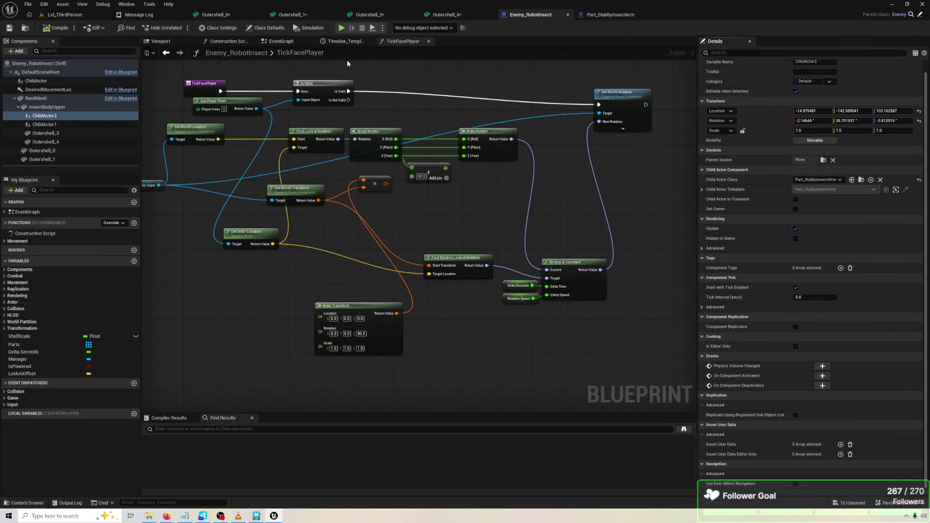
left_click(258, 516)
key("w")
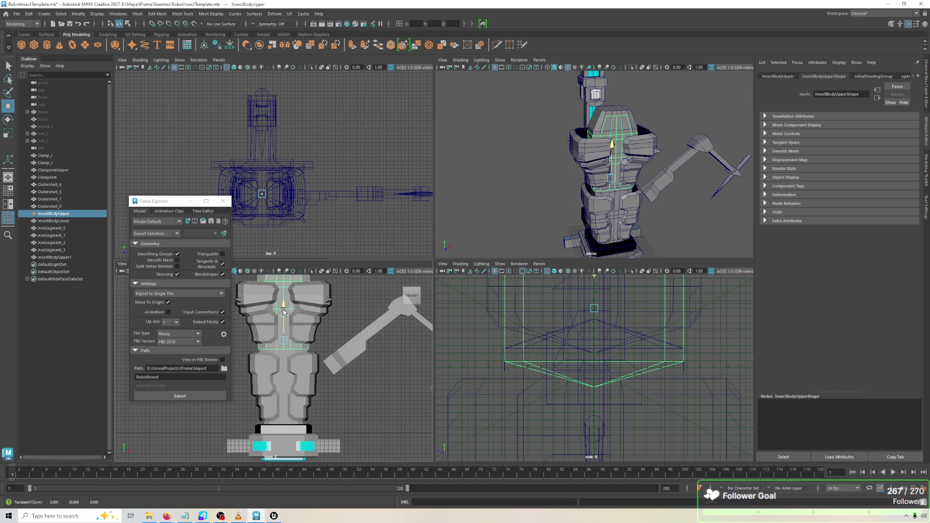
Lower InsectBodyUpper's pivot, freeze its transformations, and re-export over RobotInsect.fbx.
key("ctrl+z")
key("d")
left_click_drag(284, 318, 284, 315)
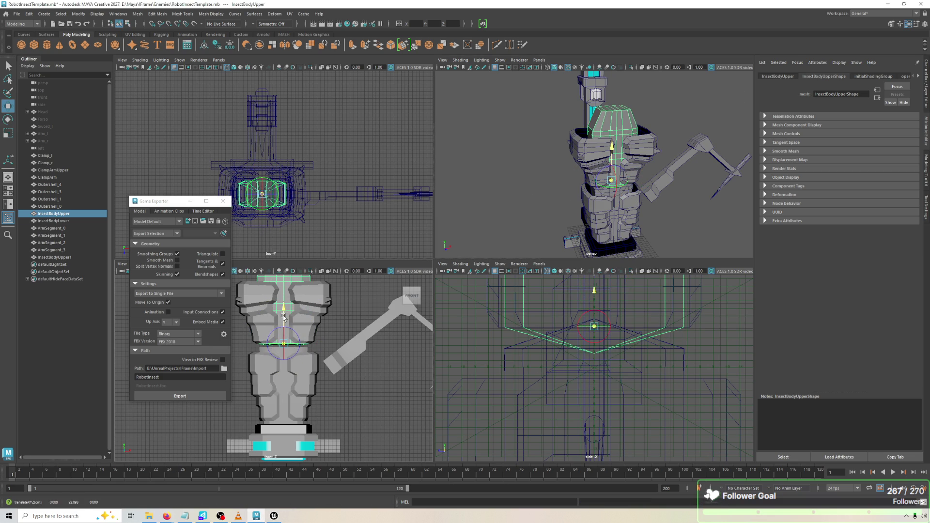
left_click(98, 14)
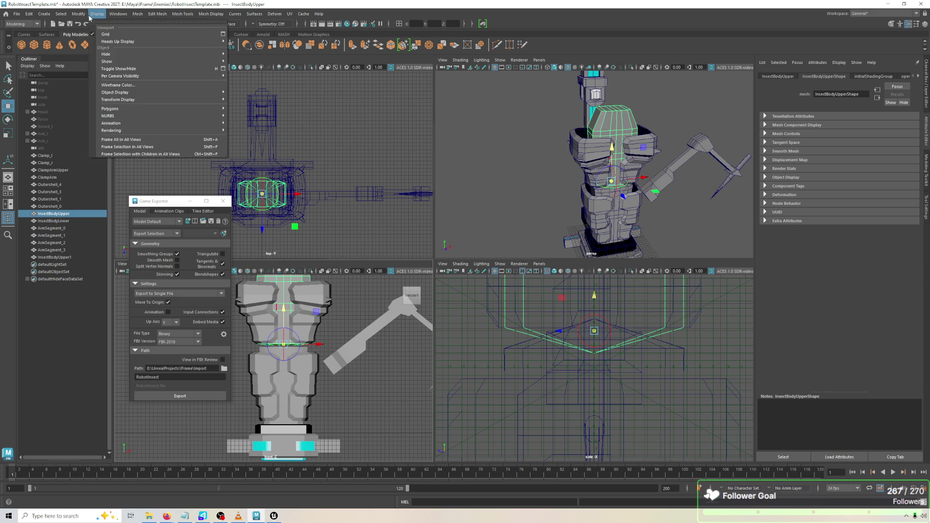
left_click(103, 49)
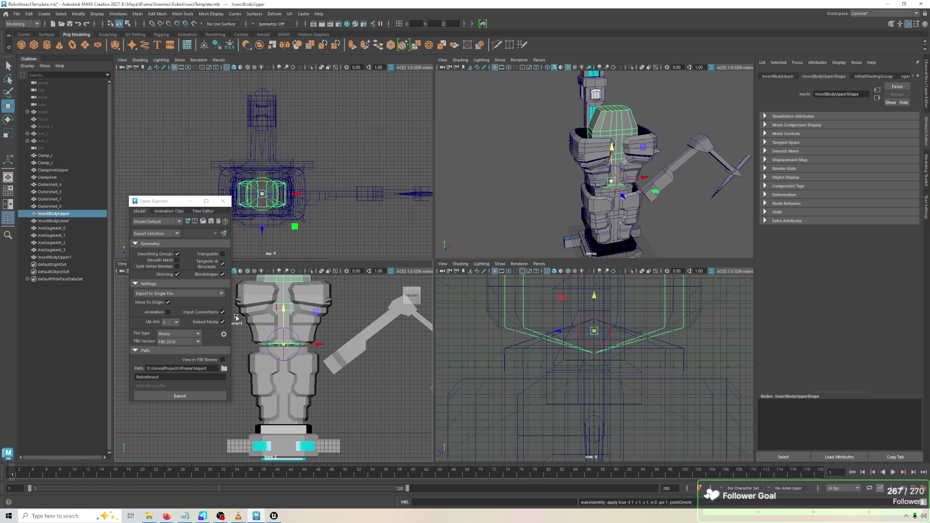
left_click(190, 398)
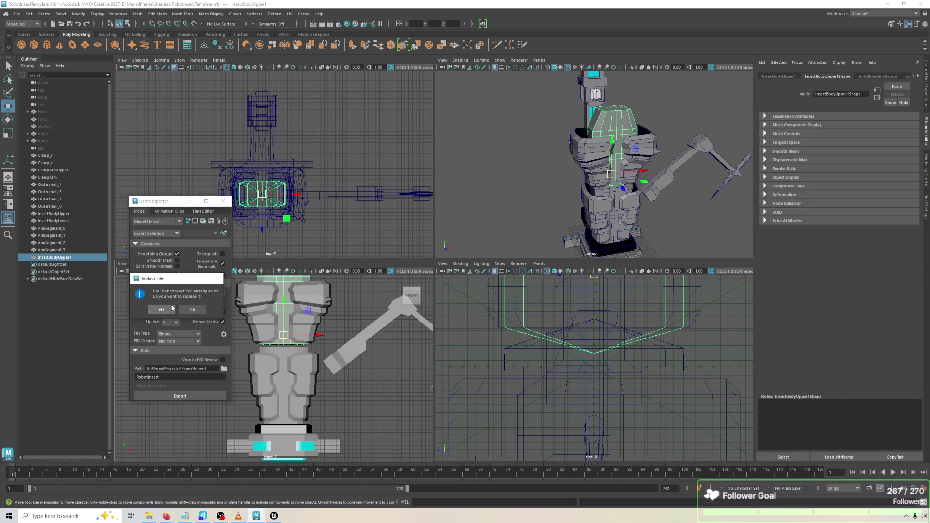
key("alt+Tab")
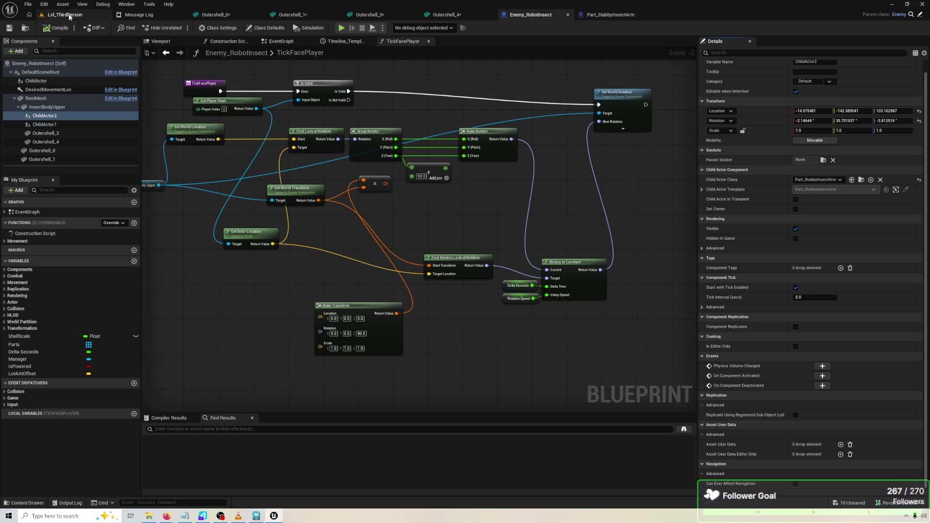
Reimport the RobotInsect mesh from MyStuff > AttackerMeshes > RobotInsect and start playing the level.
left_click(65, 15)
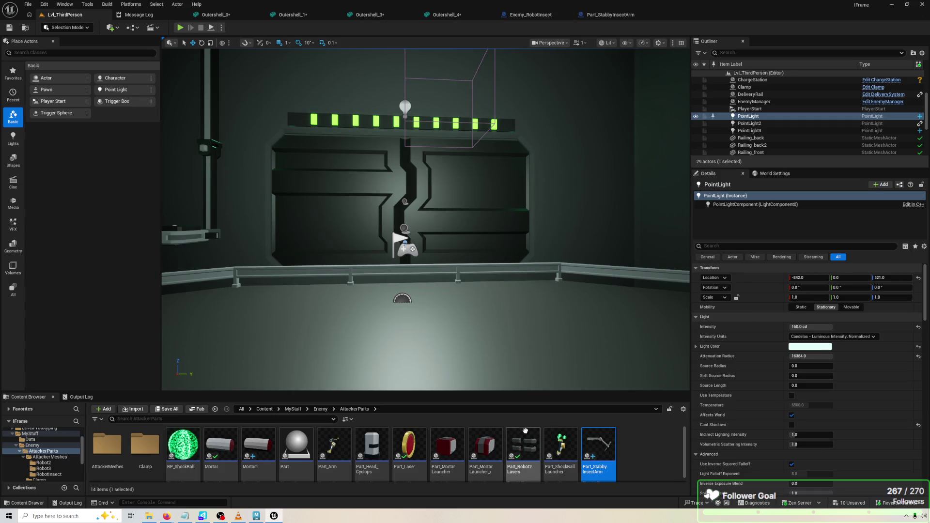
left_click(295, 410)
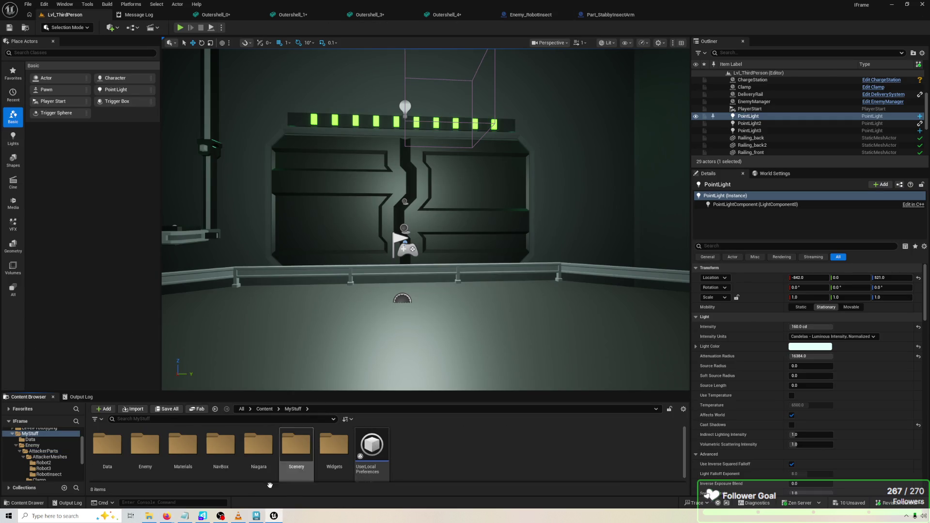
left_click(50, 457)
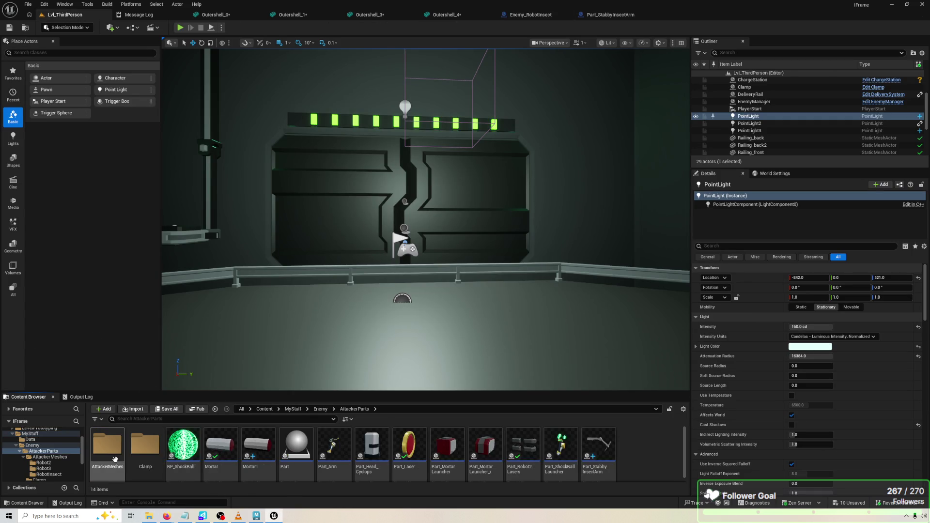
double_click(181, 444)
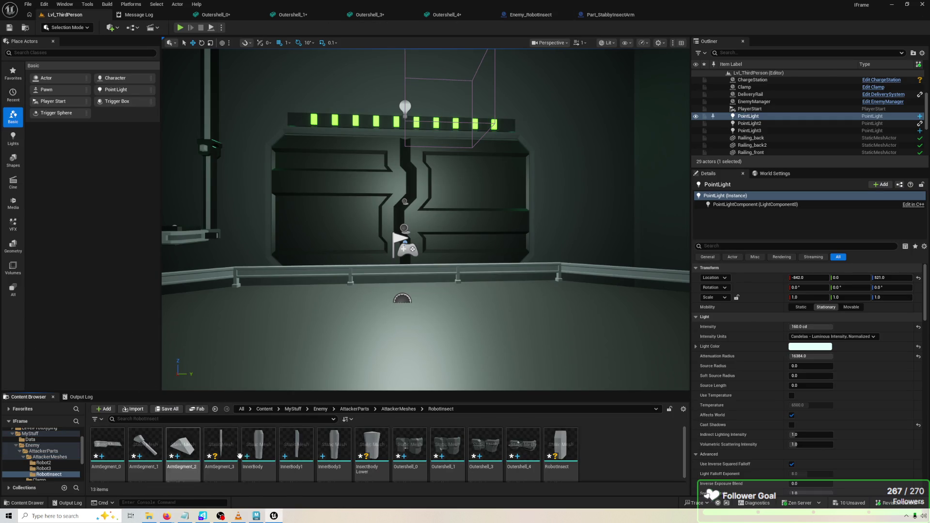
right_click(572, 445)
left_click(596, 224)
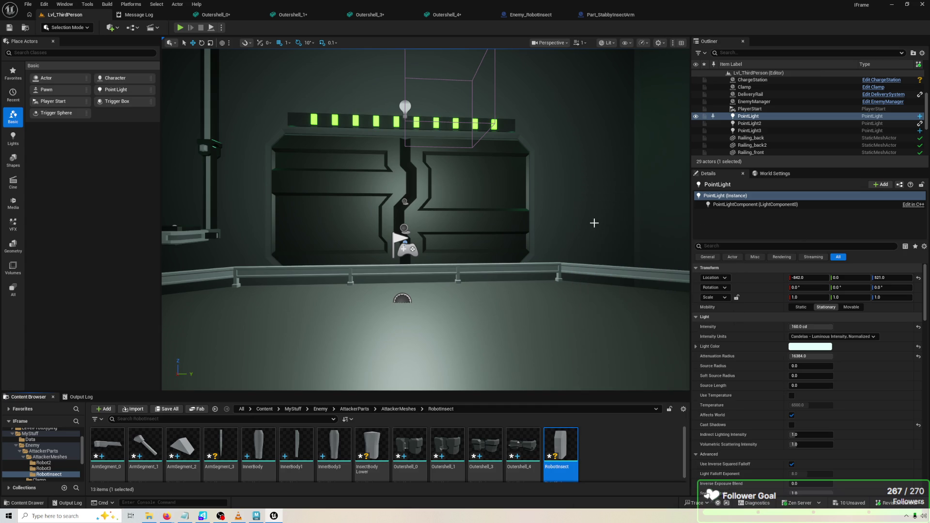
left_click(180, 28)
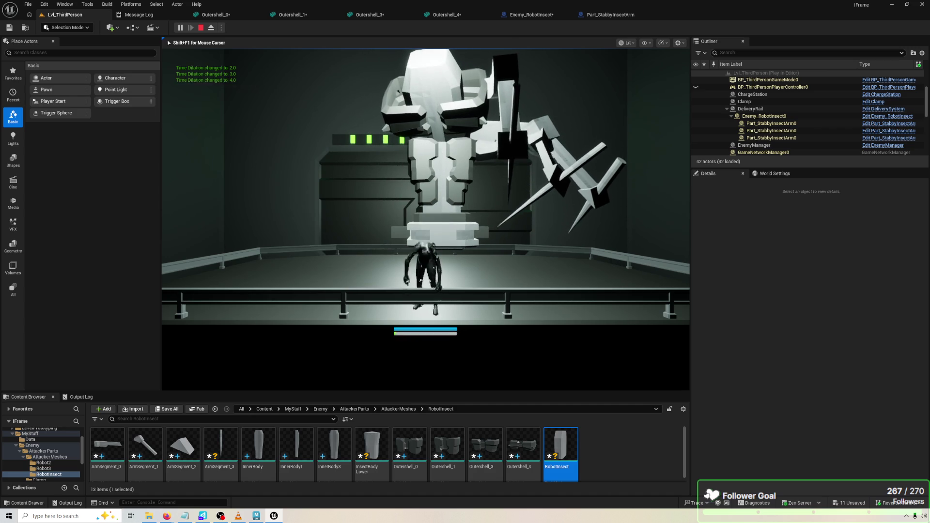
Walk and jump the character around the robot to watch it turn, then stop play.
key("w")
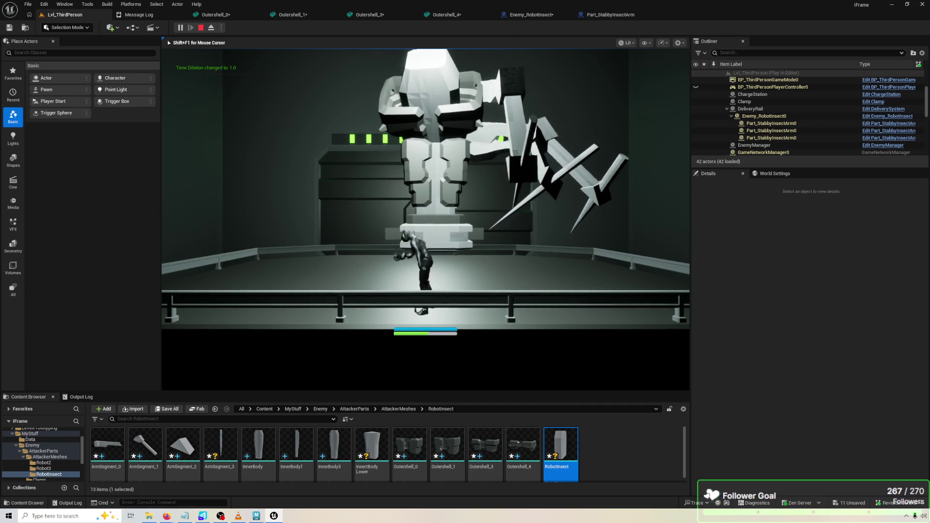
key("space")
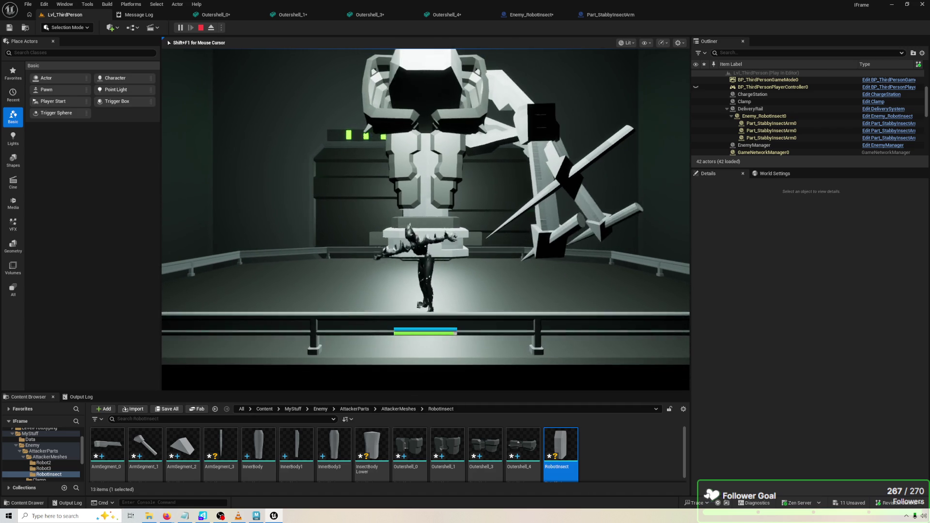
key("w")
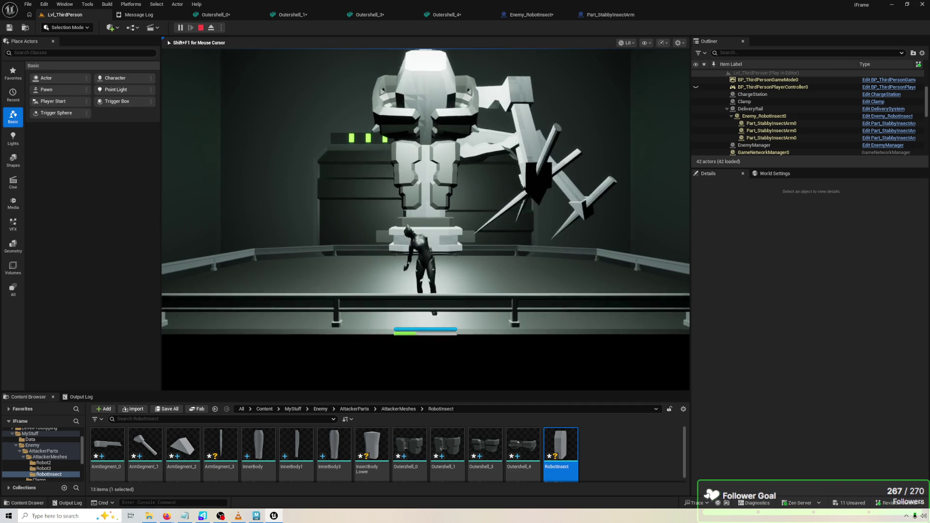
key("w")
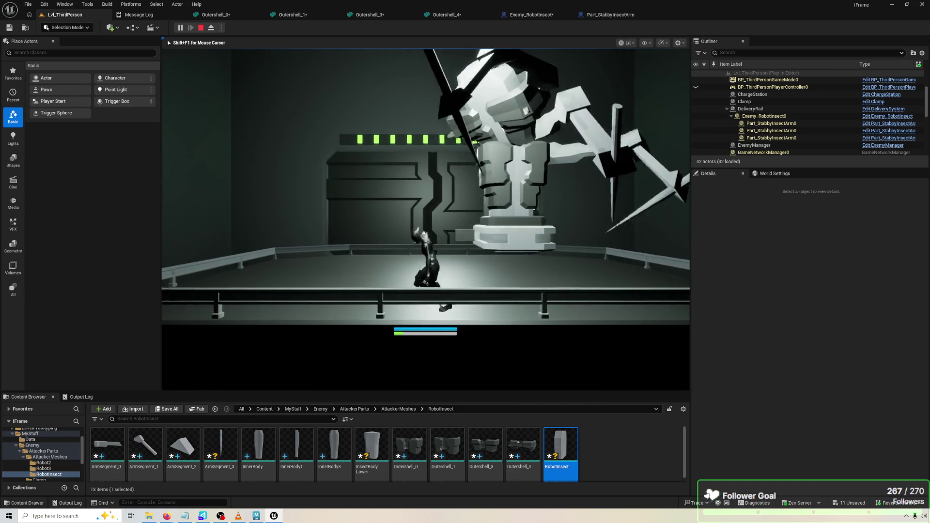
key("Escape")
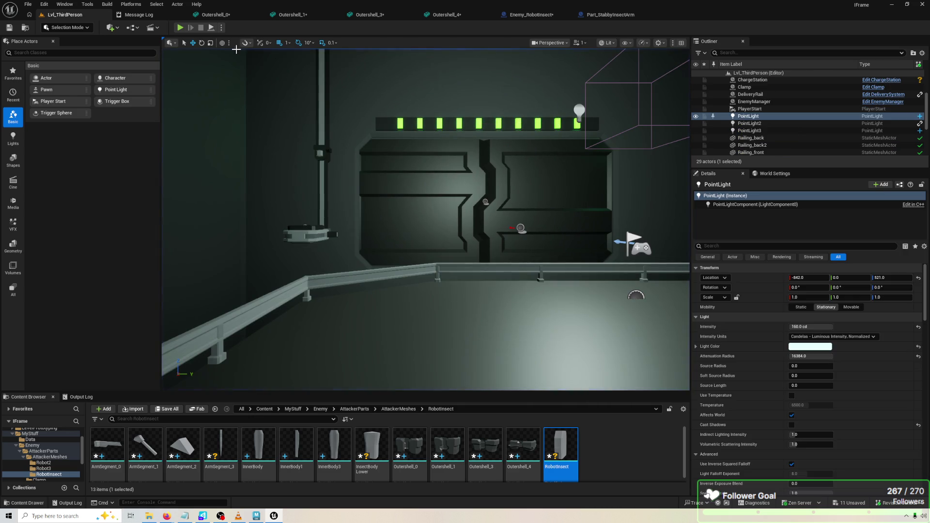
Play the level once more, stop it, and return to the TickFacePlayer graph.
left_click(180, 28)
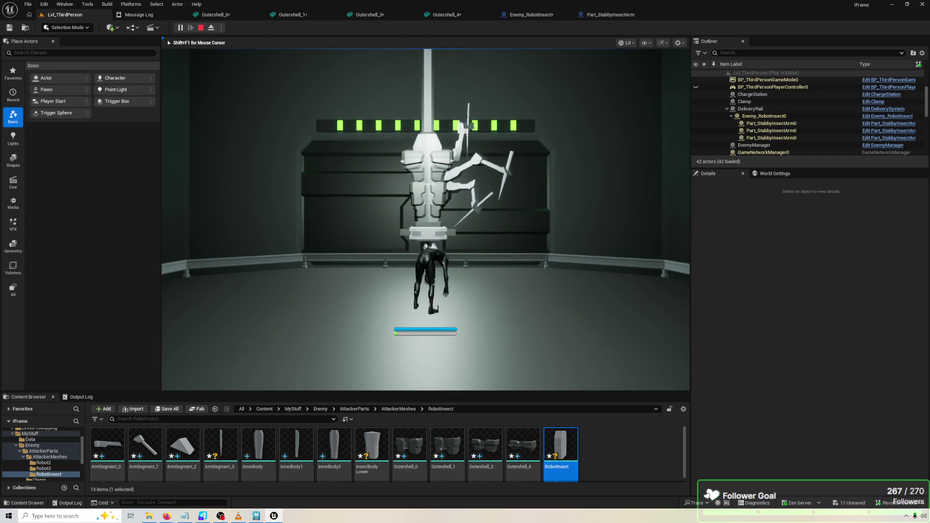
key("Escape")
left_click(510, 14)
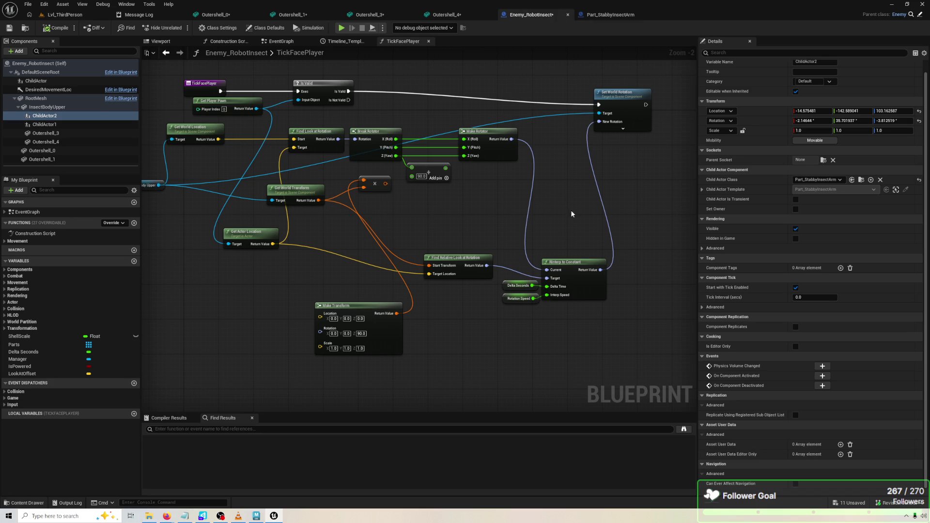
Add a Get Relative Rotation node from Insect Body Upper feeding RInterp to Constant's Current input.
left_click(568, 239)
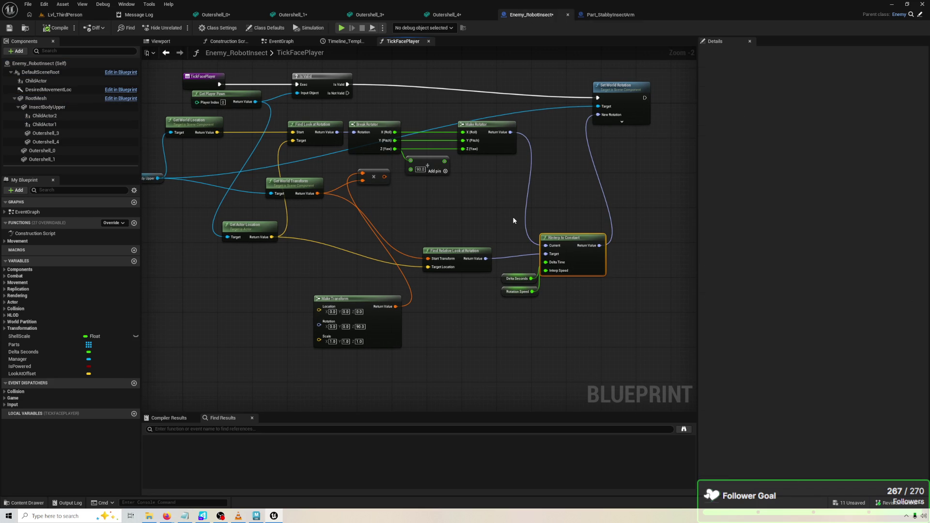
left_click_drag(284, 194, 249, 205)
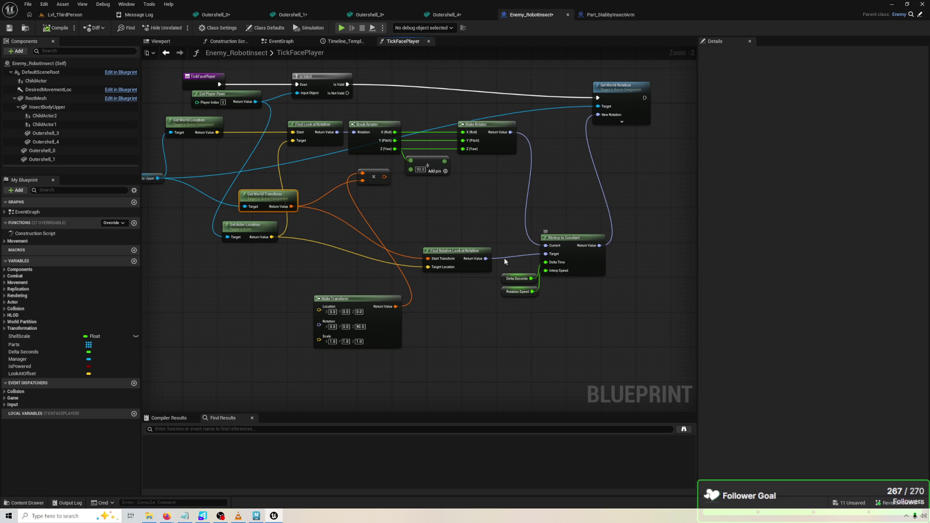
right_click(455, 208)
type("ge")
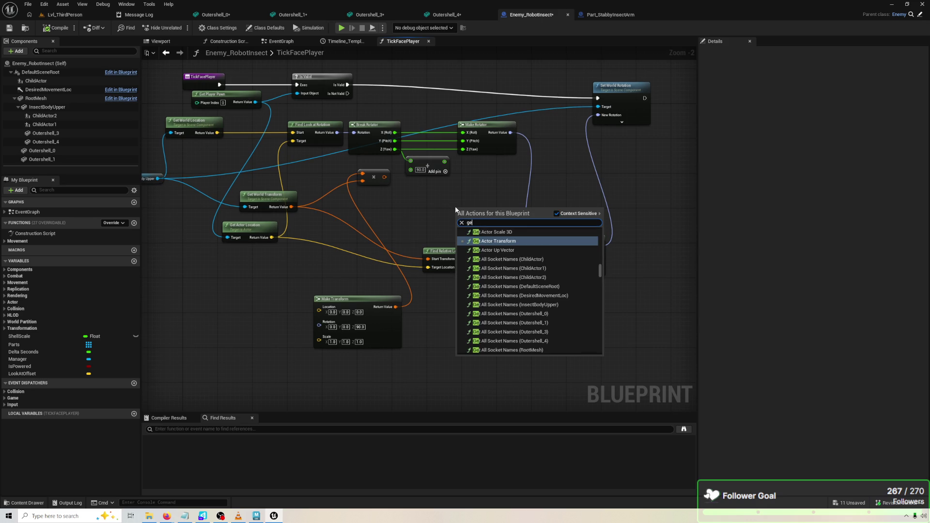
type("t relative rot")
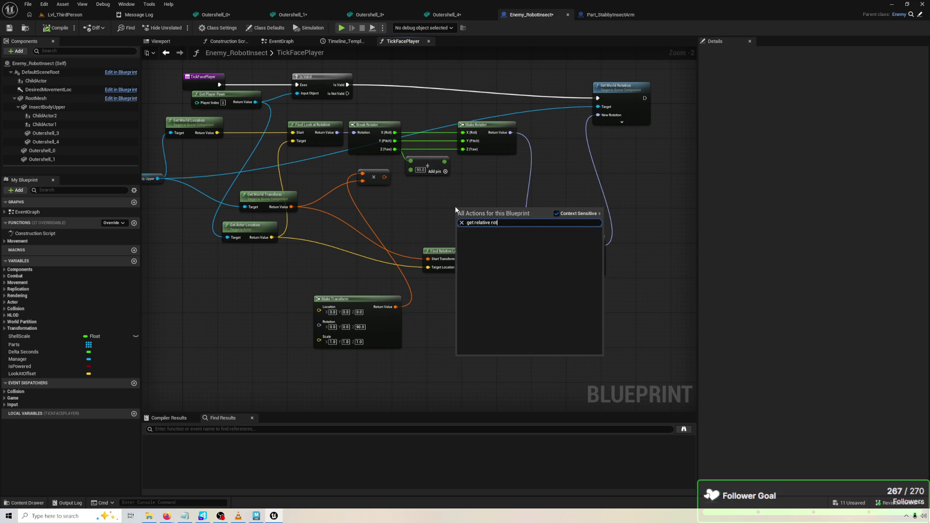
key("BackSpace")
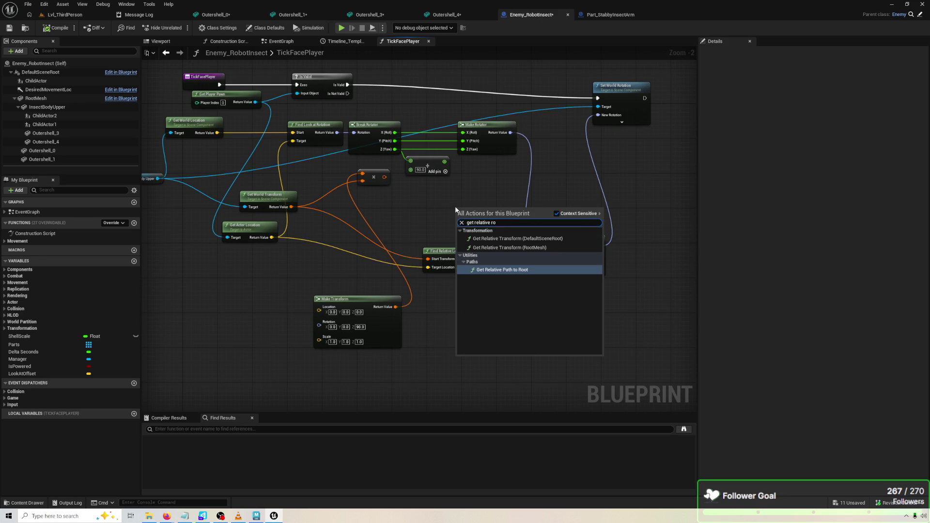
left_click_drag(438, 187, 458, 180)
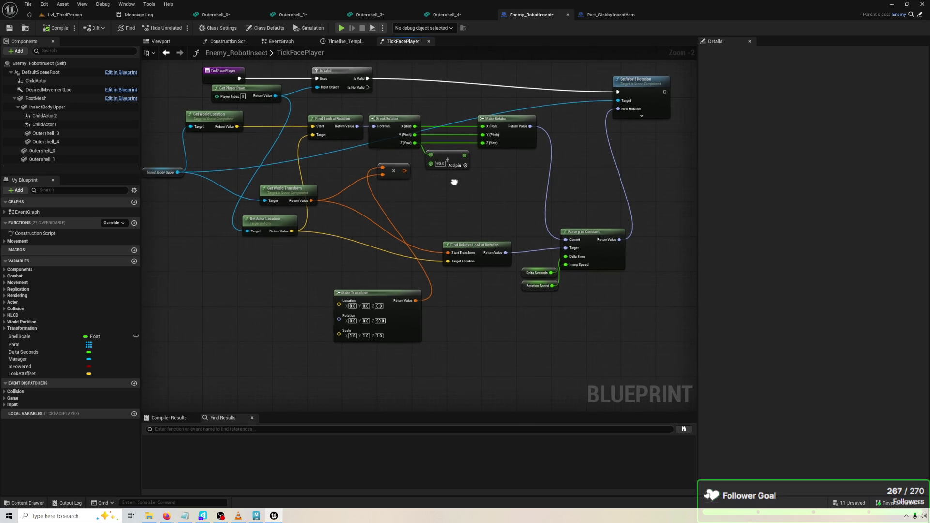
left_click_drag(178, 172, 440, 181)
type("get relat")
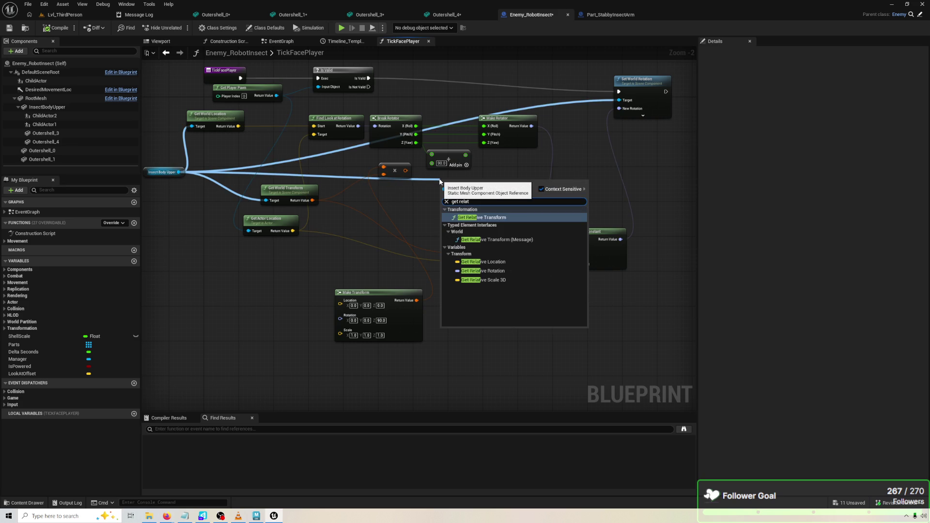
key("Return")
mouse_move(496, 182)
left_mouse_down()
mouse_move(496, 211)
mouse_move(566, 239)
left_mouse_up()
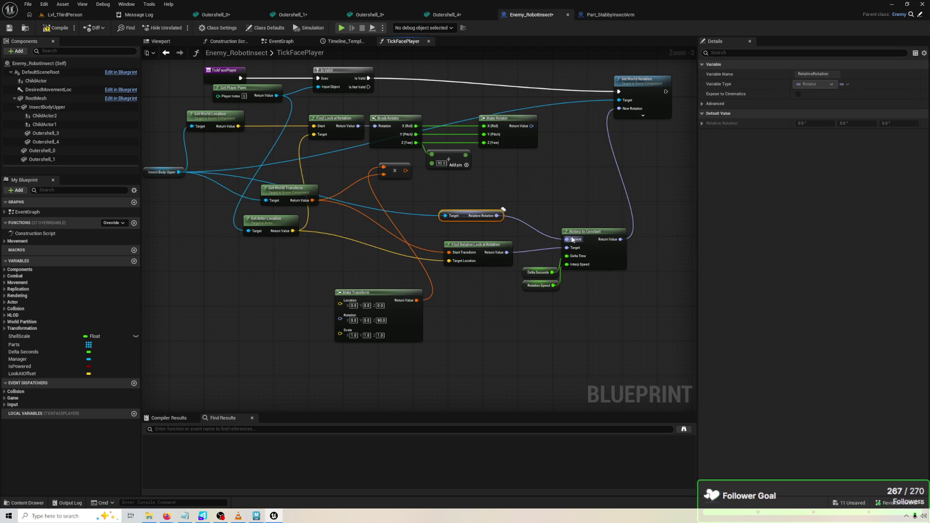
left_click(462, 241)
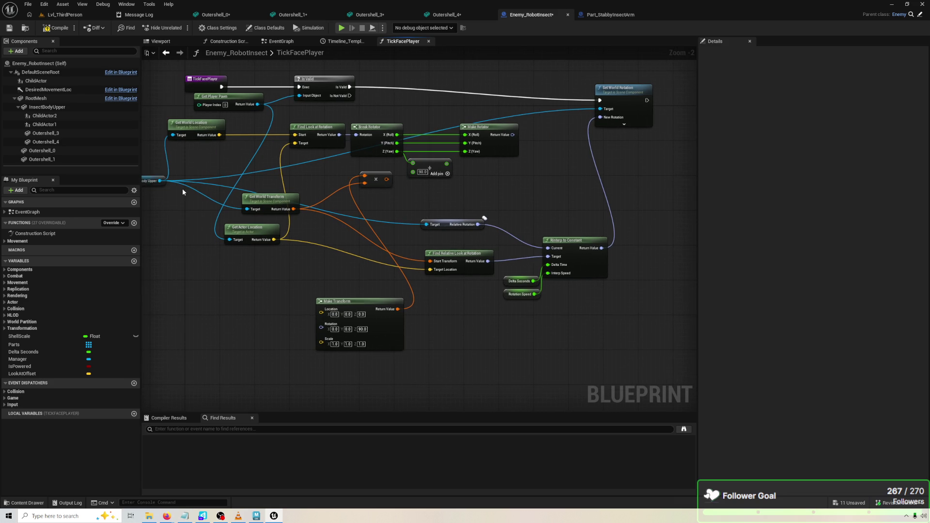
Add Set Relative Rotation on Insect Body Upper, run from Is Valid, fed by RInterp's Return Value.
mouse_move(159, 181)
left_mouse_down()
mouse_move(542, 207)
mouse_move(538, 198)
left_mouse_up()
type("set relat")
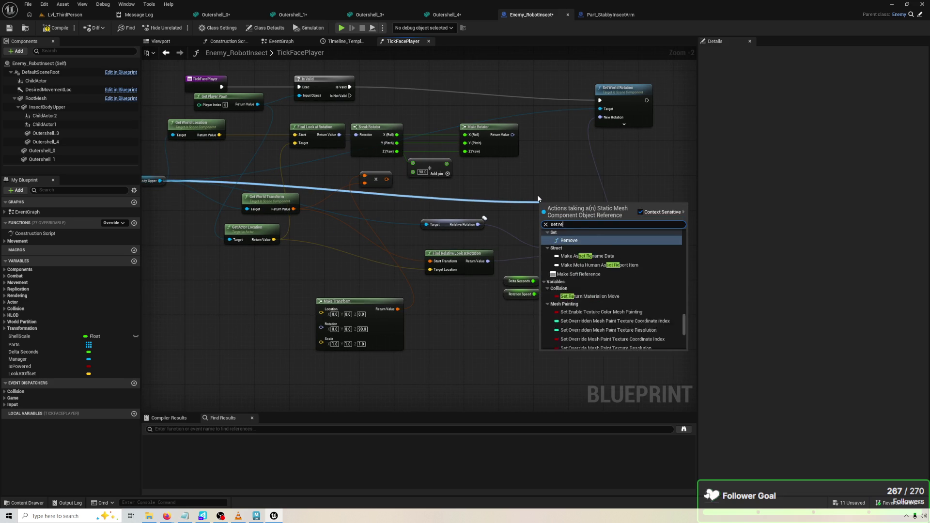
key("Up")
key("Return")
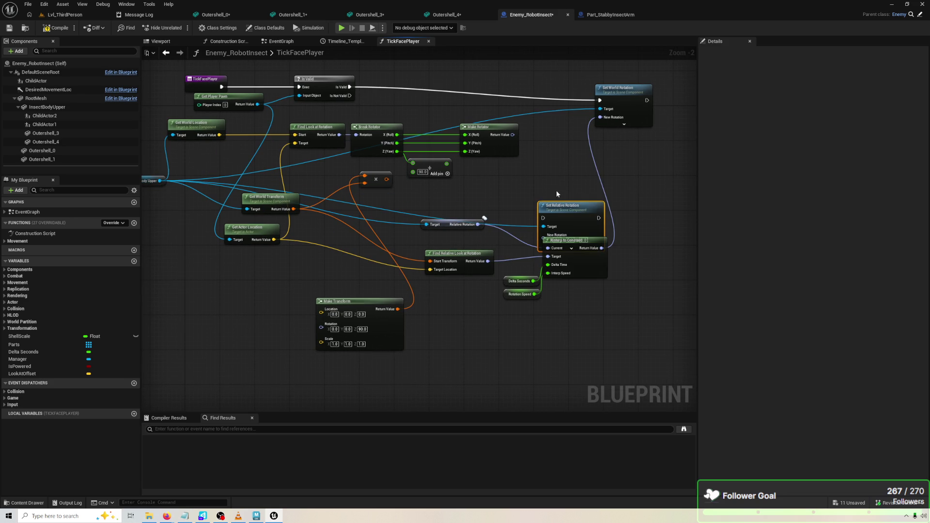
left_click_drag(562, 202, 632, 164)
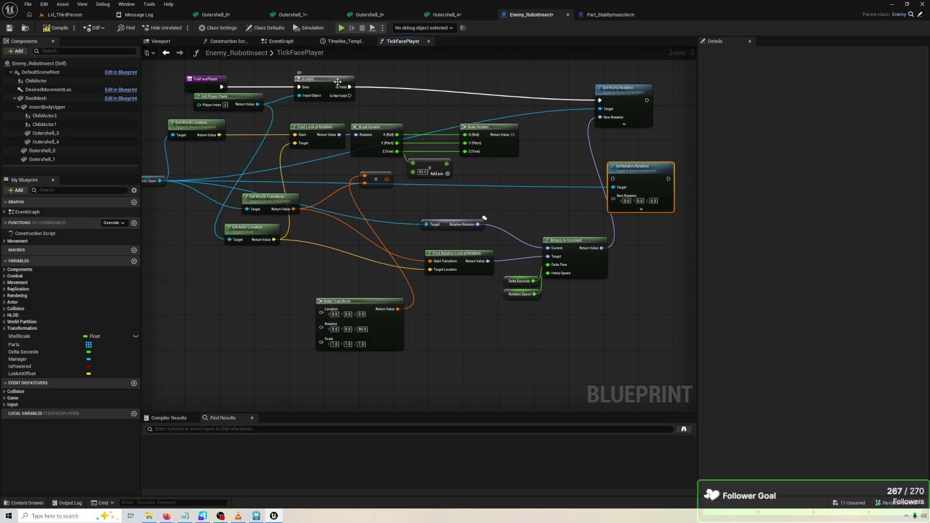
mouse_move(347, 87)
left_mouse_down()
mouse_move(618, 186)
mouse_move(613, 179)
left_mouse_up()
left_click_drag(602, 249, 610, 193)
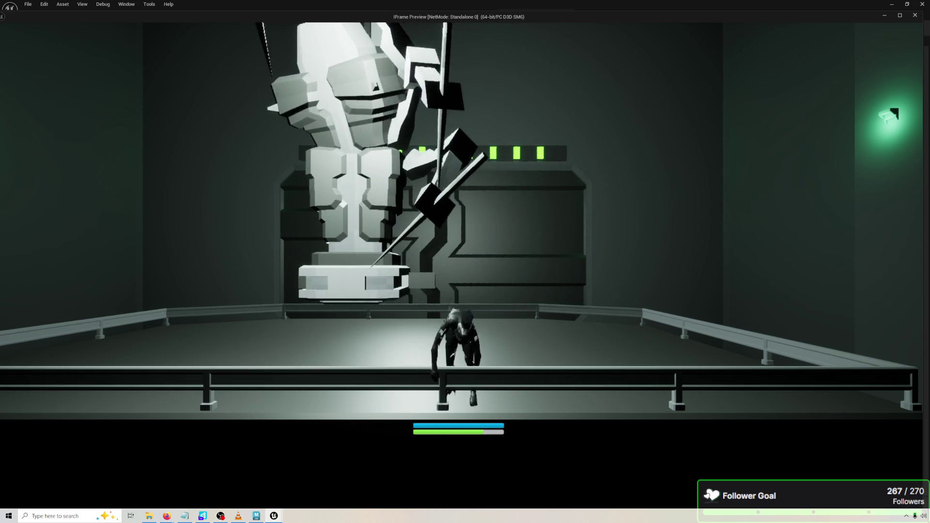
Speed up the playtest's game time, then end Play In Editor.
key("KP_Add")
key("KP_Add")
key("KP_Add")
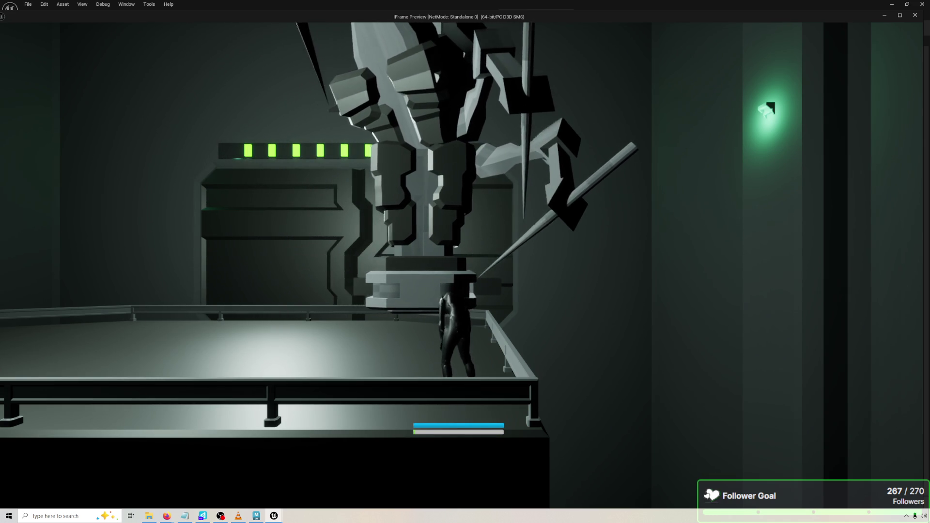
key("Escape")
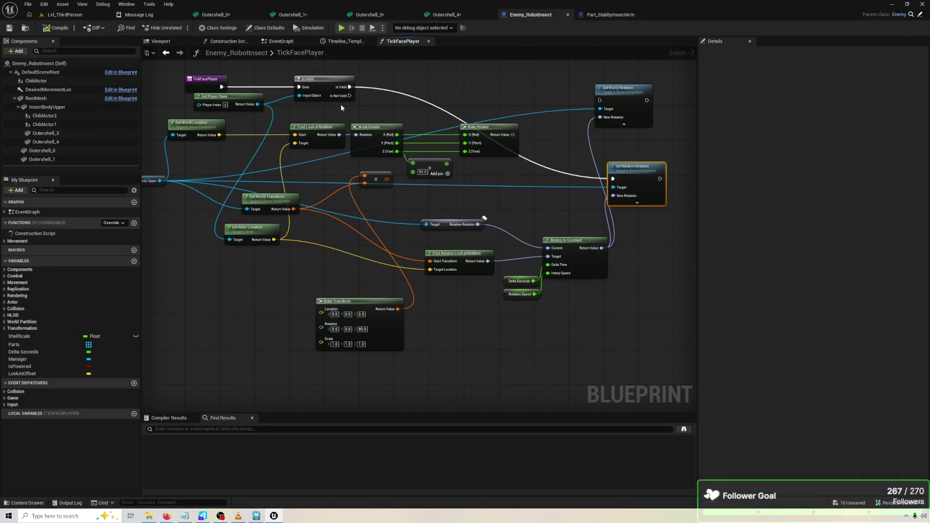
left_click_drag(648, 158, 614, 173)
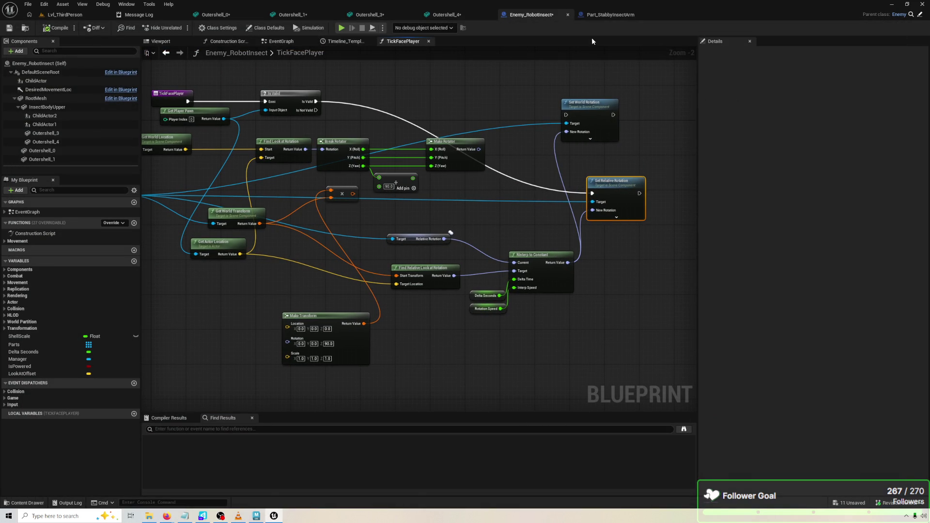
left_click(342, 28)
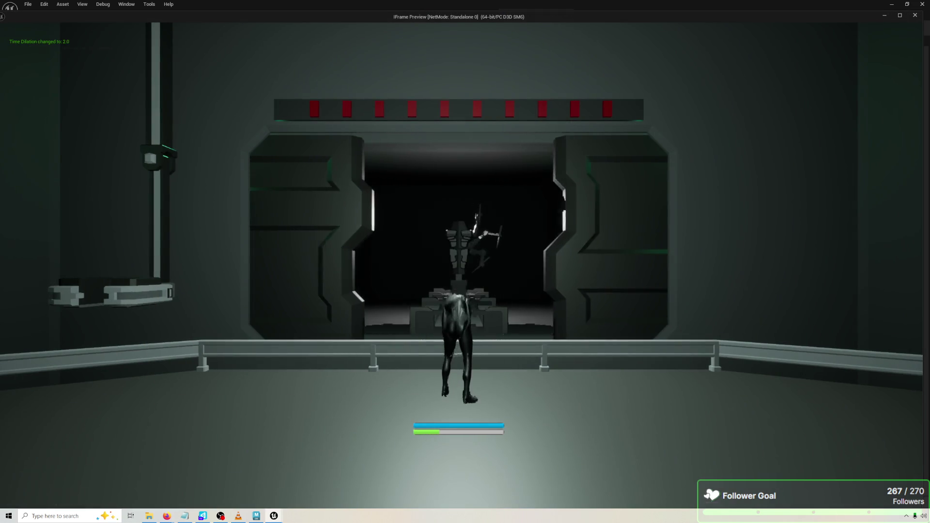
key("5")
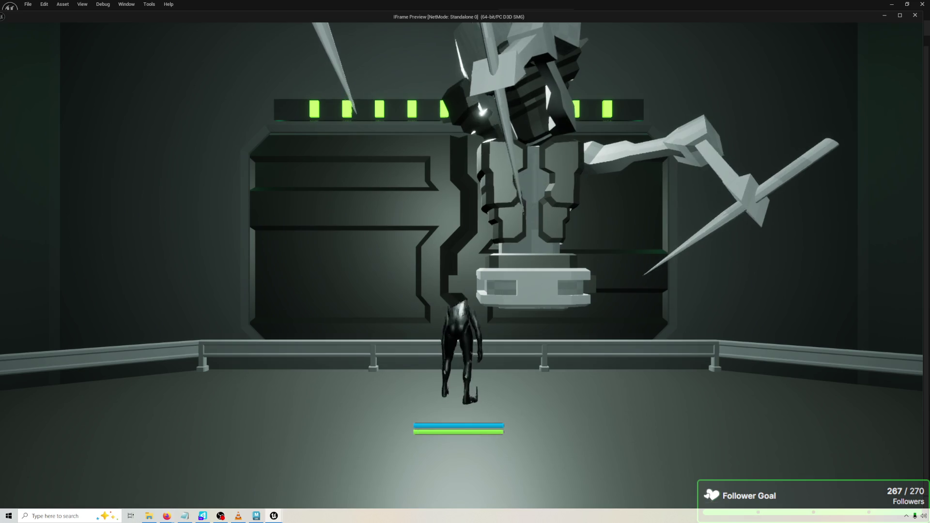
key("Escape")
key("Home")
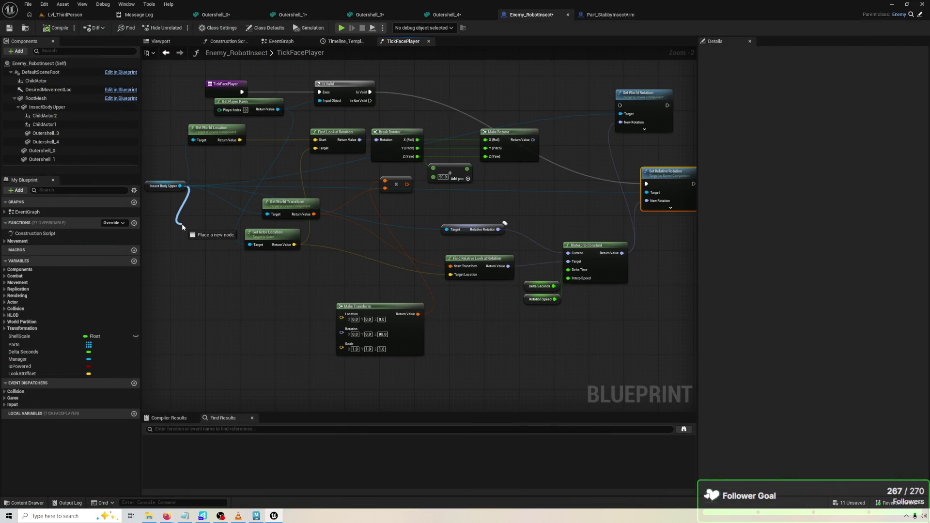
Rearrange Insect Body Upper and Get Actor Location, feed the multiplied transform into Start Transform, and playtest.
left_click_drag(157, 190, 170, 255)
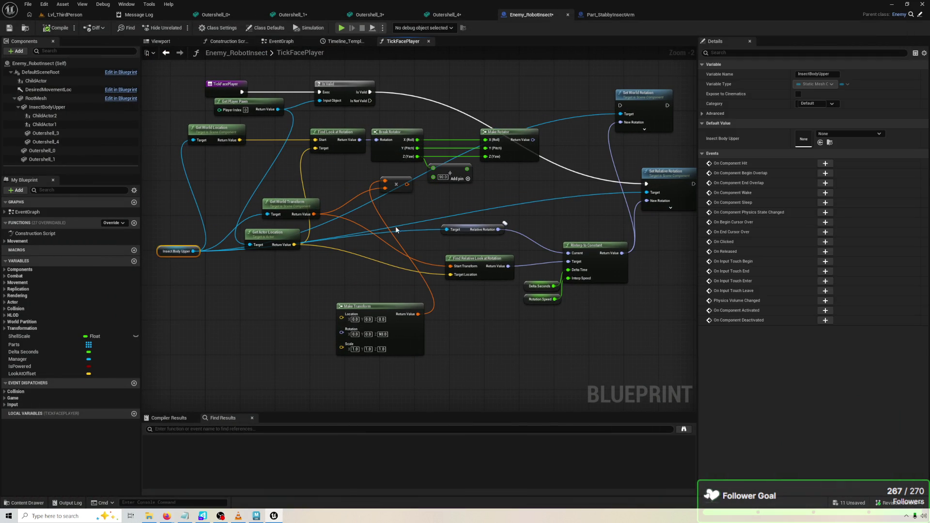
left_click(470, 255)
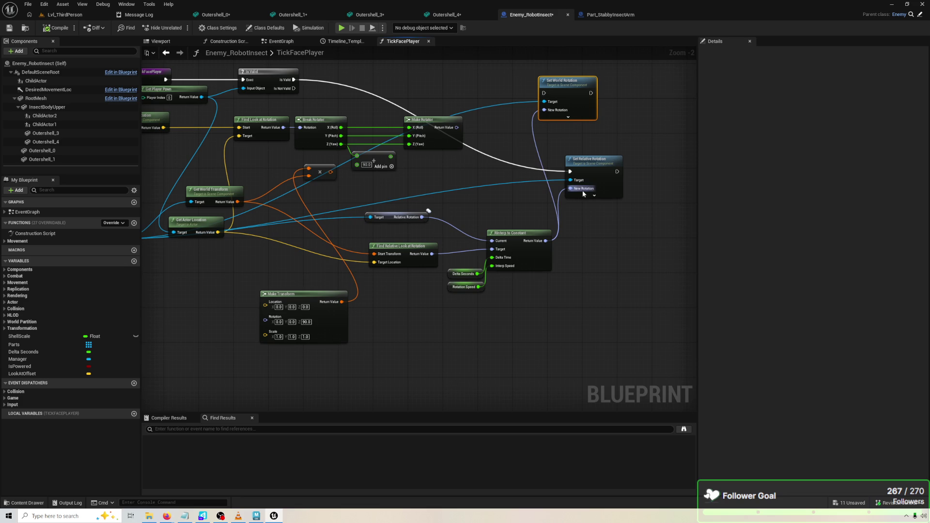
scroll(530, 206, "up", 2)
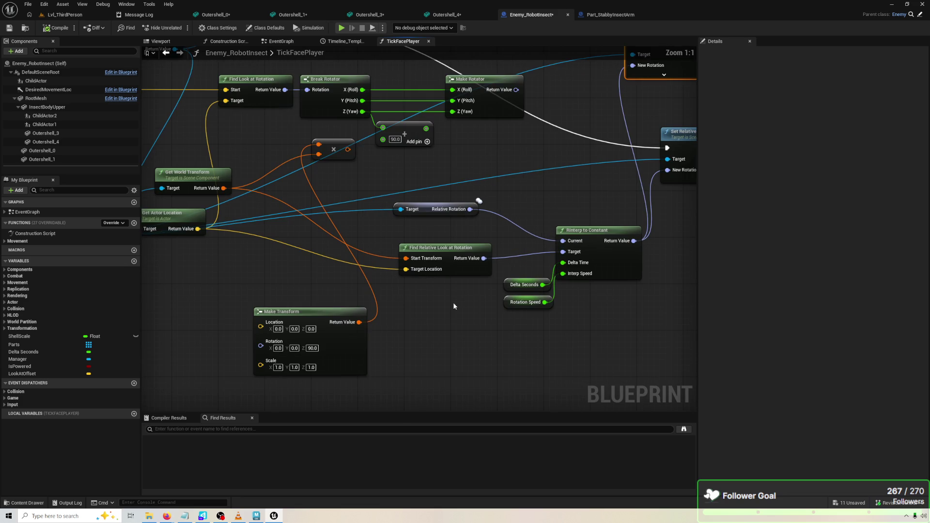
scroll(456, 281, "down", 1)
left_click(454, 264)
mouse_move(468, 199)
left_mouse_down()
mouse_move(510, 156)
mouse_move(507, 173)
mouse_move(519, 156)
mouse_move(583, 153)
left_mouse_up()
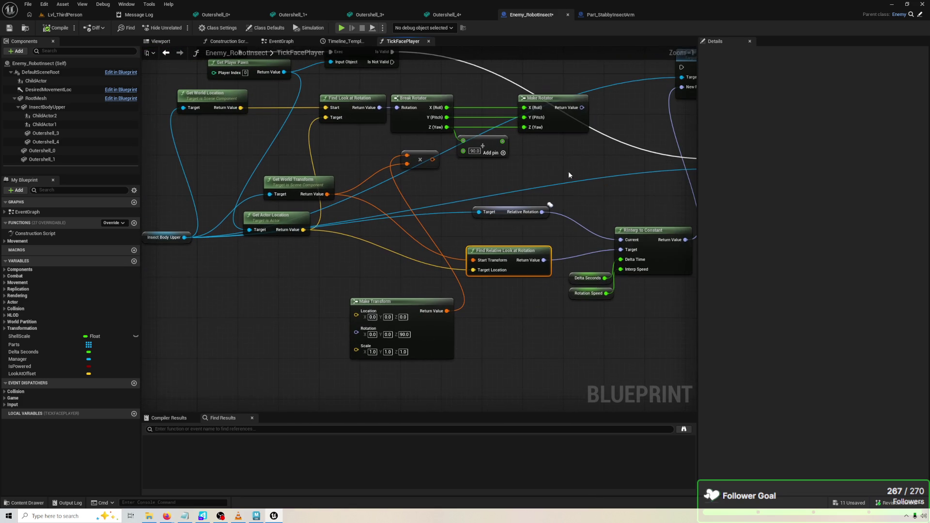
left_click_drag(275, 222, 296, 255)
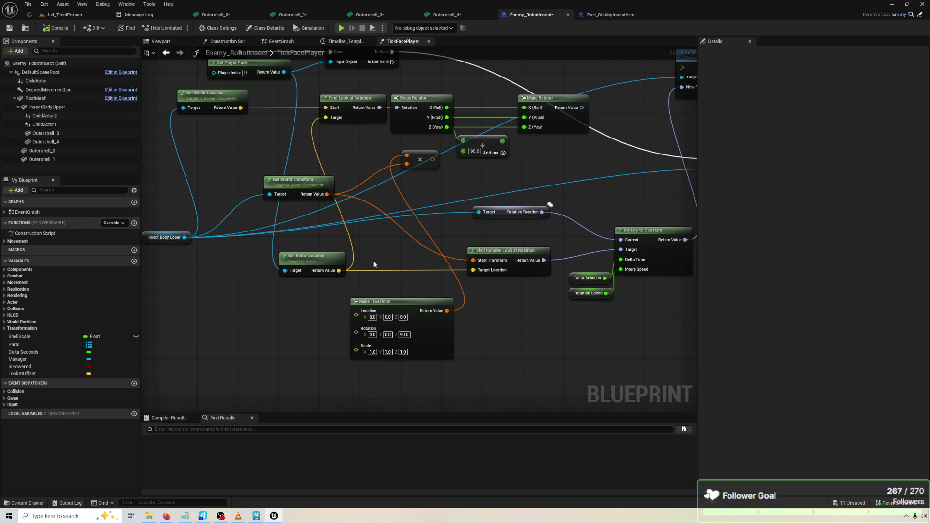
left_click_drag(433, 160, 473, 260)
left_click(343, 28)
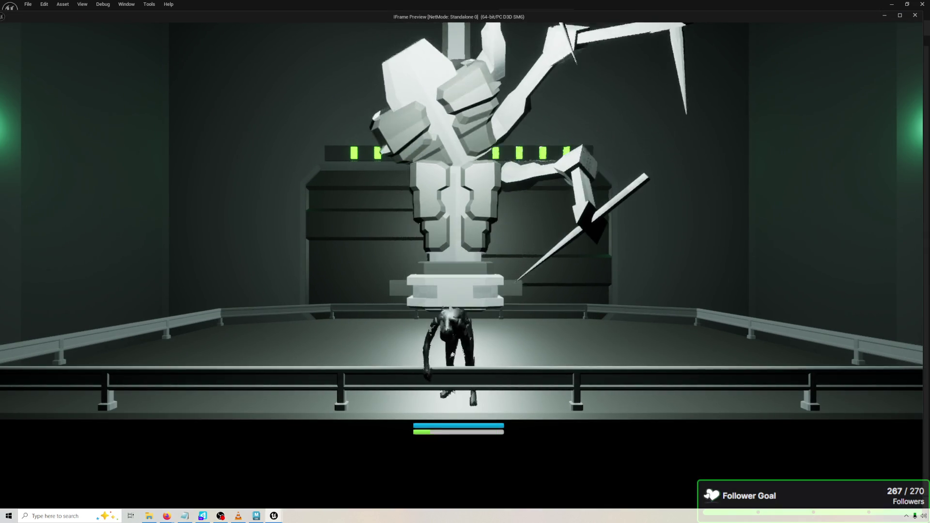
Stop the playtest and wire Get World Transform directly into Start Transform, bypassing the multiply node.
key("Escape")
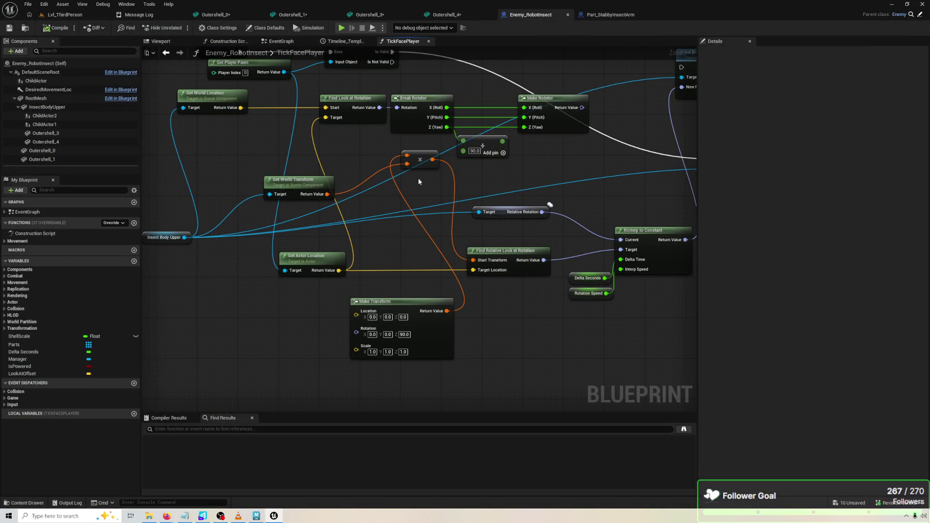
left_click_drag(323, 197, 473, 260)
mouse_move(544, 176)
left_mouse_down()
mouse_move(452, 193)
mouse_move(553, 179)
mouse_move(483, 176)
left_mouse_up()
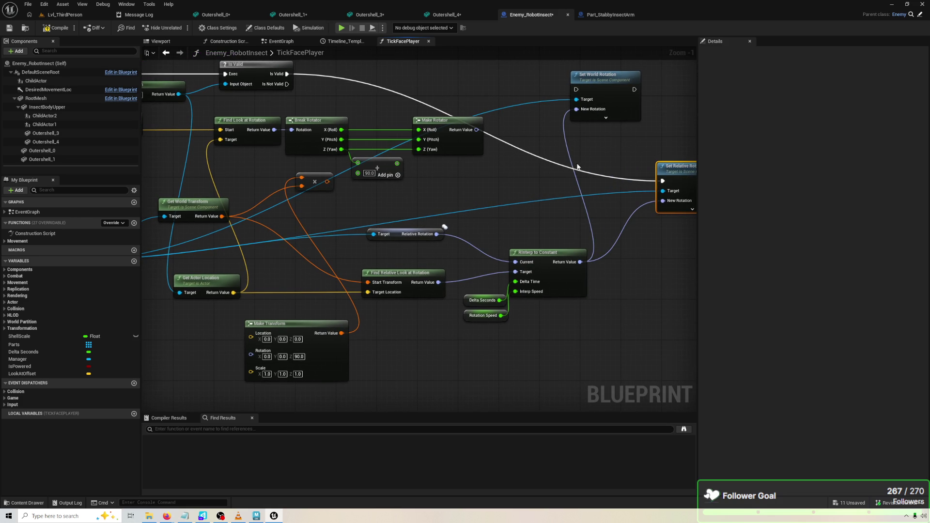
left_click_drag(523, 181, 654, 168)
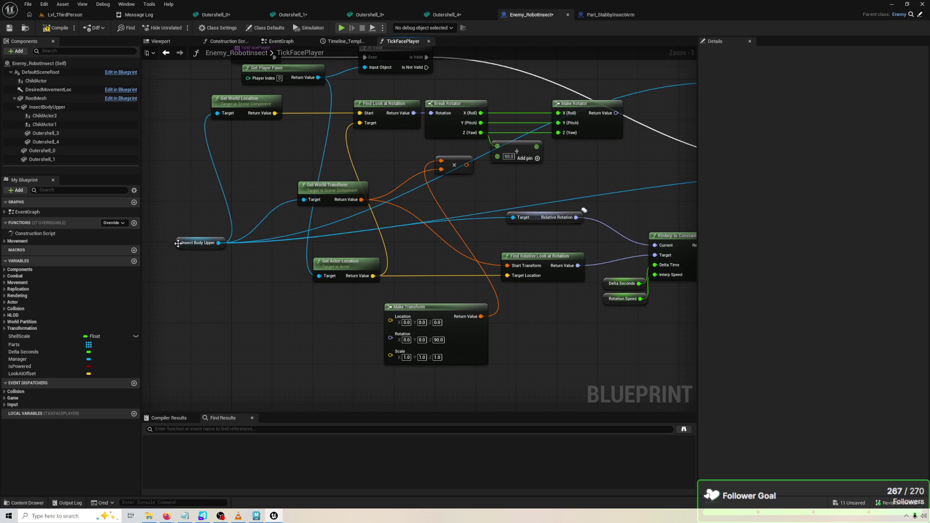
Select the Break Rotator, Make Rotator and add nodes and move the group to the right.
left_click_drag(183, 244, 182, 219)
left_click_drag(554, 221, 450, 204)
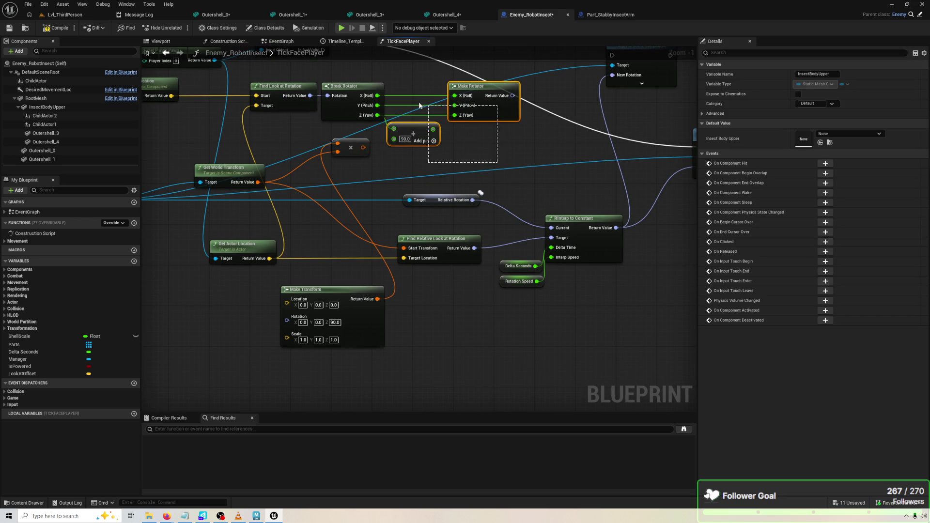
left_click_drag(428, 108, 428, 107)
left_click(495, 106)
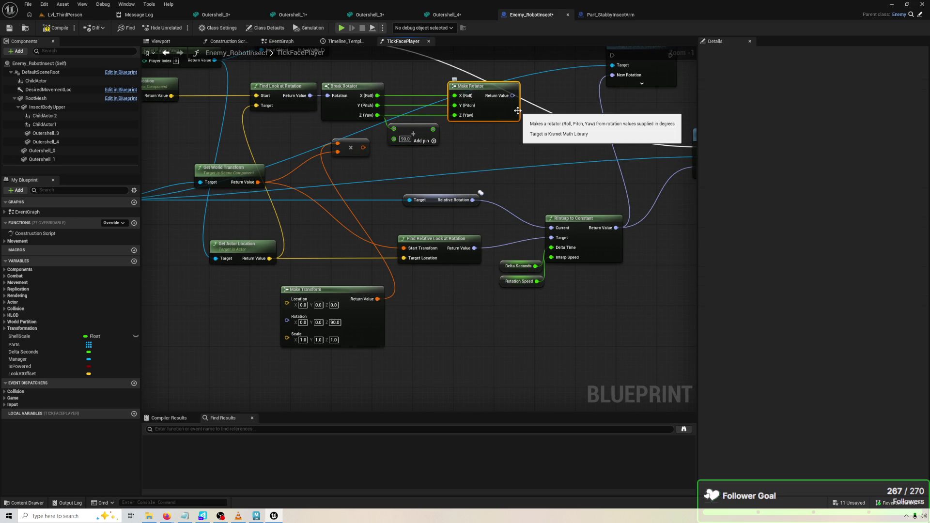
left_click_drag(518, 111, 533, 172)
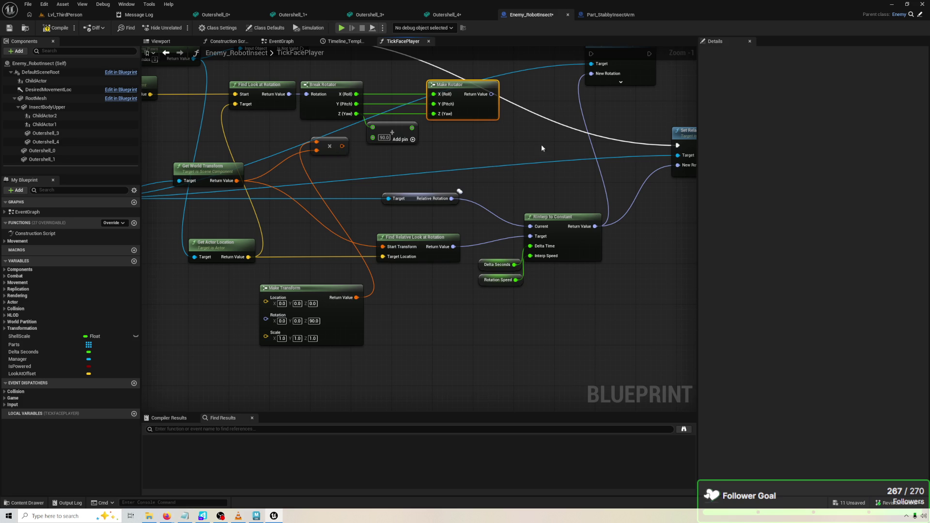
mouse_move(521, 127)
left_mouse_down()
mouse_move(507, 141)
mouse_move(333, 108)
left_mouse_up()
right_click(410, 112)
left_click(441, 184)
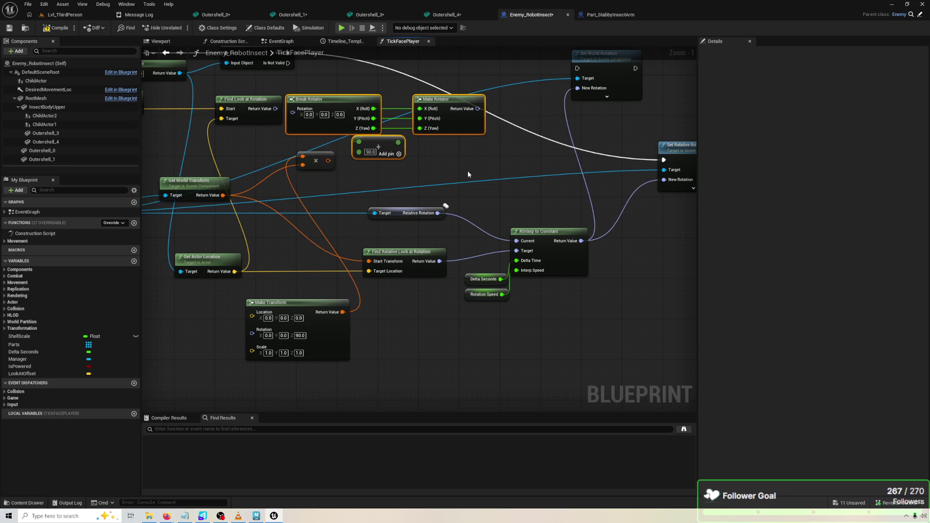
left_click_drag(370, 103, 369, 103)
left_click_drag(354, 139, 480, 155)
Wire Relative Rotation into Break Rotator and Make Rotator into RInterp's Current, then playtest.
left_click_drag(441, 209, 421, 125)
left_click_drag(457, 150, 479, 137)
left_click_drag(539, 118, 545, 136)
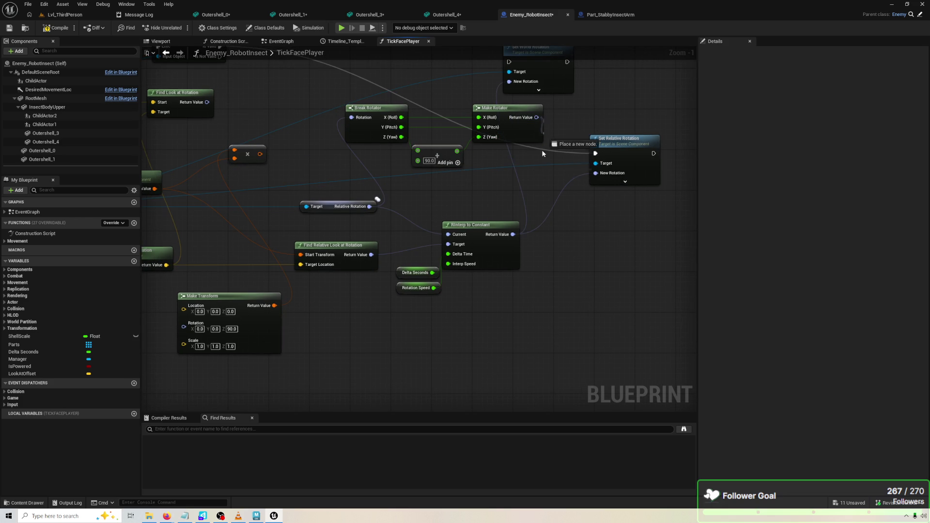
left_click_drag(451, 237, 584, 259)
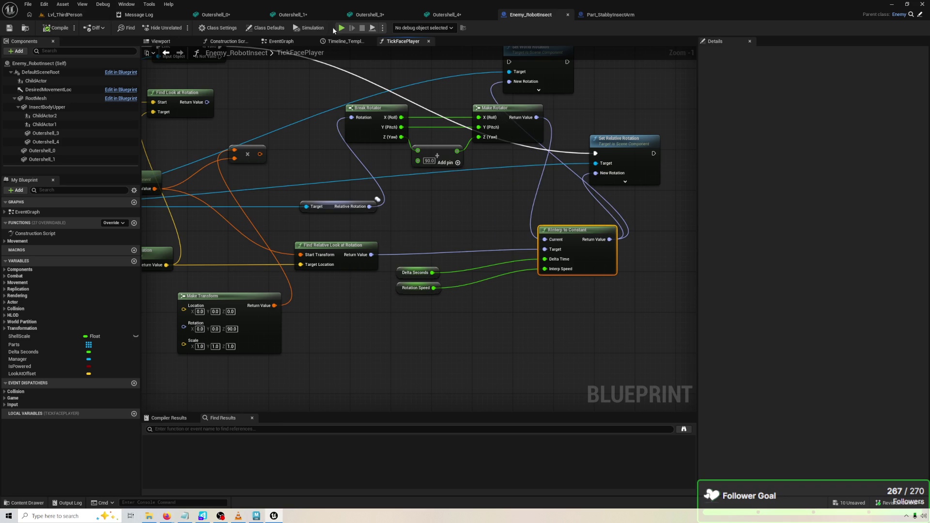
key("alt+p")
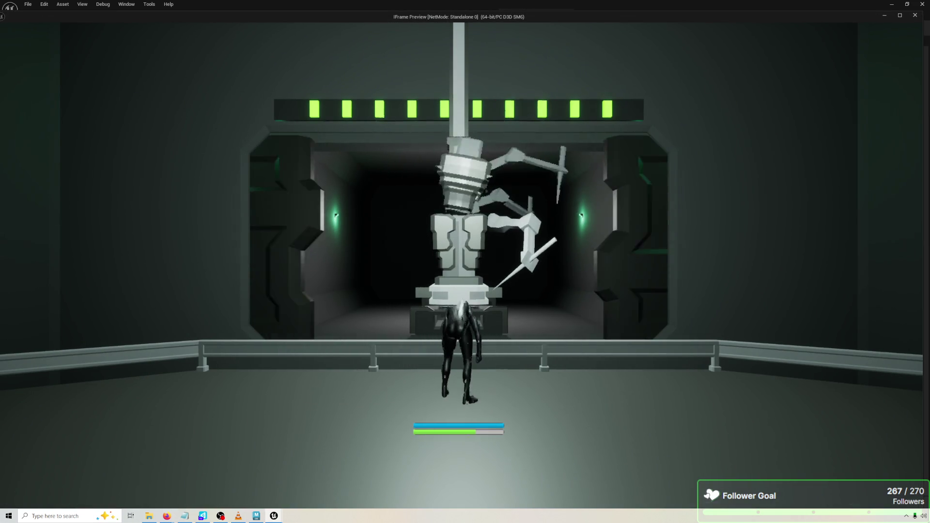
Duplicate the rotator group so the look-at result passes through it into RInterp's Target.
key("Escape")
mouse_move(351, 109)
left_mouse_down()
mouse_move(413, 144)
mouse_move(355, 104)
left_mouse_up()
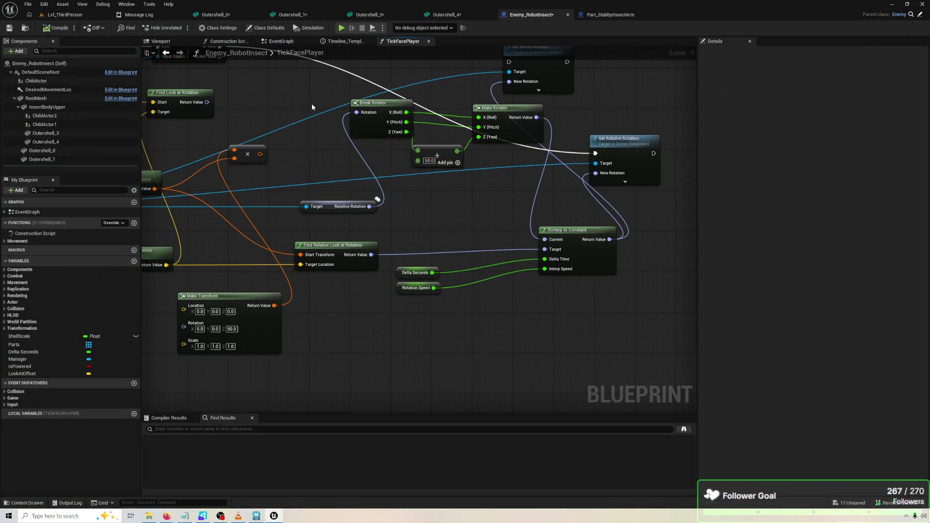
key("ctrl+c")
key("ctrl+v")
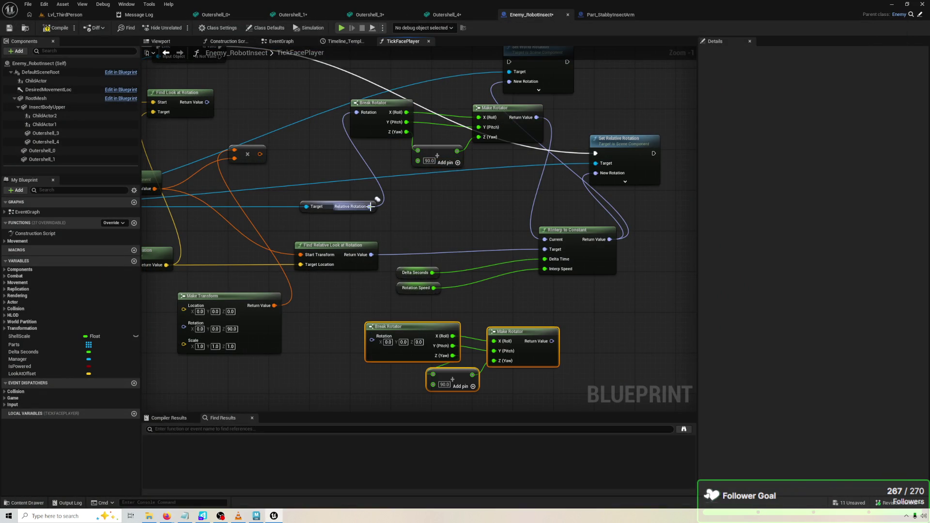
left_click_drag(372, 257, 372, 340)
mouse_move(560, 331)
left_mouse_down()
mouse_move(554, 311)
mouse_move(546, 323)
left_mouse_up()
left_click_drag(552, 253, 553, 251)
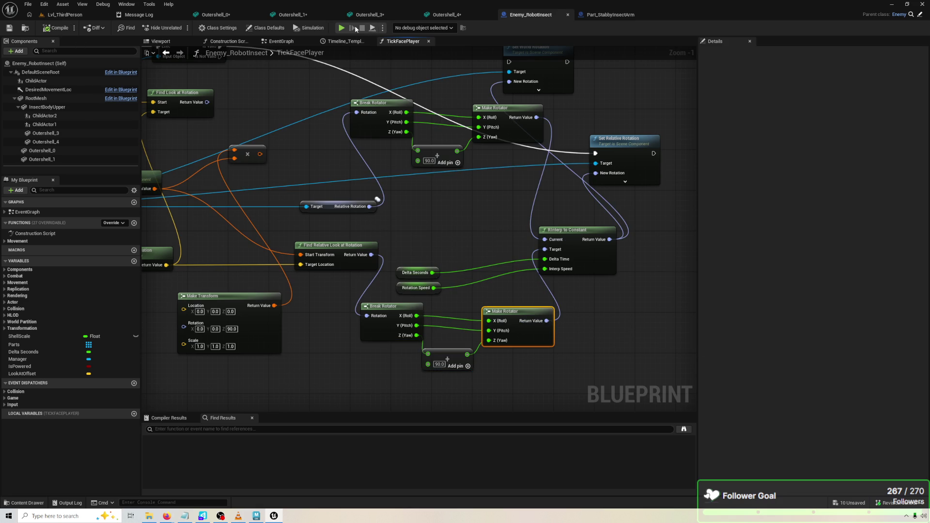
Playtest the body turning at 2.0 time dilation, then stop.
key("alt+p")
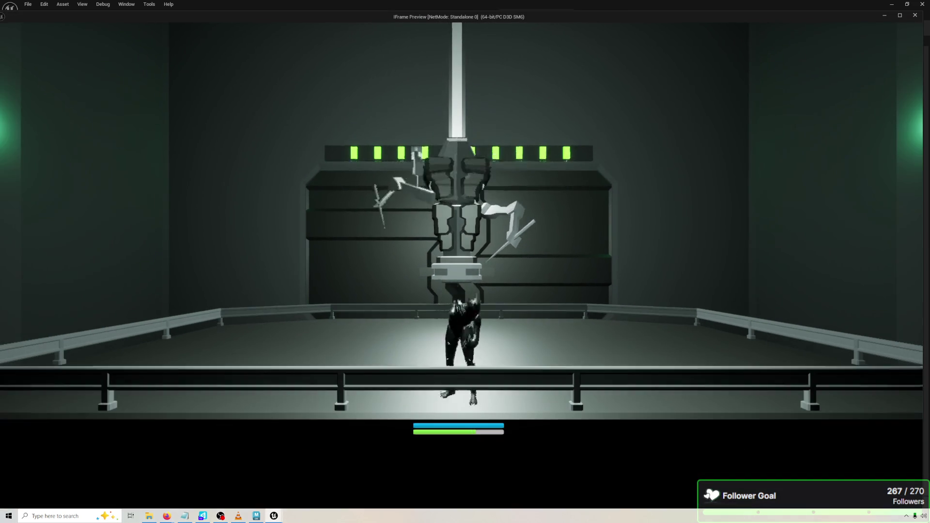
key("Up")
key("Up")
key("Up")
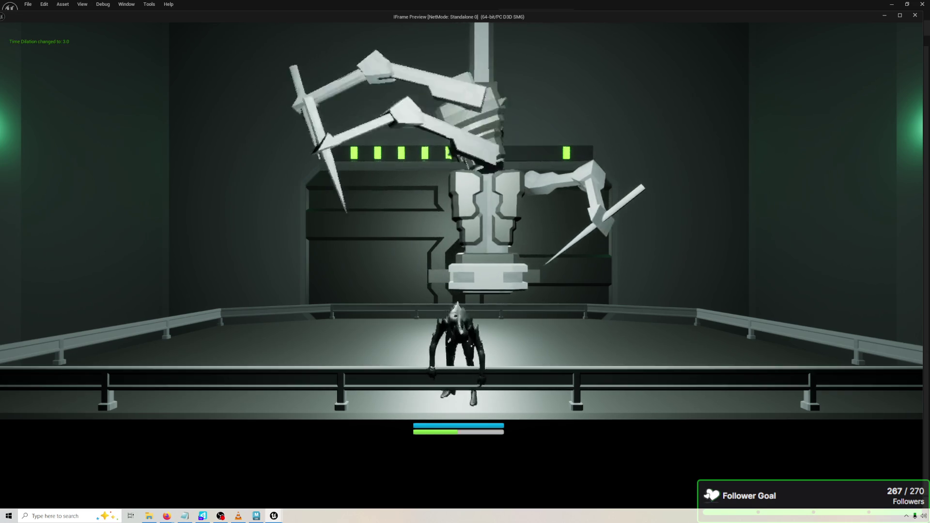
key("Down")
key("Down")
key("Down")
key("Up")
key("Up")
key("Up")
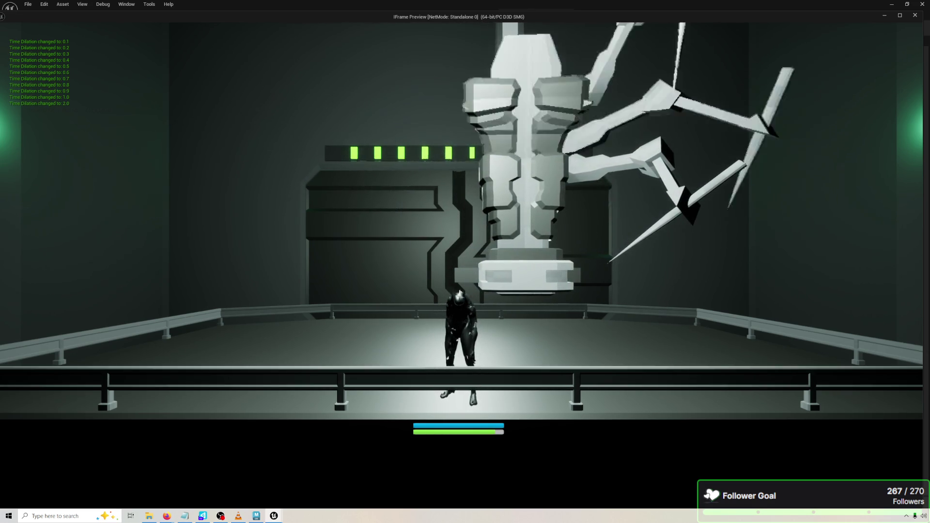
key("Escape")
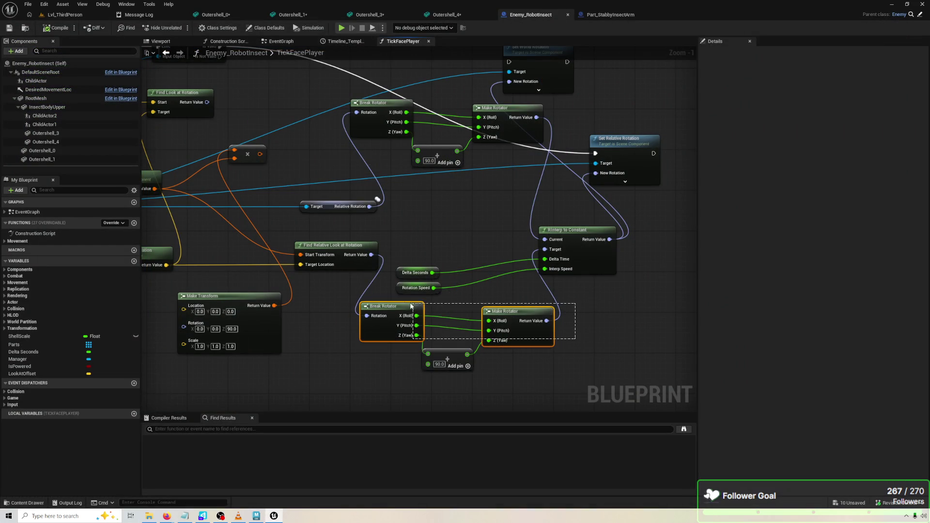
Delete the lower rotator nodes, wire the look-at rotation into RInterp Target, and set the add offset to -90.0.
key("Delete")
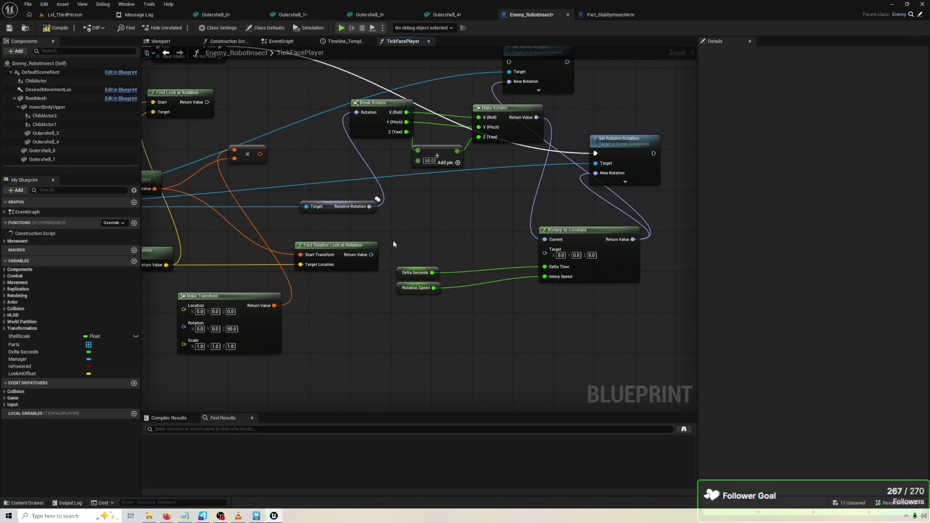
left_click_drag(372, 255, 550, 250)
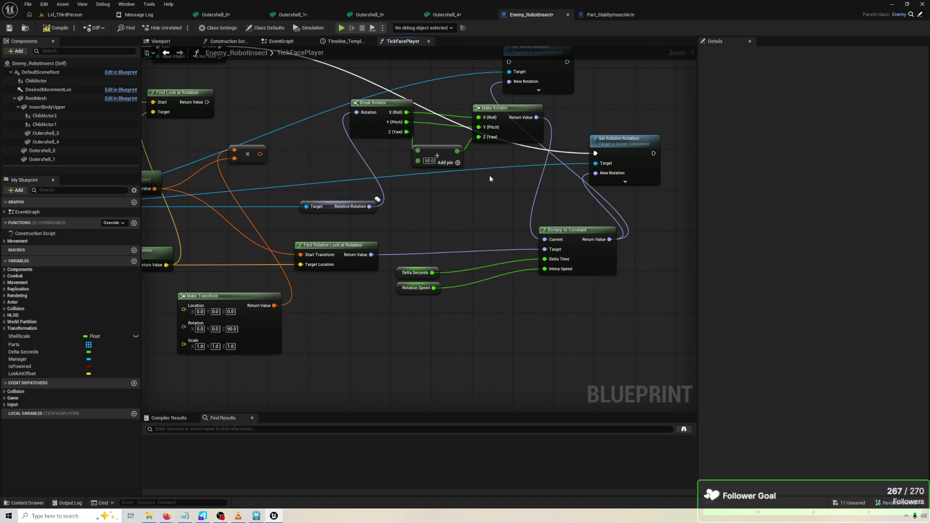
left_click_drag(494, 175, 614, 176)
left_click(554, 160)
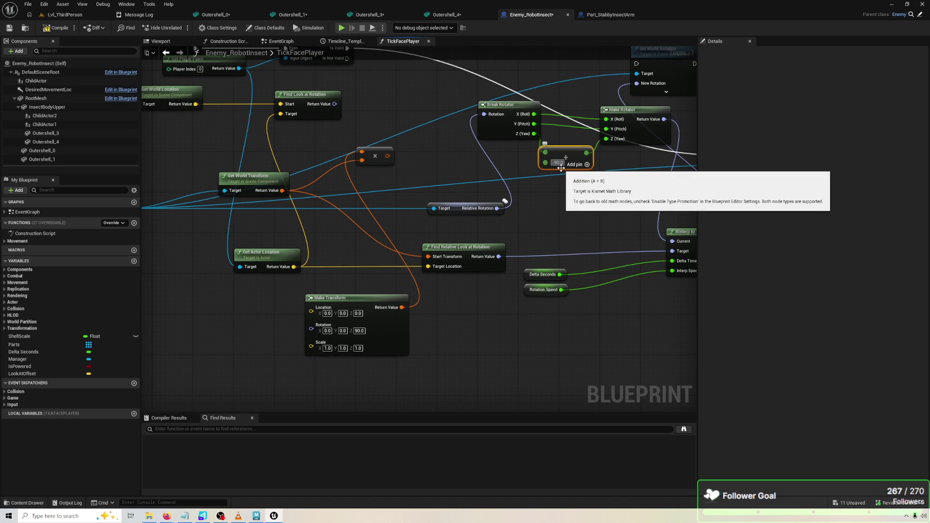
double_click(299, 52)
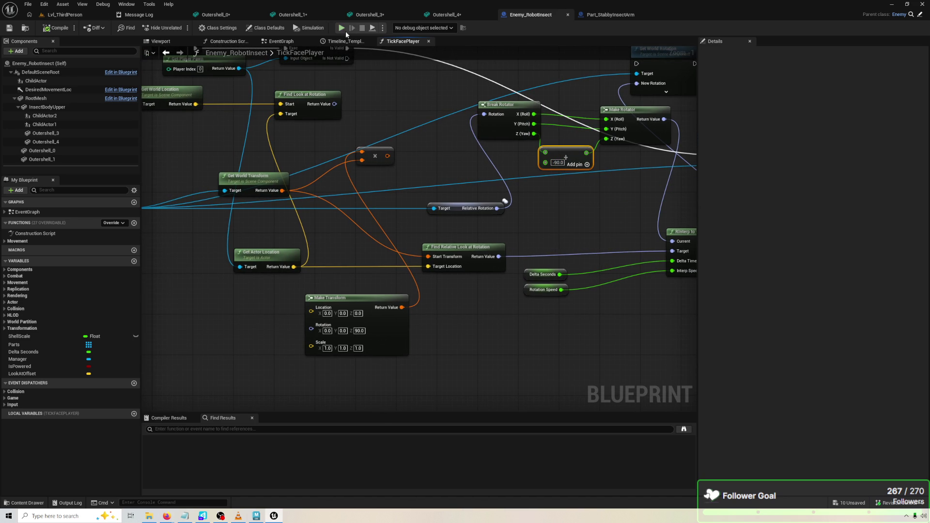
Playtest the change, then stop and go back to the level editor.
key("alt+p")
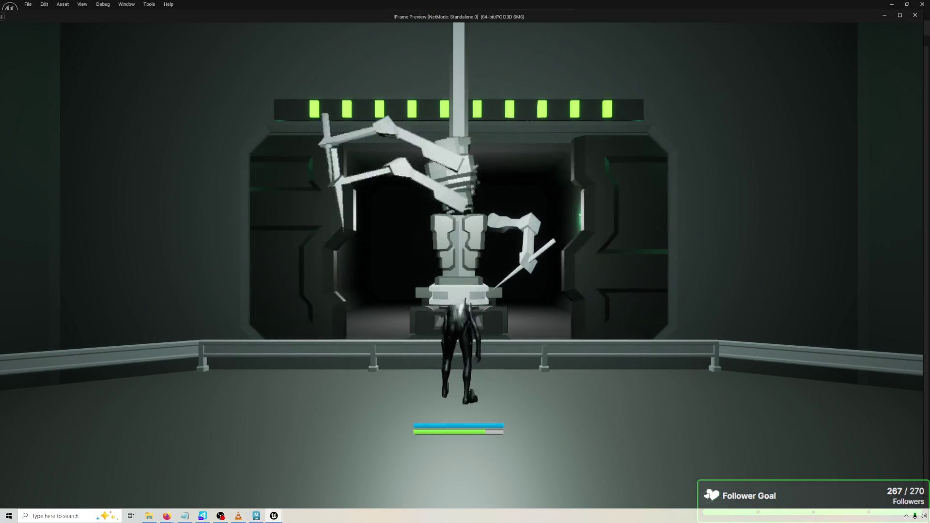
key("Escape")
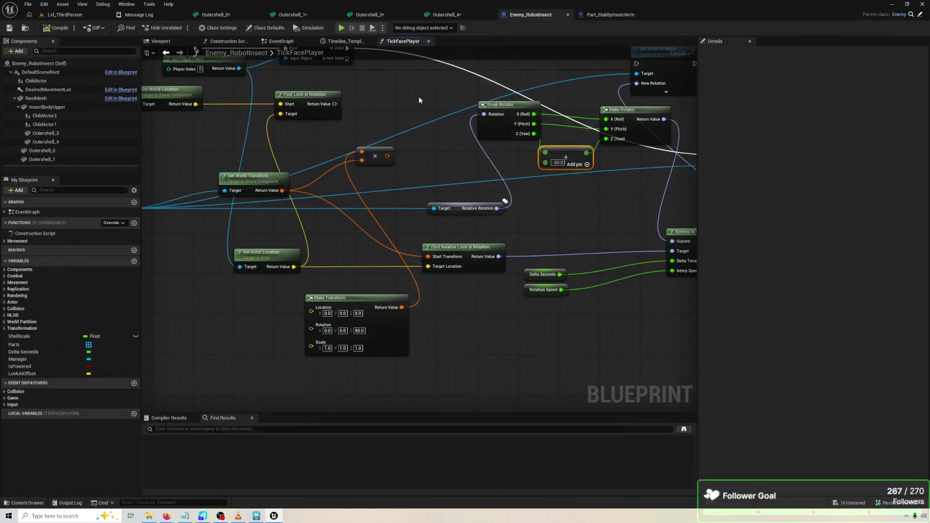
left_click(554, 178)
left_click_drag(553, 178, 502, 172)
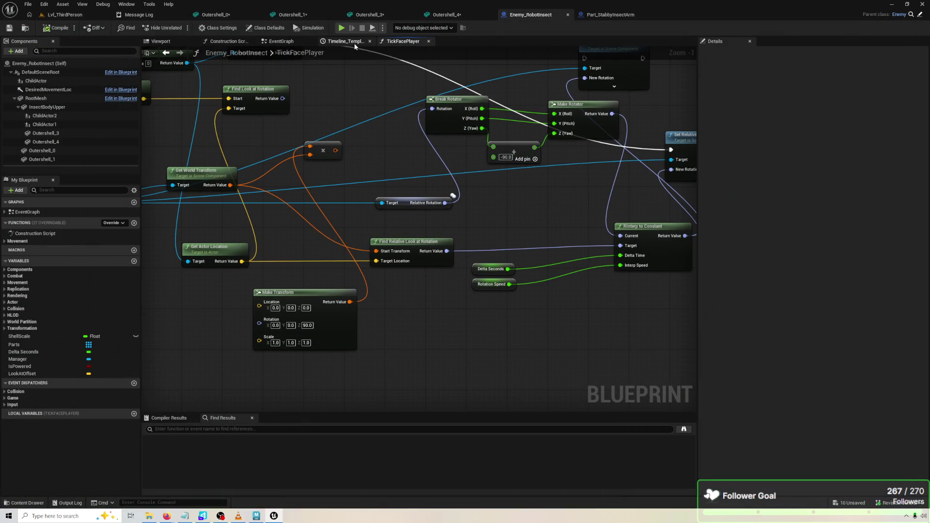
left_click(57, 15)
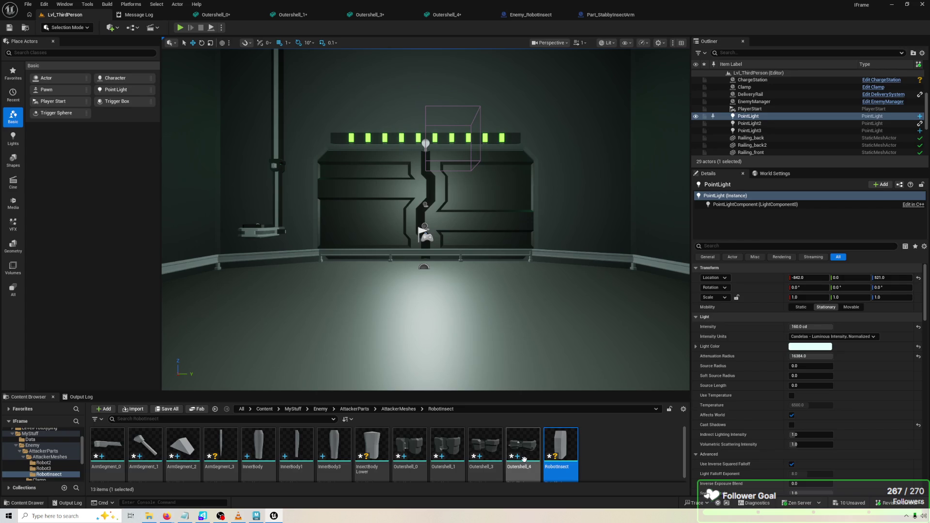
In Maya, rename the duplicate InsectBodyUpper1 to InsectBodyUpper2 and delete it.
key("alt+Tab")
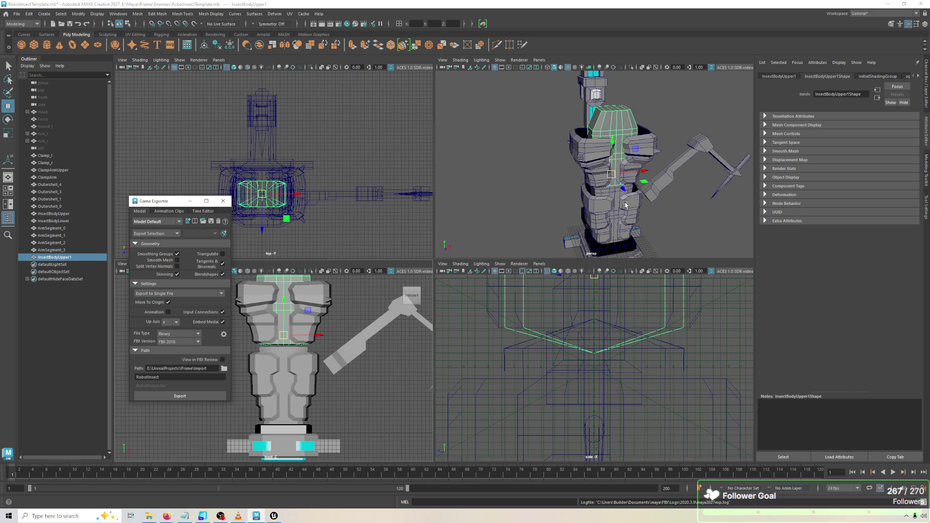
left_click(618, 197, "shift")
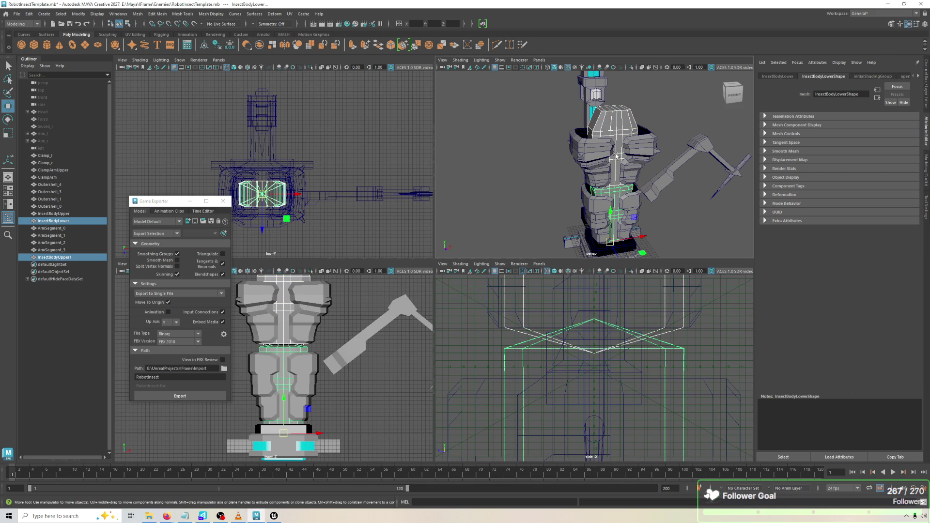
scroll(557, 228, "down", 5)
mouse_move(558, 228)
left_mouse_down()
mouse_move(545, 225)
mouse_move(612, 227)
left_mouse_up()
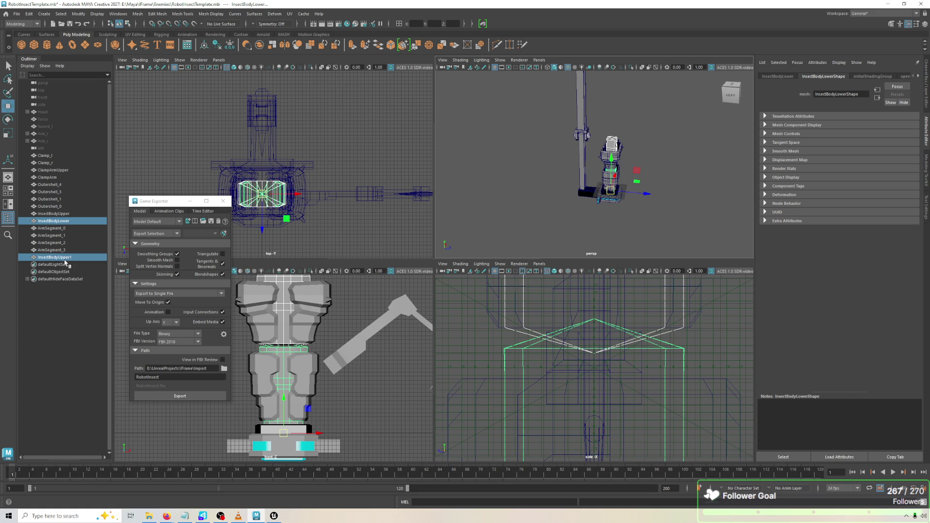
left_click(63, 261)
double_click(80, 257)
type("InsectBodyUpper2")
key("Return")
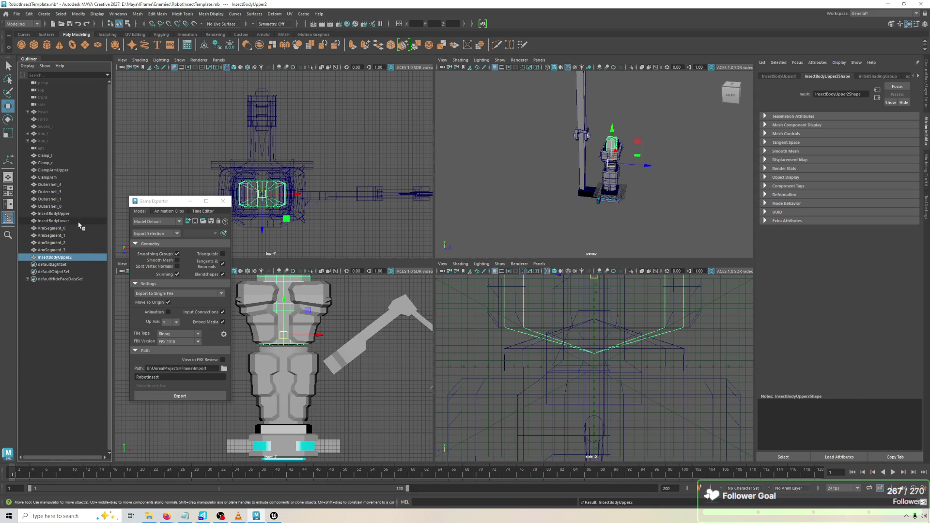
left_click(78, 207)
left_click(76, 221)
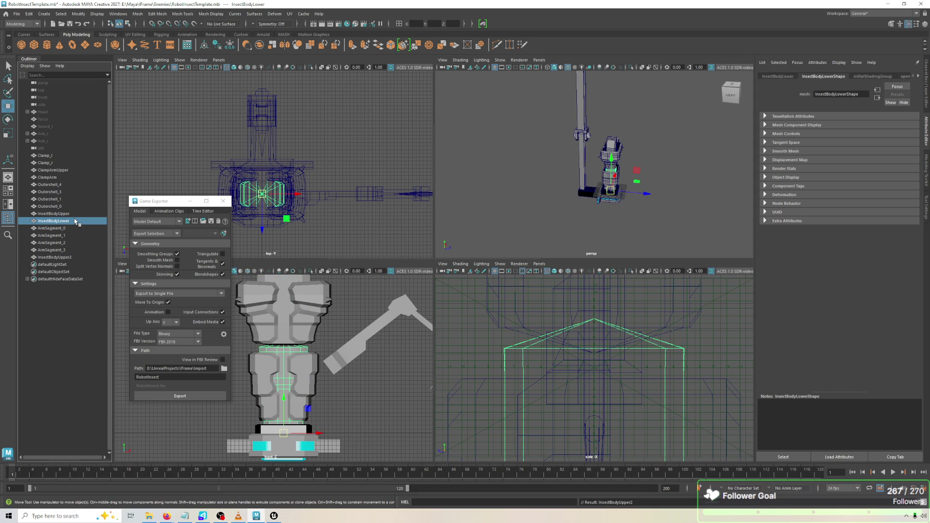
left_click(78, 214)
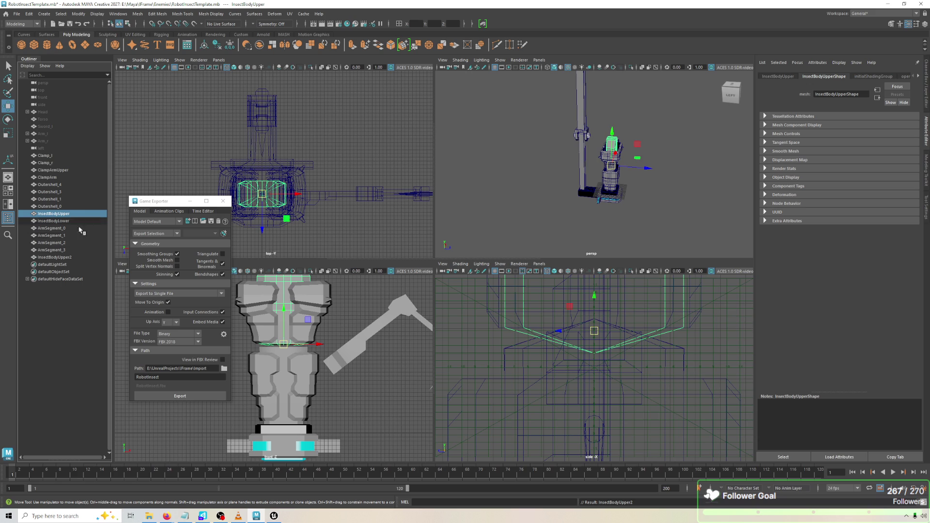
left_click(80, 264)
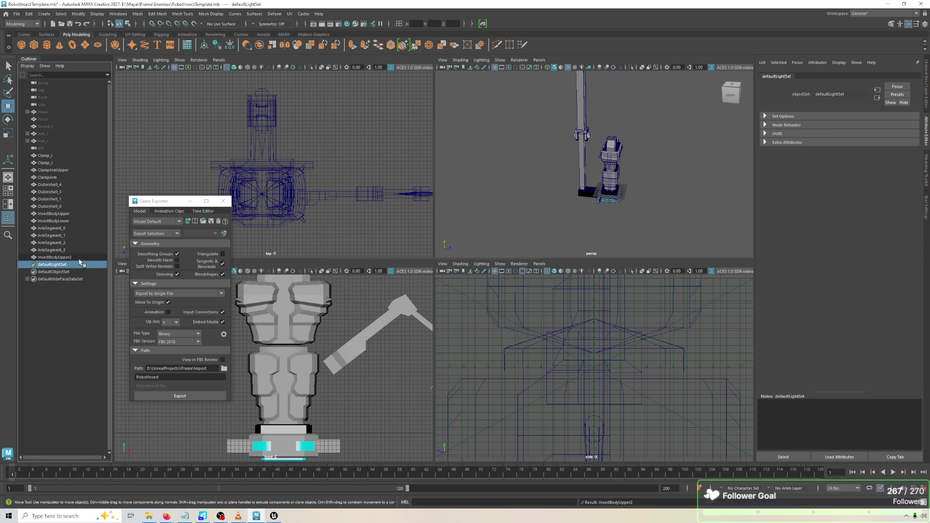
left_click(80, 257)
key("Delete")
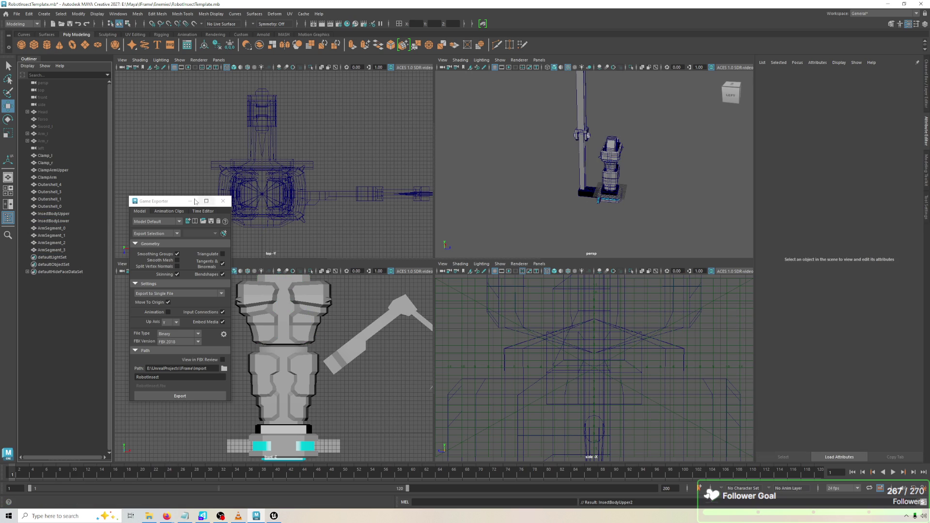
Export Outershell_4 through ArmSegment_3 as RobotInsect with Game Exporter, then return to Unreal.
left_click(56, 242)
left_click(64, 250)
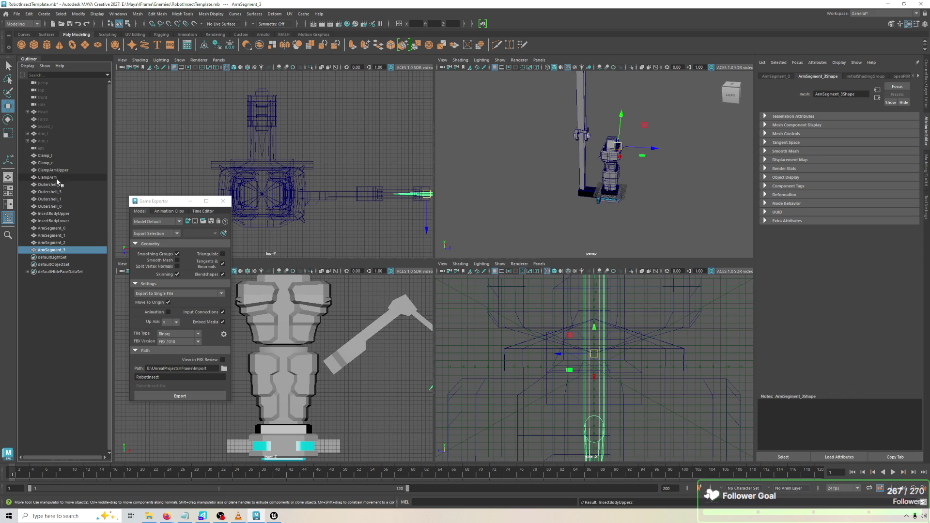
left_click(58, 180, "shift")
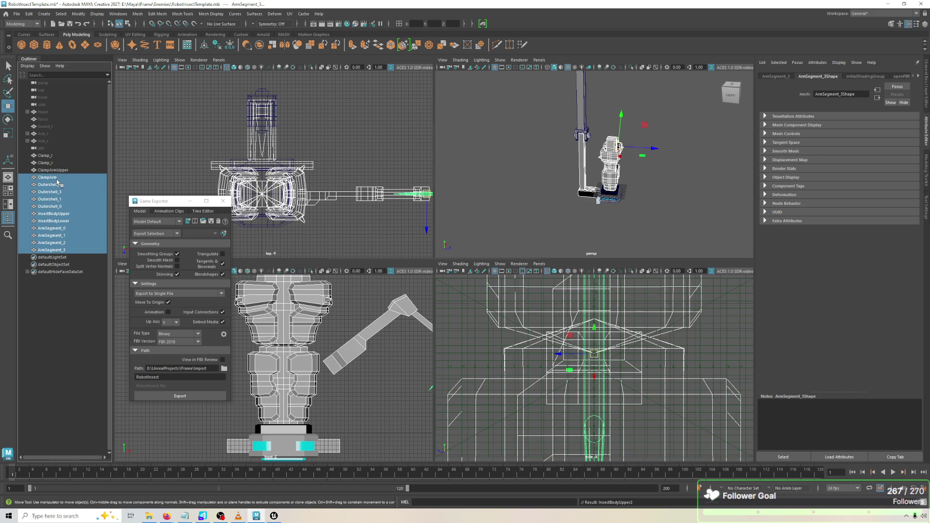
left_click(57, 184)
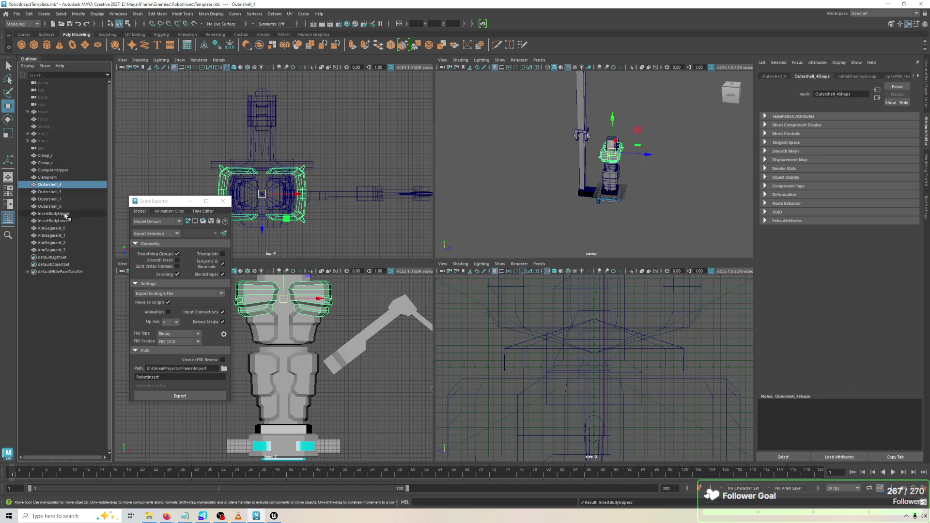
left_click(56, 250, "shift")
left_click(176, 397)
left_click(177, 310)
key("alt+Tab")
Import RobotInsect.fbx into the current folder, overwriting the existing RobotInsect mesh.
right_click(594, 465)
key("Escape")
right_click(602, 471)
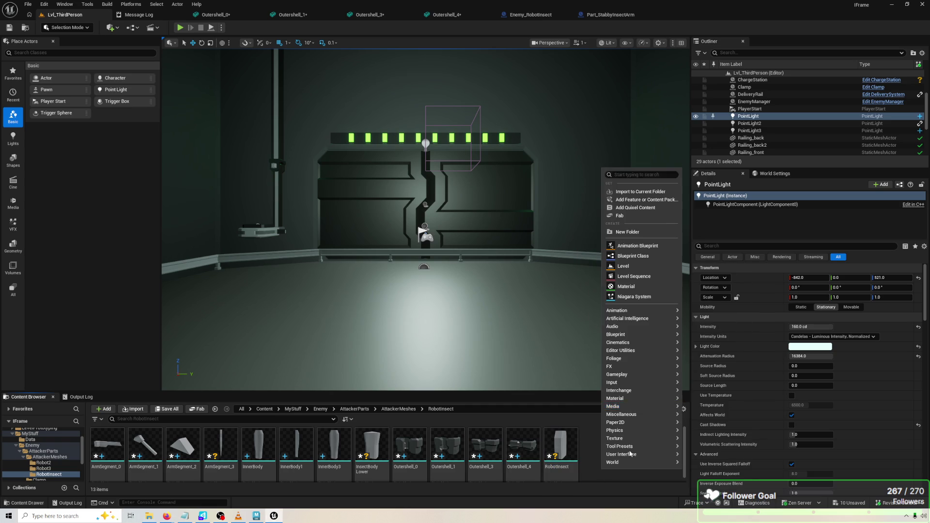
left_click(630, 193)
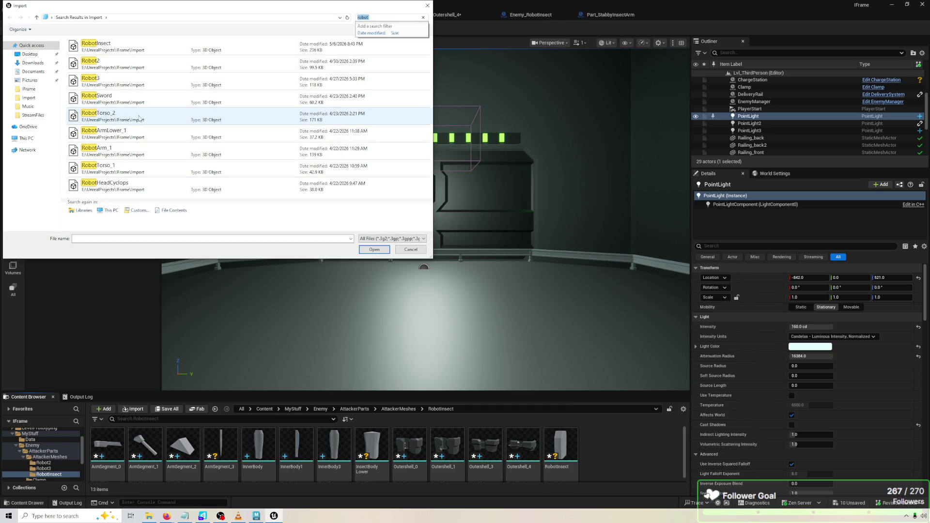
double_click(97, 44)
left_click(488, 274)
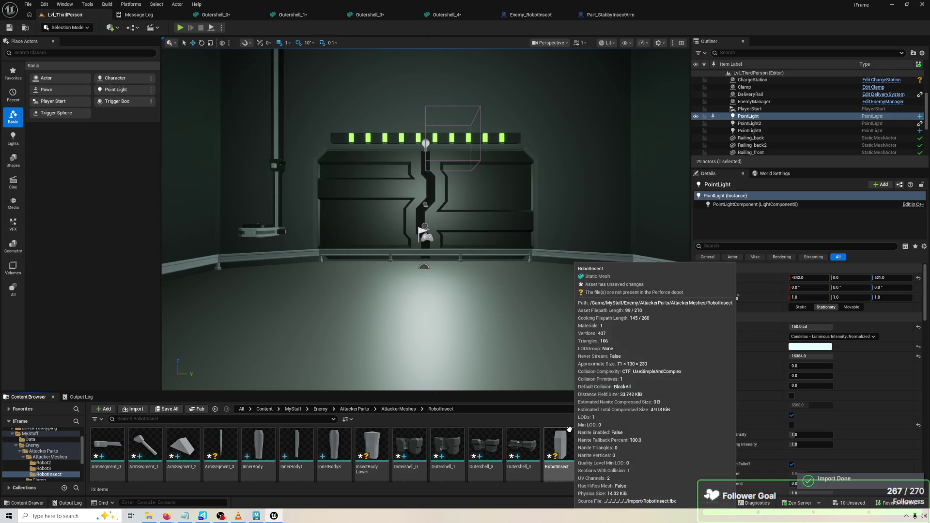
Check the re-imported RobotInsect mesh, deselect it, and return to Maya.
left_click(565, 451)
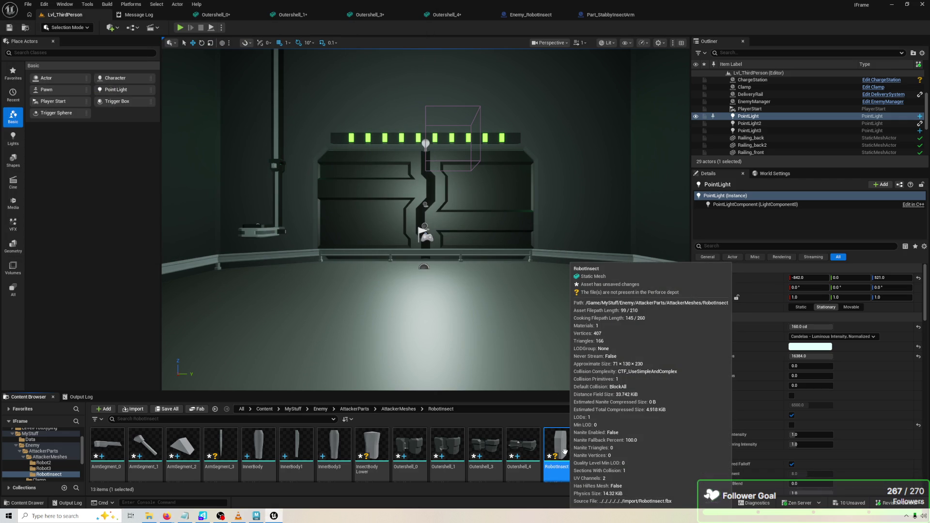
left_click(615, 438)
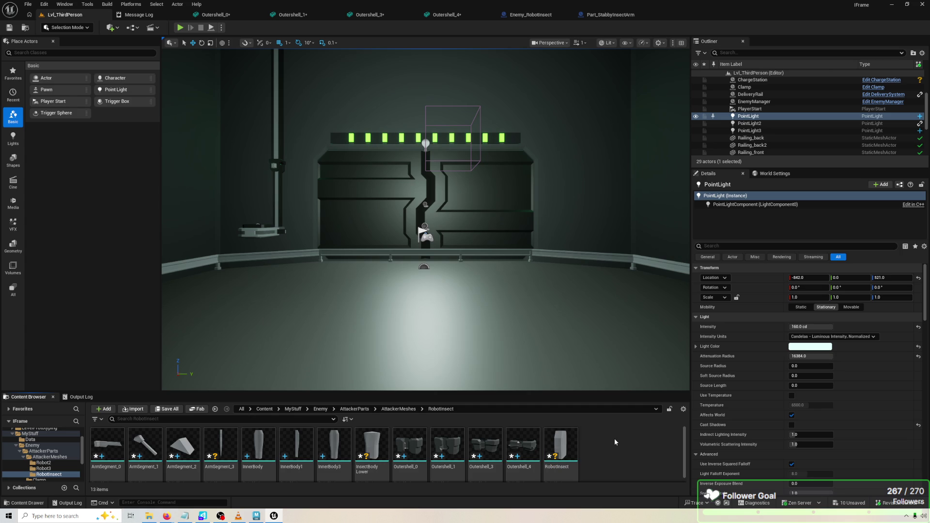
scroll(607, 443, "down", 1)
key("alt+Tab")
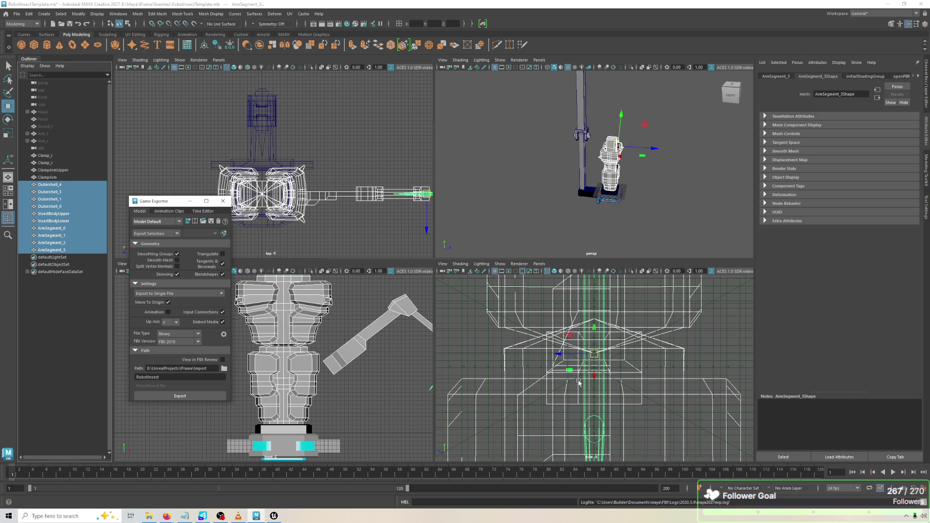